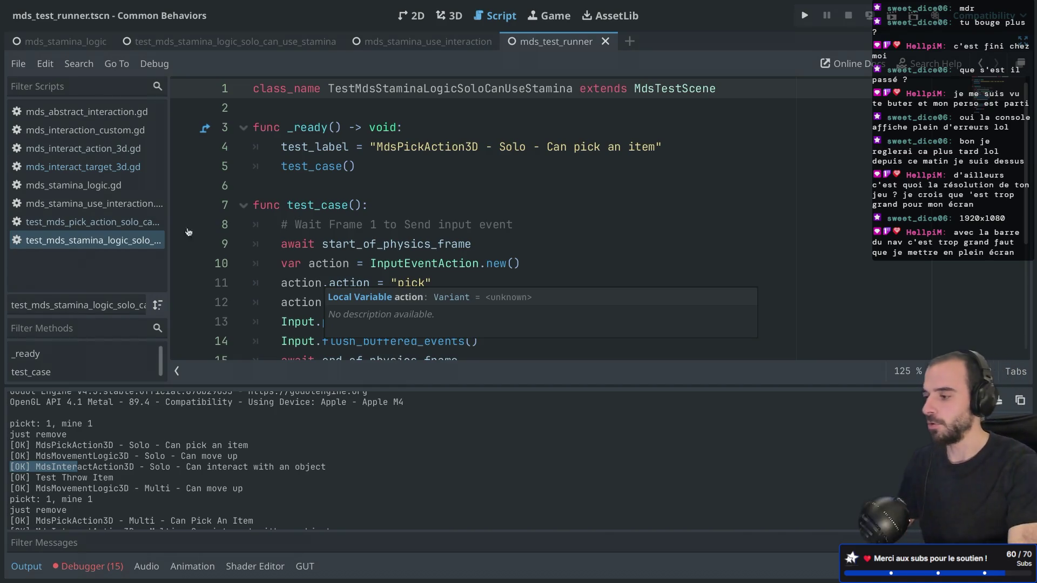
Step: Open mds_interact_target_3d.gd and look over the InteractMenu references and the button callback on lines 25-30
{"action": "left_click", "coordinate": [112, 173]}
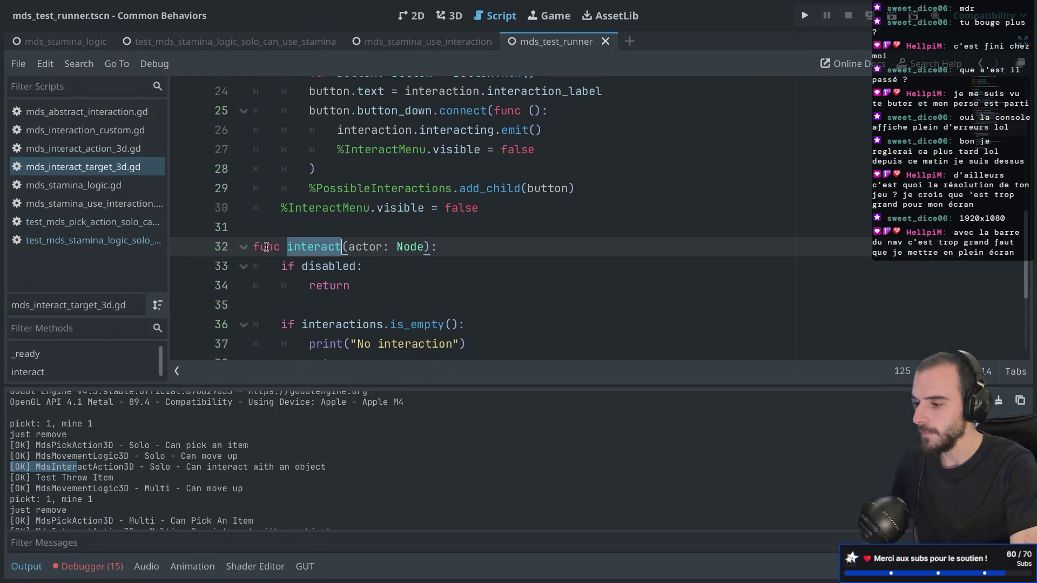
{"action": "double_click", "coordinate": [327, 206]}
{"action": "left_click", "coordinate": [397, 201]}
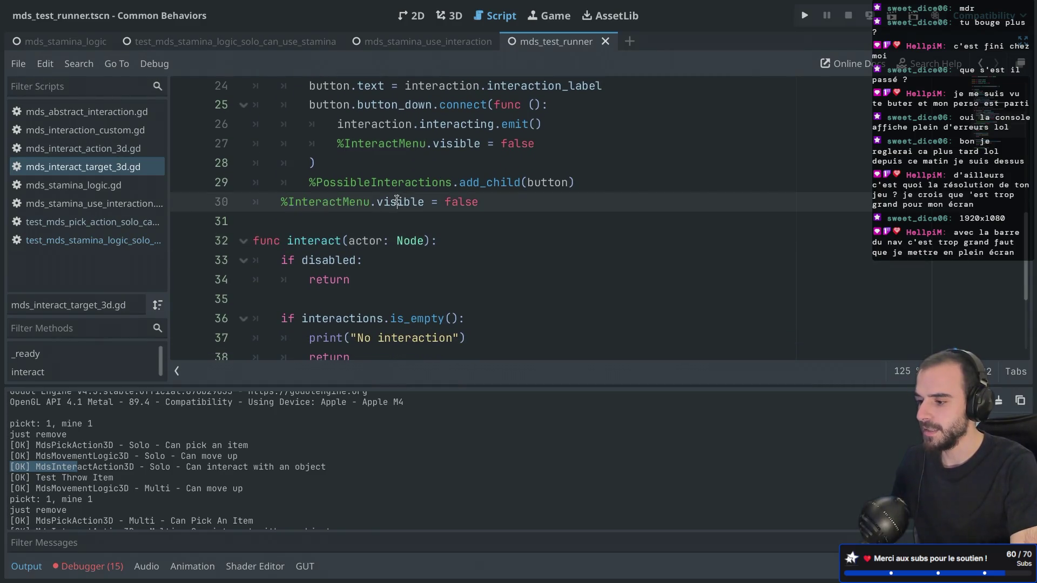
{"action": "scroll", "coordinate": [397, 201], "scroll_direction": "up", "scroll_amount": 3}
{"action": "left_click", "coordinate": [435, 226]}
{"action": "left_click", "coordinate": [411, 260]}
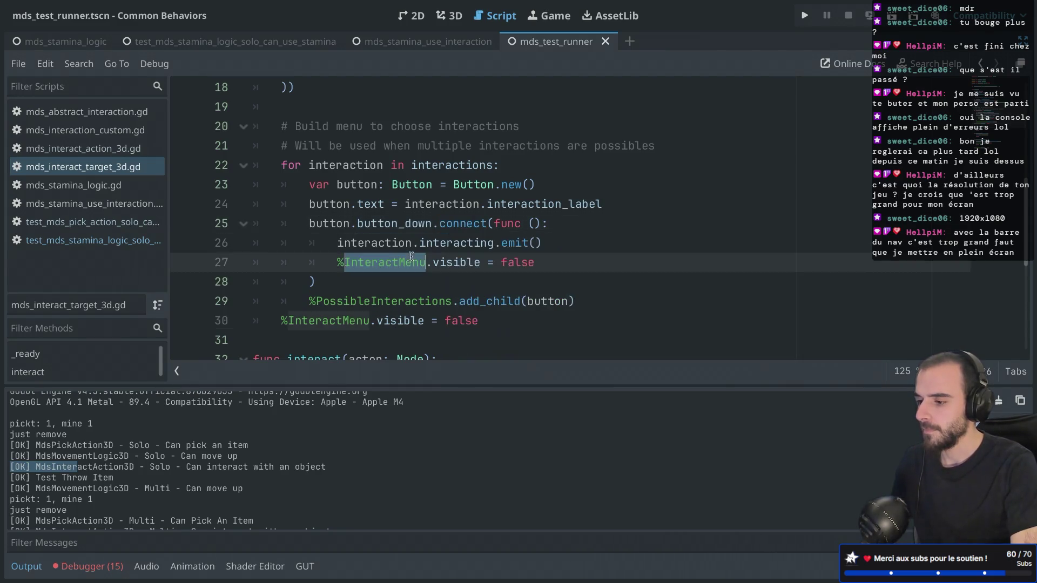
Step: Examine the interacting.emit() call on line 26 and select across that line
{"action": "double_click", "coordinate": [467, 243]}
{"action": "left_click", "coordinate": [526, 243]}
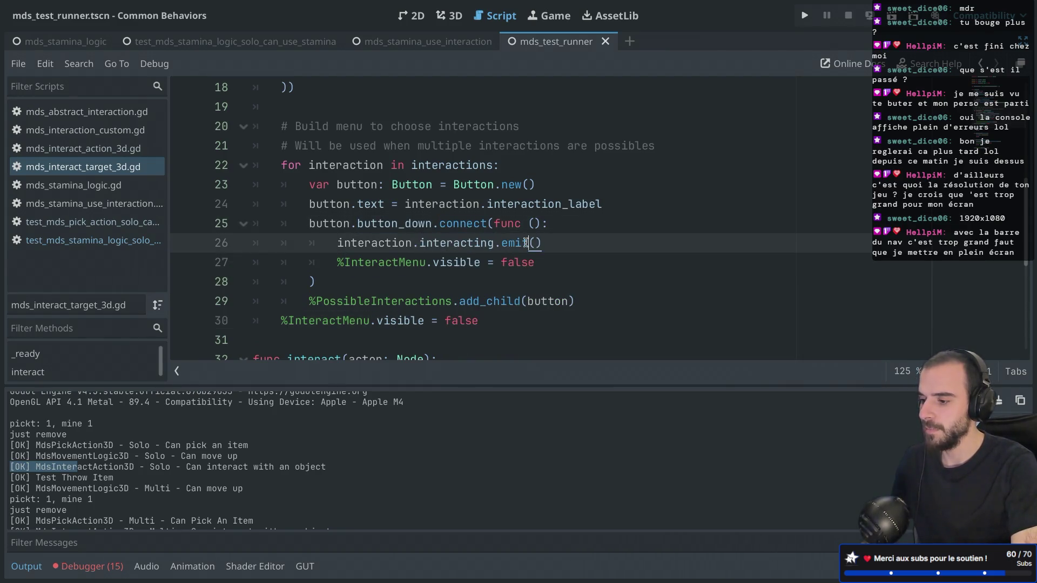
{"action": "scroll", "coordinate": [526, 243], "scroll_direction": "down", "scroll_amount": 5}
{"action": "left_click_drag", "start_coordinate": [310, 244], "coordinate": [625, 243]}
{"action": "scroll", "coordinate": [625, 241], "scroll_direction": "up", "scroll_amount": 7}
{"action": "scroll", "coordinate": [626, 241], "scroll_direction": "down", "scroll_amount": 2}
Step: Replace '.interacting.emit()' on line 26 with '.execute_interaction()' from autocomplete
{"action": "left_click_drag", "start_coordinate": [416, 240], "coordinate": [568, 238]}
{"action": "key", "text": "BackSpace"}
{"action": "type", "text": "."}
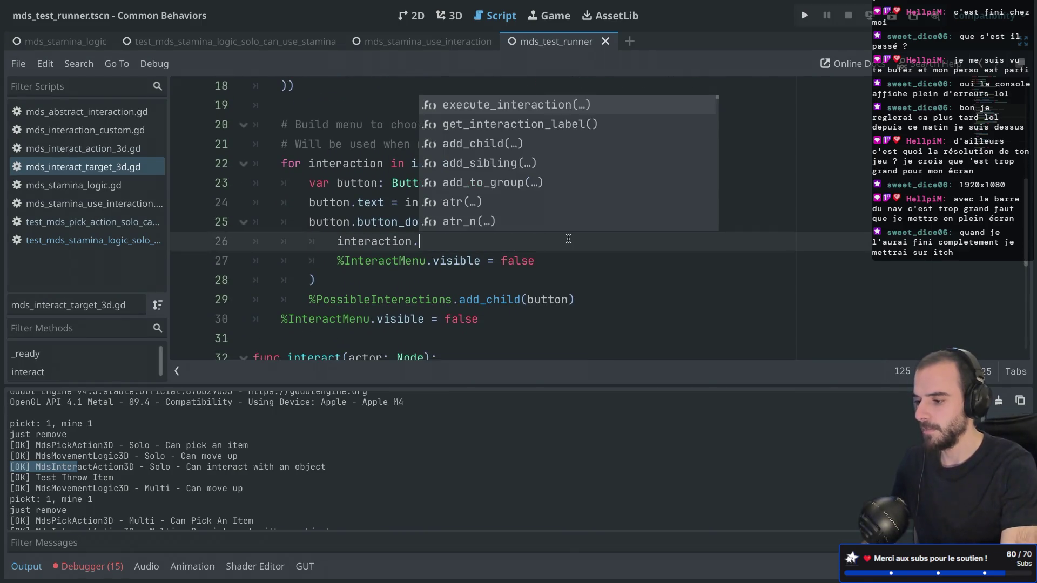
{"action": "key", "text": "Return"}
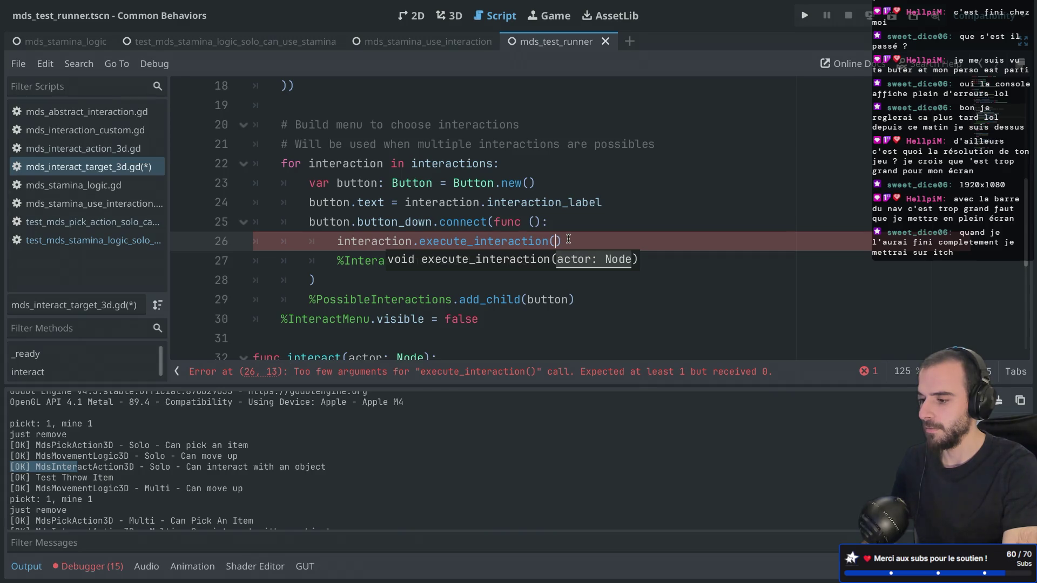
Step: Review the interact function's actor argument on line 41 and place the cursor after its return
{"action": "scroll", "coordinate": [568, 239], "scroll_direction": "down", "scroll_amount": 5}
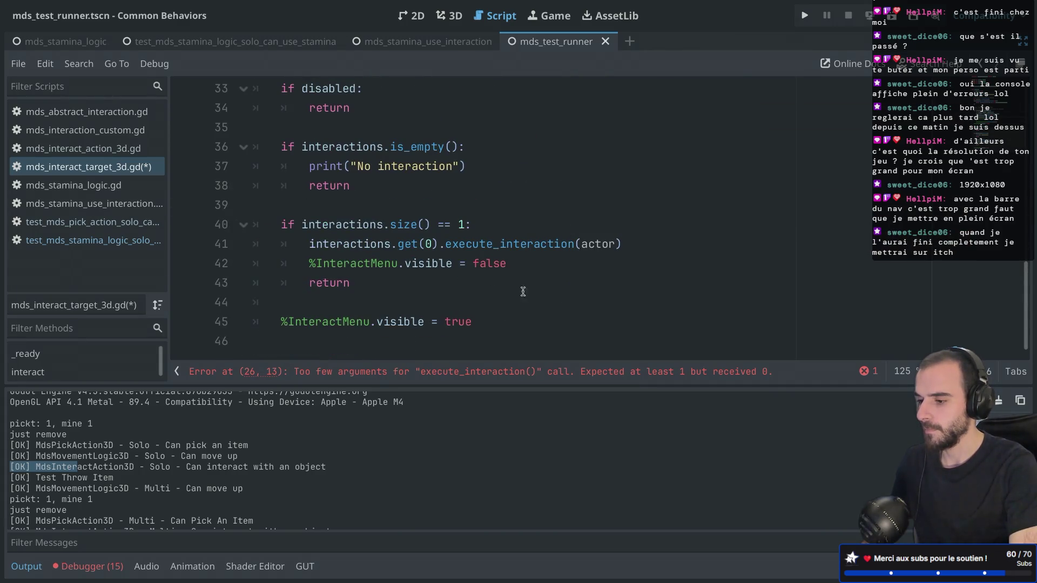
{"action": "scroll", "coordinate": [572, 248], "scroll_direction": "up", "scroll_amount": 1}
{"action": "double_click", "coordinate": [594, 250]}
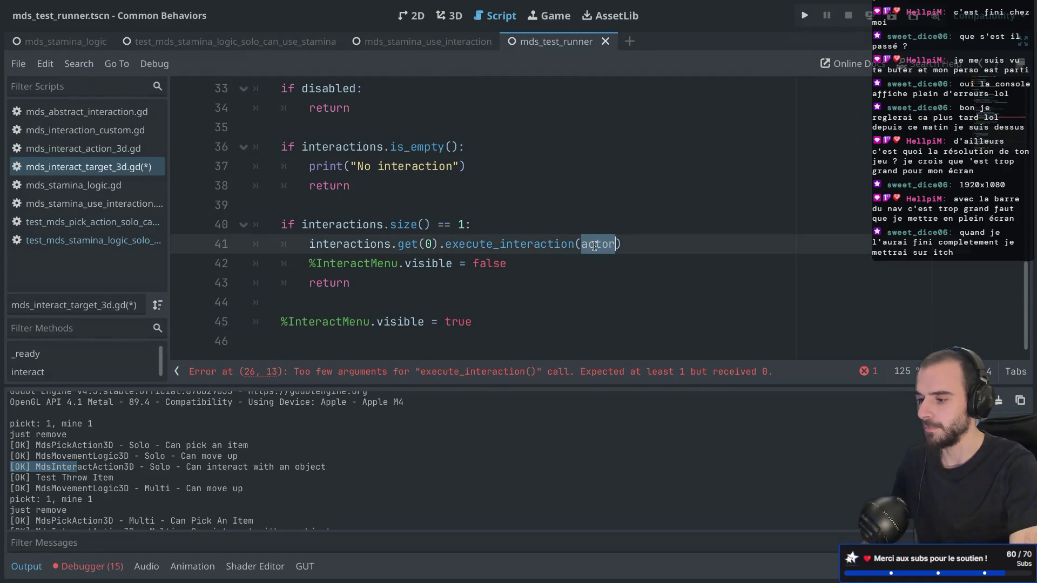
{"action": "scroll", "coordinate": [588, 181], "scroll_direction": "up", "scroll_amount": 6}
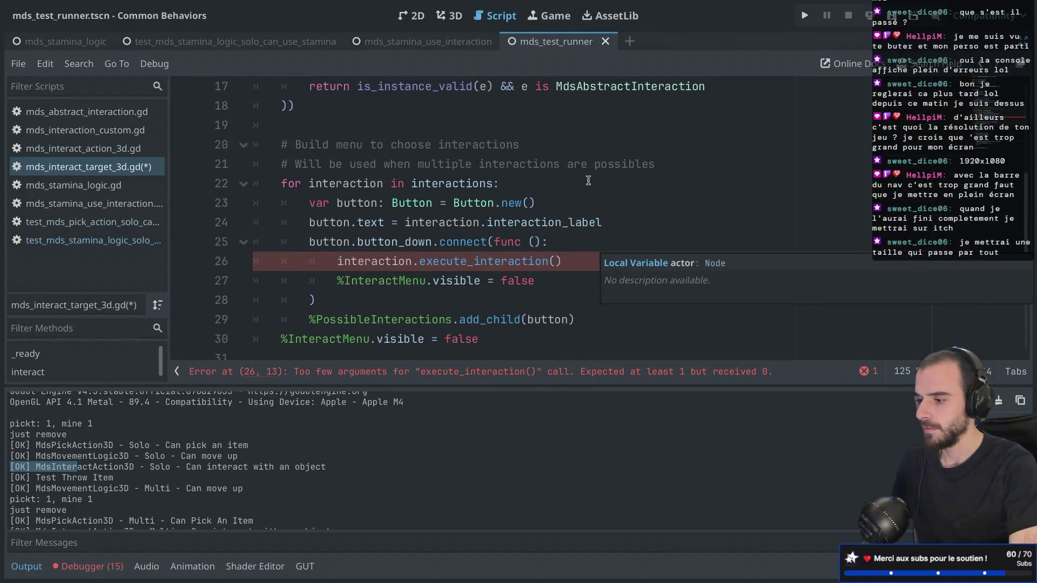
{"action": "scroll", "coordinate": [588, 180], "scroll_direction": "down", "scroll_amount": 2}
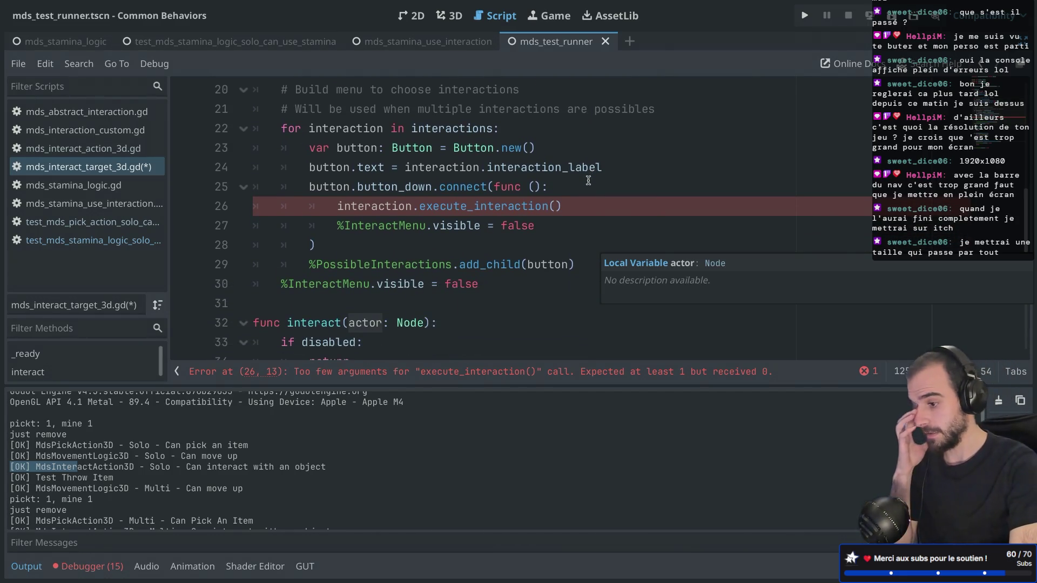
{"action": "scroll", "coordinate": [588, 181], "scroll_direction": "up", "scroll_amount": 4}
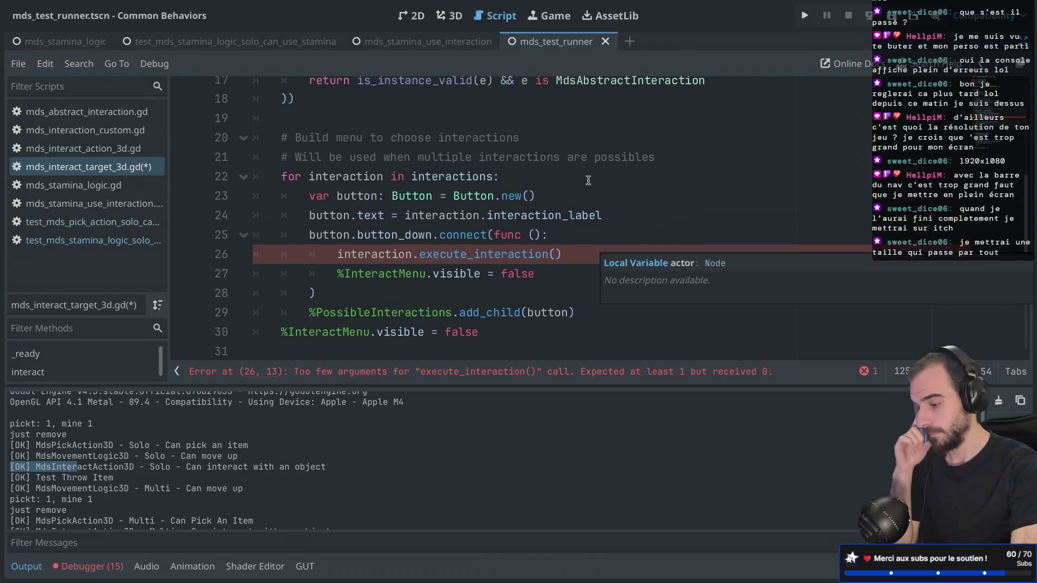
{"action": "scroll", "coordinate": [588, 180], "scroll_direction": "down", "scroll_amount": 6}
{"action": "scroll", "coordinate": [588, 180], "scroll_direction": "up", "scroll_amount": 2}
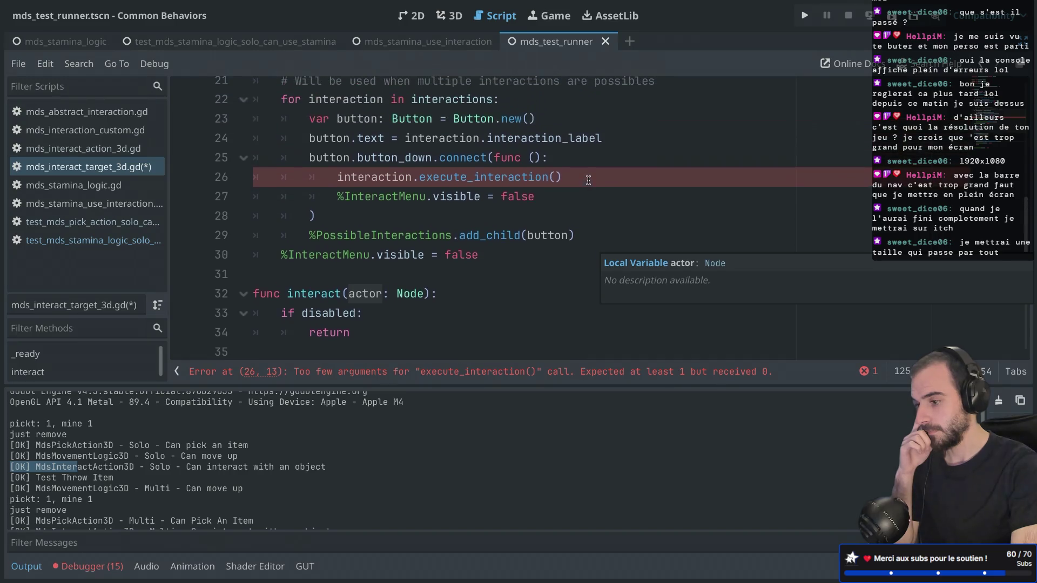
{"action": "scroll", "coordinate": [588, 180], "scroll_direction": "down", "scroll_amount": 4}
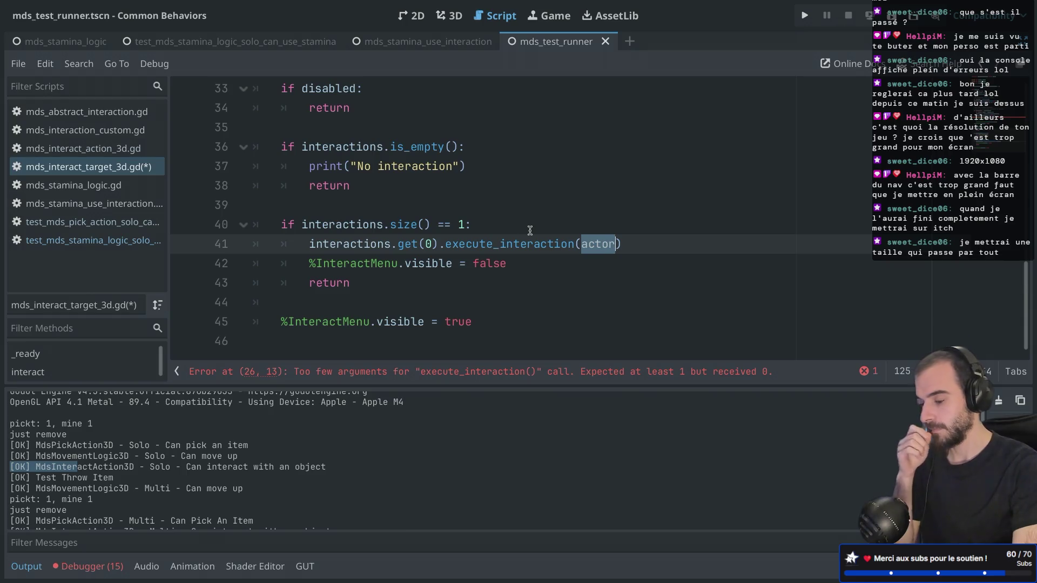
{"action": "left_click", "coordinate": [339, 309]}
Step: Add 'current_actor = actor' on a new line before the menu is shown
{"action": "key", "text": "Return"}
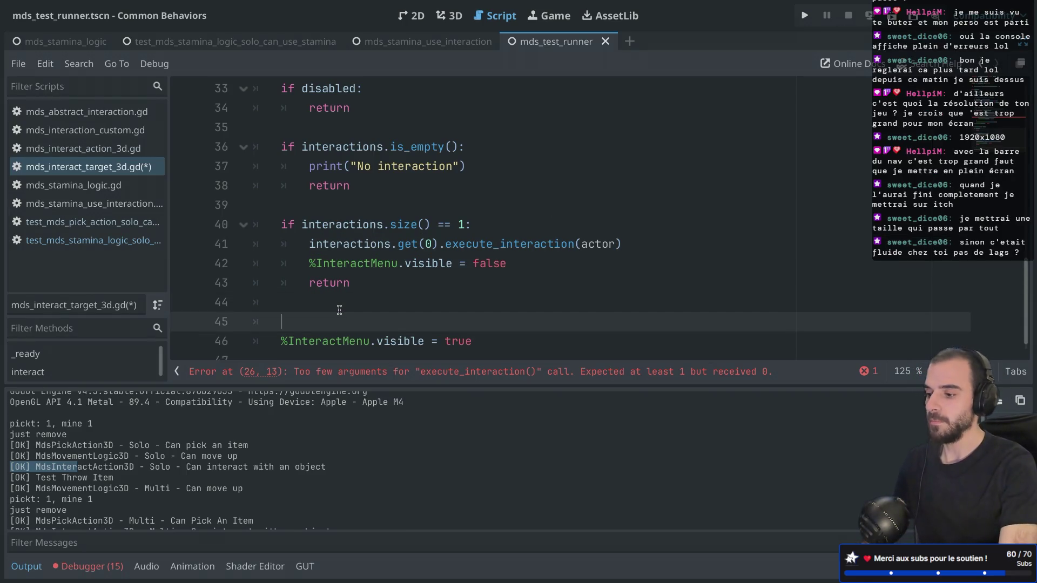
{"action": "type", "text": "rent_actor"}
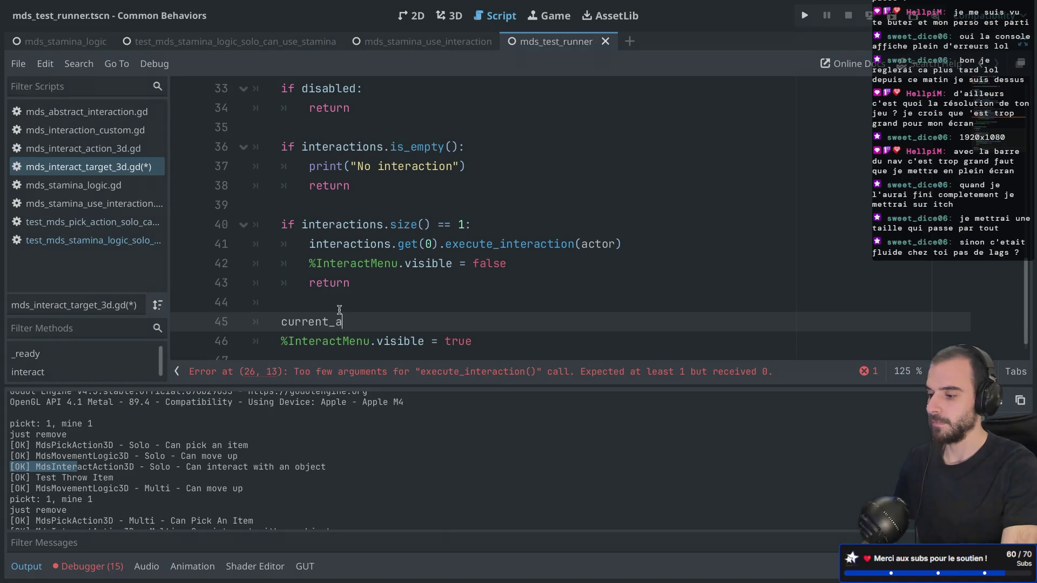
{"action": "type", "text": " = a"}
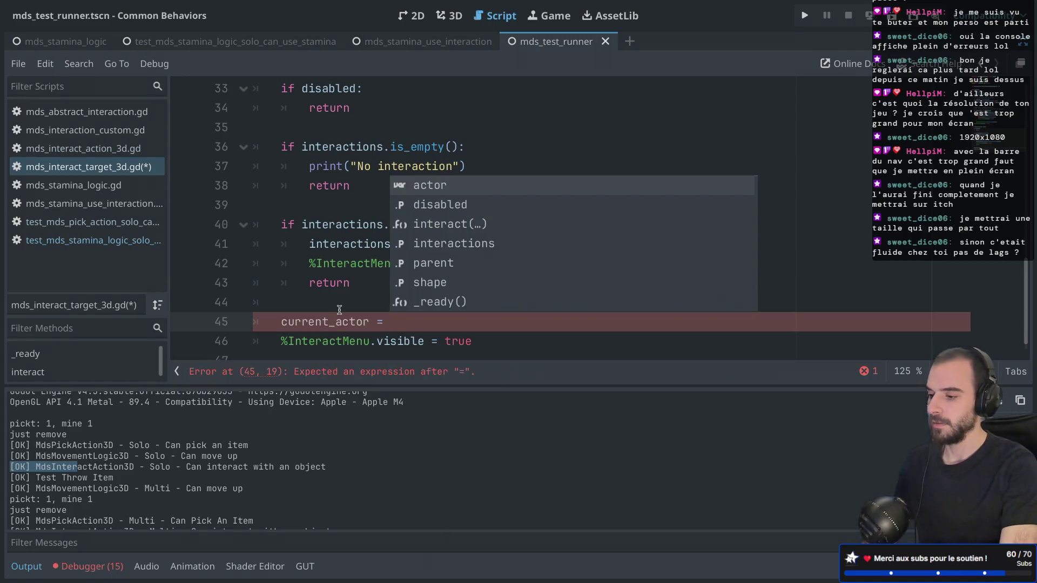
{"action": "key", "text": "Return"}
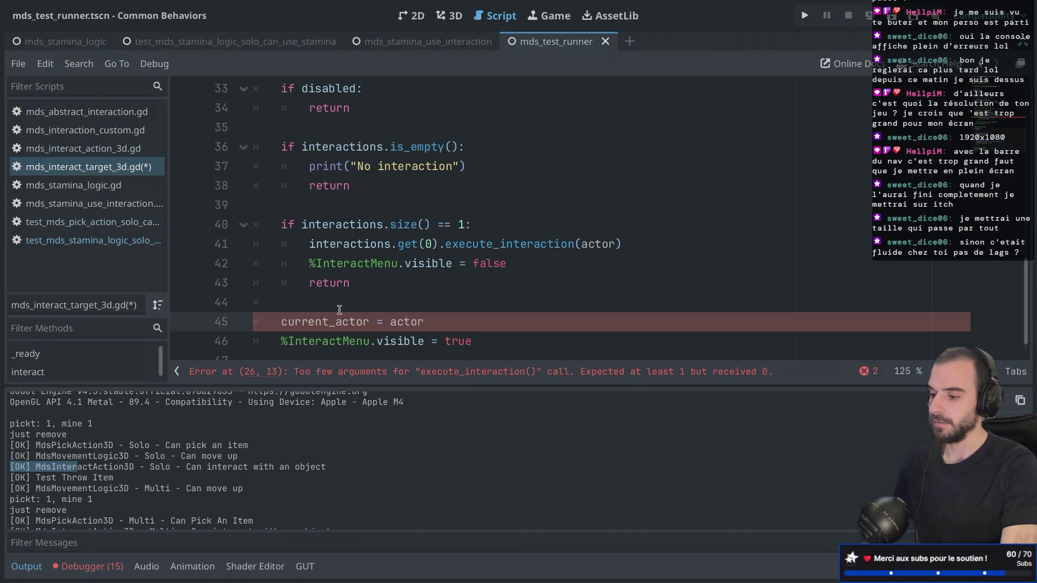
Step: Declare 'var current_actor: Node' below the interactions variable and save the script
{"action": "scroll", "coordinate": [342, 310], "scroll_direction": "up", "scroll_amount": 10}
{"action": "left_click", "coordinate": [477, 159]}
{"action": "left_click", "coordinate": [374, 224]}
{"action": "key", "text": "Return"}
{"action": "left_click", "coordinate": [329, 220]}
{"action": "type", "text": "var current_ac"}
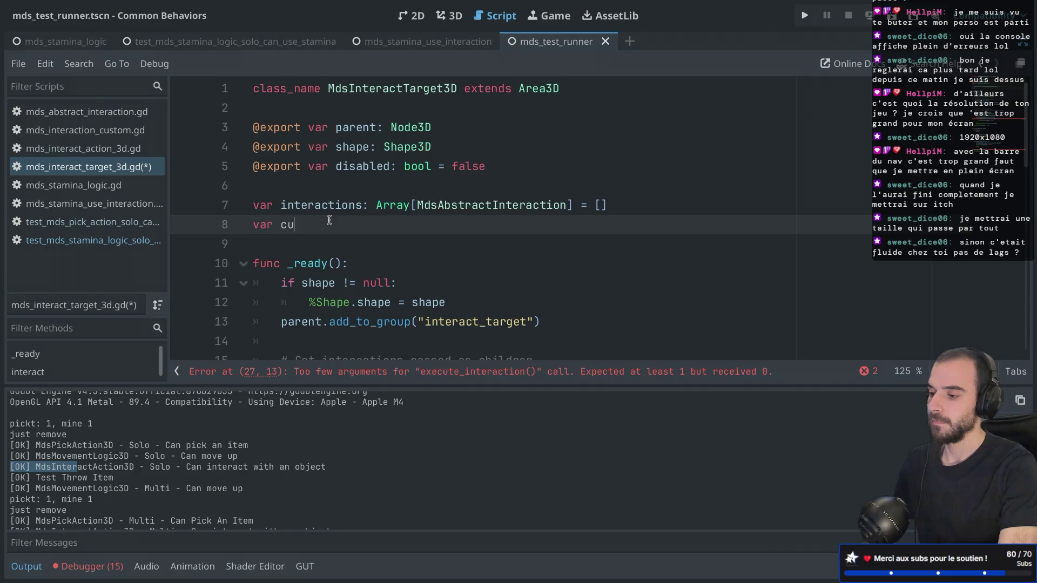
{"action": "type", "text": "tor"}
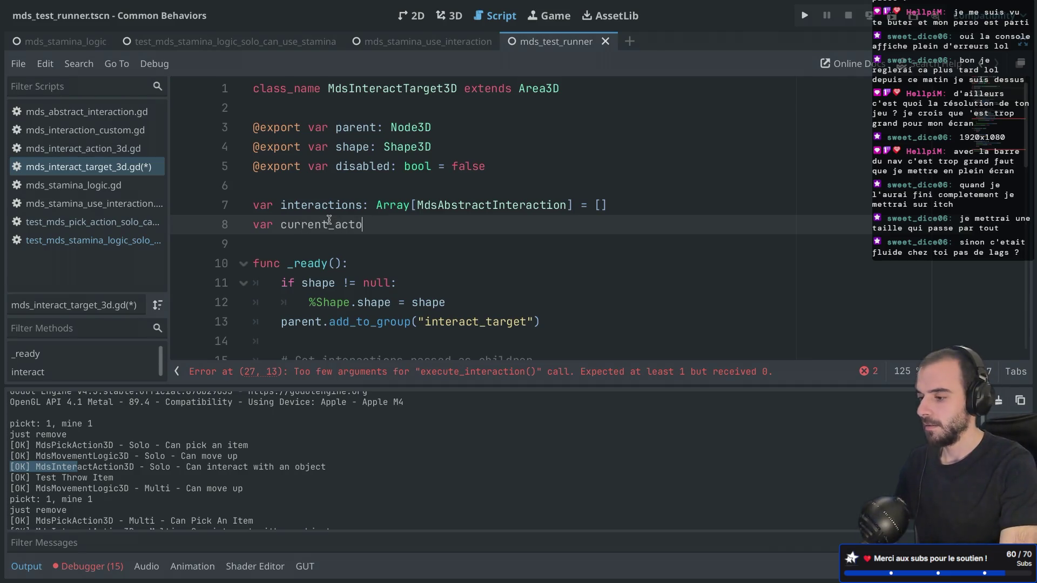
{"action": "type", "text": ": Node"}
{"action": "key", "text": "ctrl+s"}
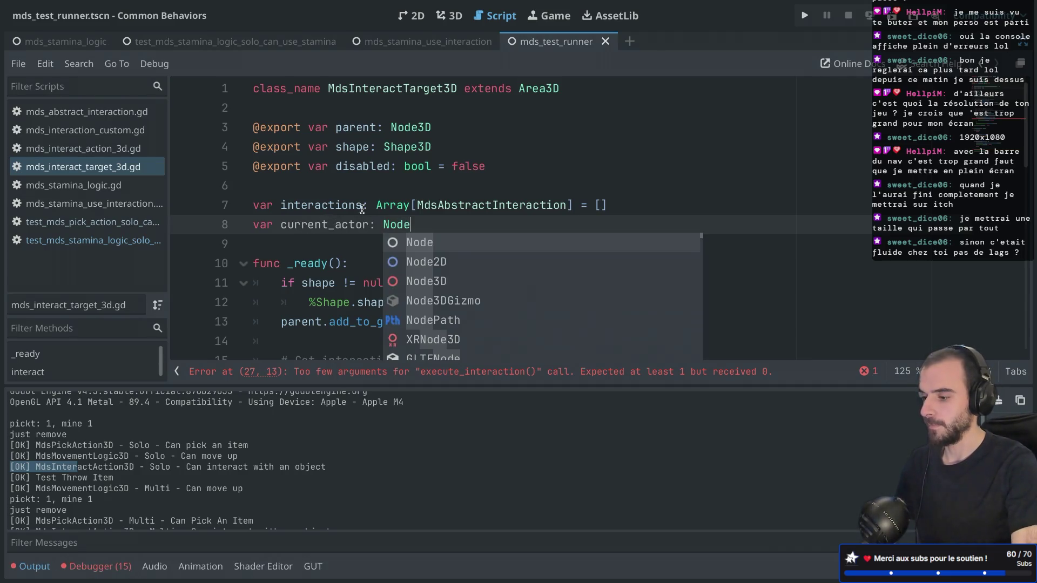
Step: Pass current_actor into the execute_interaction() call on line 27
{"action": "scroll", "coordinate": [433, 205], "scroll_direction": "down", "scroll_amount": 1}
{"action": "scroll", "coordinate": [324, 232], "scroll_direction": "down", "scroll_amount": 6}
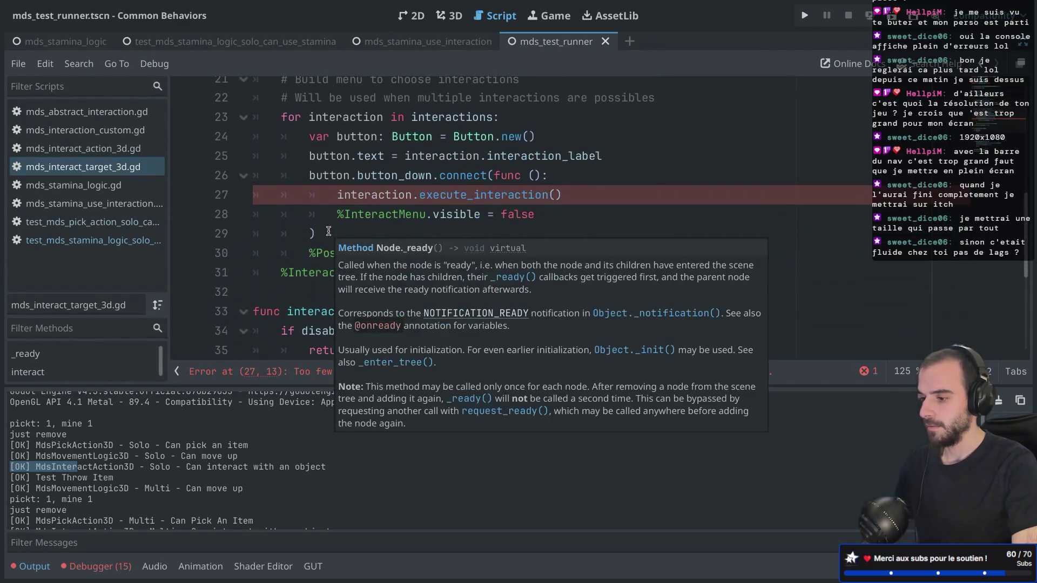
{"action": "left_click", "coordinate": [555, 195]}
{"action": "type", "text": "cur"}
{"action": "key", "text": "Return"}
Step: Select the current_actor assignment and the 'InteractMenu.visible = true' line to review them
{"action": "scroll", "coordinate": [555, 194], "scroll_direction": "down", "scroll_amount": 5}
{"action": "left_click_drag", "start_coordinate": [286, 301], "coordinate": [440, 300]}
{"action": "left_click", "coordinate": [347, 324]}
{"action": "left_click_drag", "start_coordinate": [384, 322], "coordinate": [253, 322]}
{"action": "left_click", "coordinate": [458, 322], "text": "shift"}
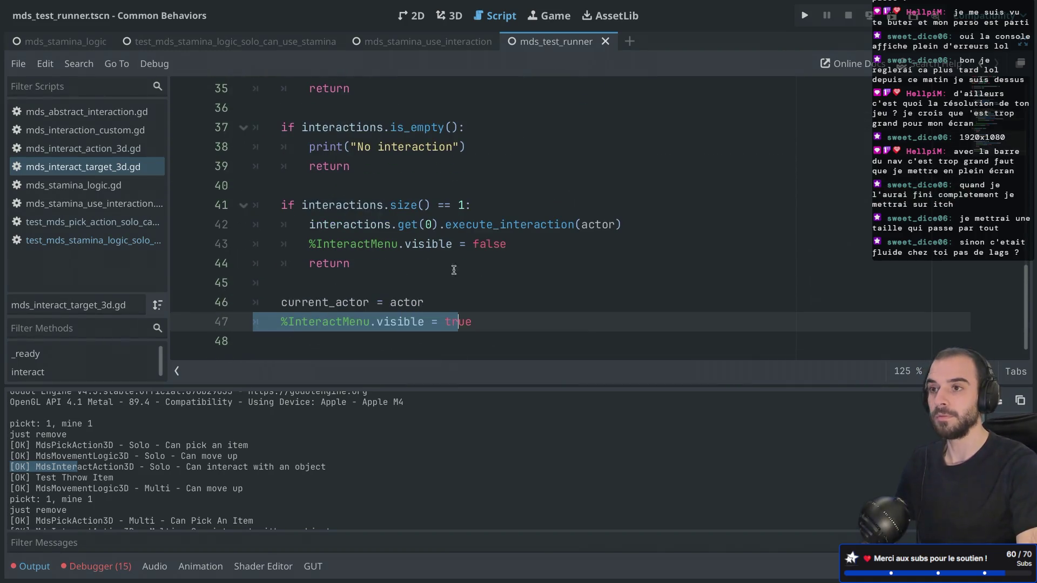
Step: Review the single-interaction branch, the menu-building loop and the execute_interaction call
{"action": "left_click", "coordinate": [370, 232]}
{"action": "scroll", "coordinate": [370, 234], "scroll_direction": "up", "scroll_amount": 6}
{"action": "left_click", "coordinate": [484, 182]}
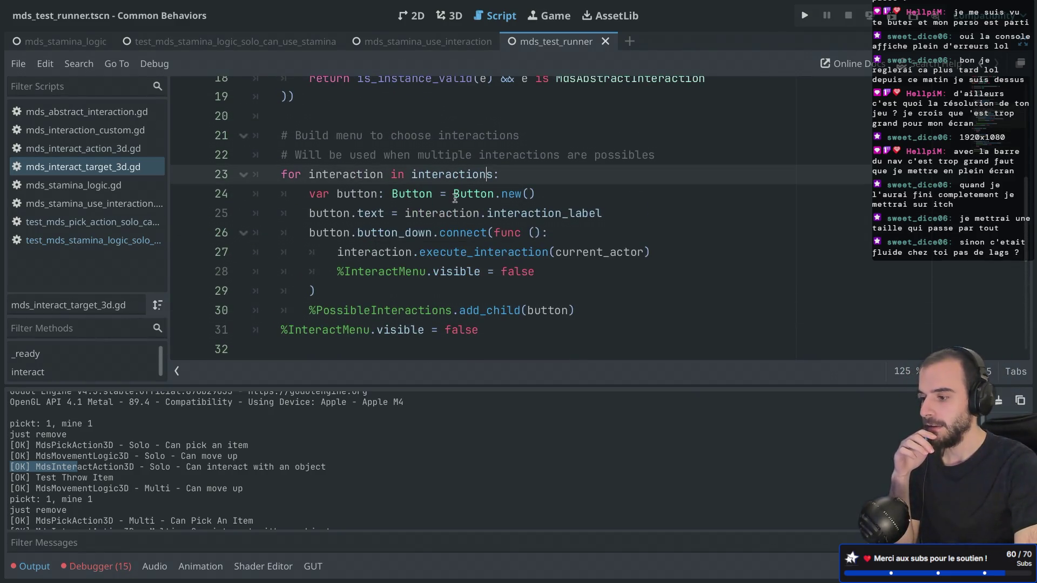
{"action": "left_click_drag", "start_coordinate": [335, 183], "coordinate": [488, 296]}
{"action": "left_click", "coordinate": [457, 297]}
{"action": "left_click_drag", "start_coordinate": [406, 251], "coordinate": [478, 249]}
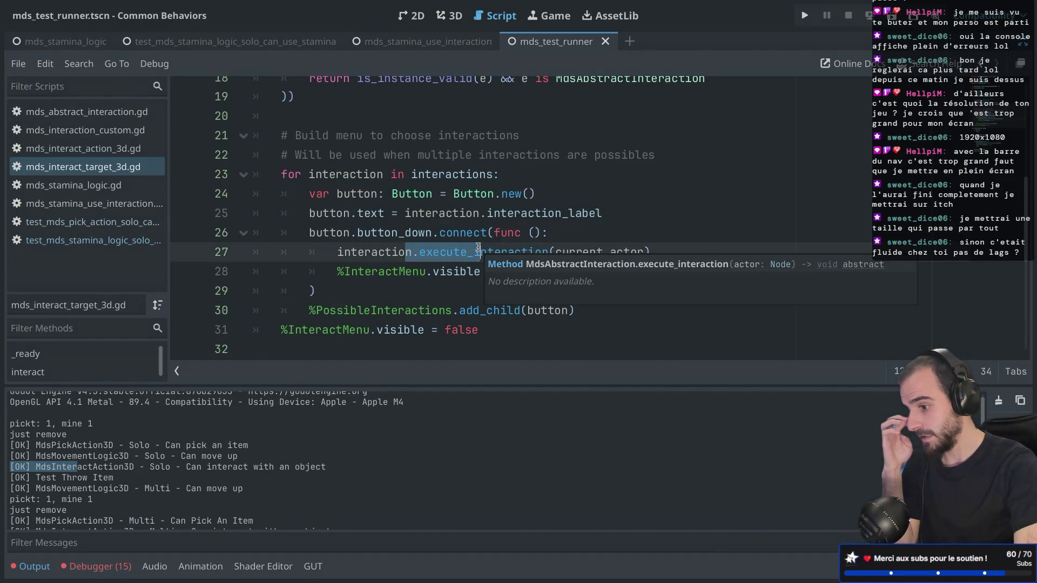
{"action": "left_click", "coordinate": [477, 249]}
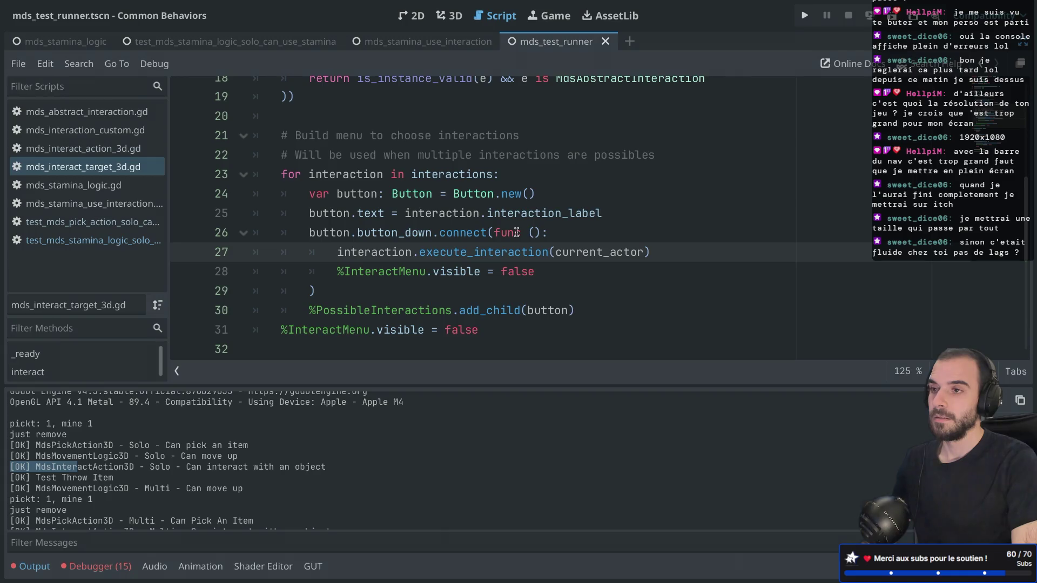
Step: Run the test runner scene in debug mode so the multi-interact and WebRTC tests execute
{"action": "scroll", "coordinate": [517, 232], "scroll_direction": "down", "scroll_amount": 5}
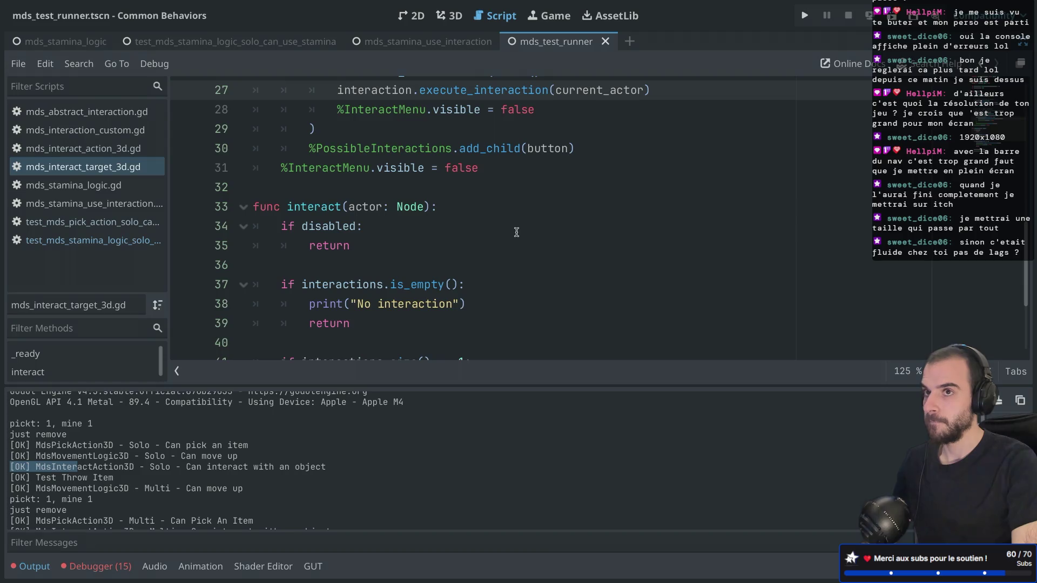
{"action": "scroll", "coordinate": [516, 232], "scroll_direction": "down", "scroll_amount": 1}
{"action": "scroll", "coordinate": [517, 233], "scroll_direction": "up", "scroll_amount": 2}
{"action": "scroll", "coordinate": [516, 232], "scroll_direction": "down", "scroll_amount": 4}
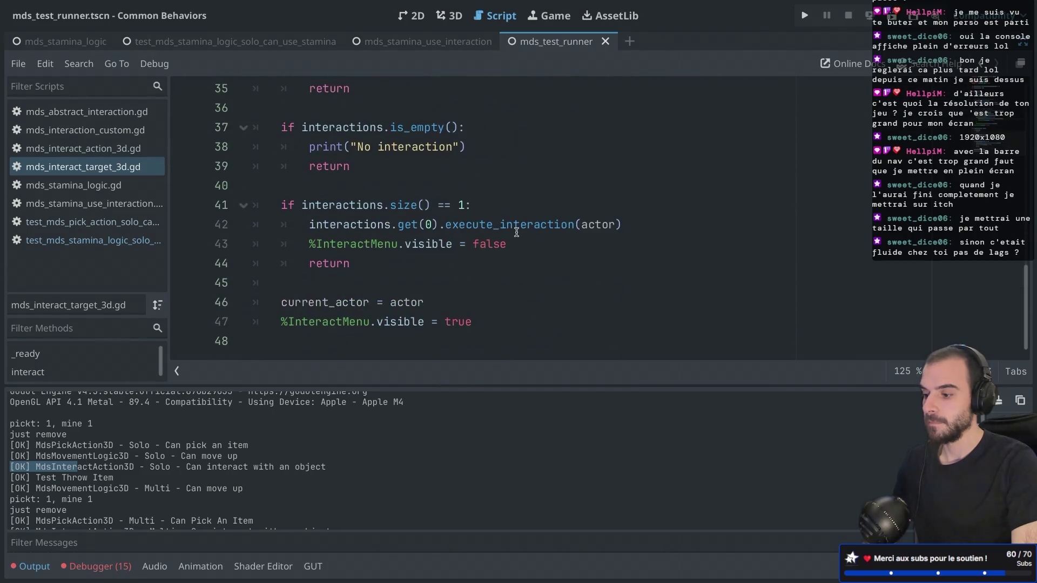
{"action": "scroll", "coordinate": [516, 232], "scroll_direction": "up", "scroll_amount": 10}
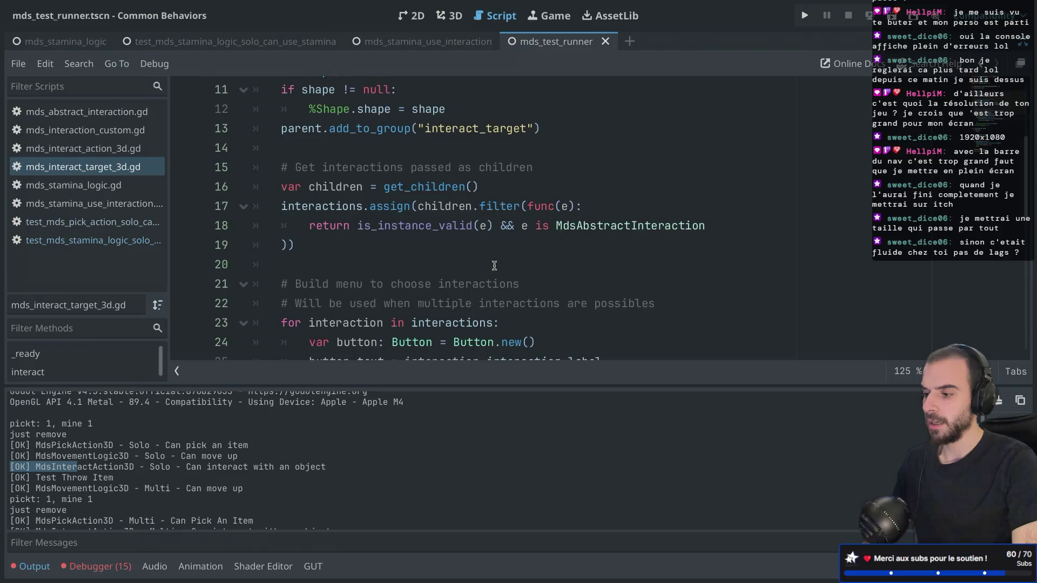
{"action": "scroll", "coordinate": [494, 265], "scroll_direction": "up", "scroll_amount": 4}
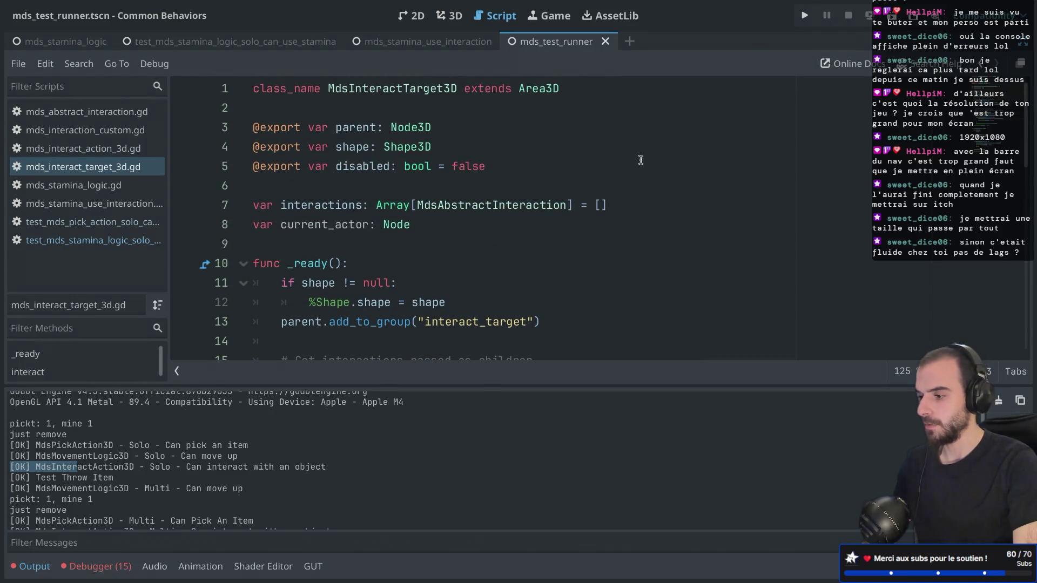
{"action": "left_click", "coordinate": [891, 15]}
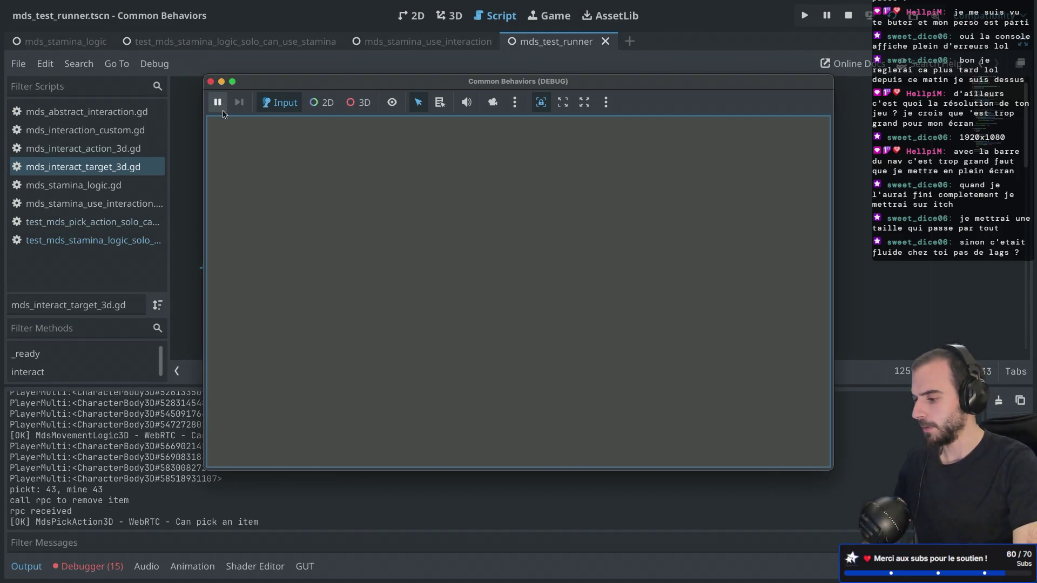
Step: Stop the running test game and scroll through the target script
{"action": "left_click", "coordinate": [211, 82]}
{"action": "scroll", "coordinate": [366, 229], "scroll_direction": "down", "scroll_amount": 10}
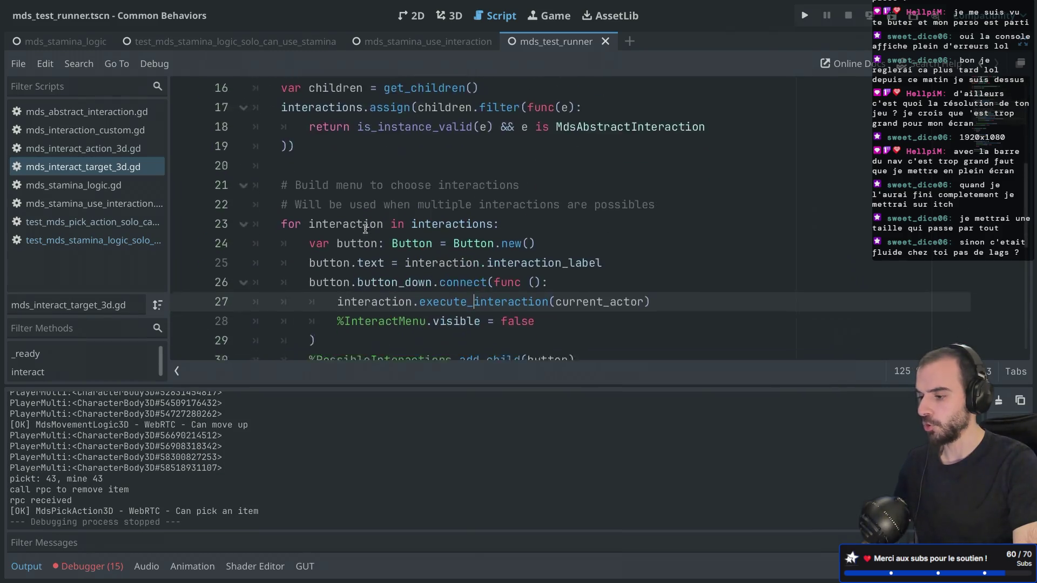
{"action": "scroll", "coordinate": [366, 229], "scroll_direction": "up", "scroll_amount": 1}
{"action": "scroll", "coordinate": [366, 229], "scroll_direction": "down", "scroll_amount": 1}
{"action": "scroll", "coordinate": [366, 229], "scroll_direction": "up", "scroll_amount": 7}
Step: Toggle the side panels on and off, then switch to the mds_stamina_use_interaction scene
{"action": "key", "text": "ctrl+shift+F11"}
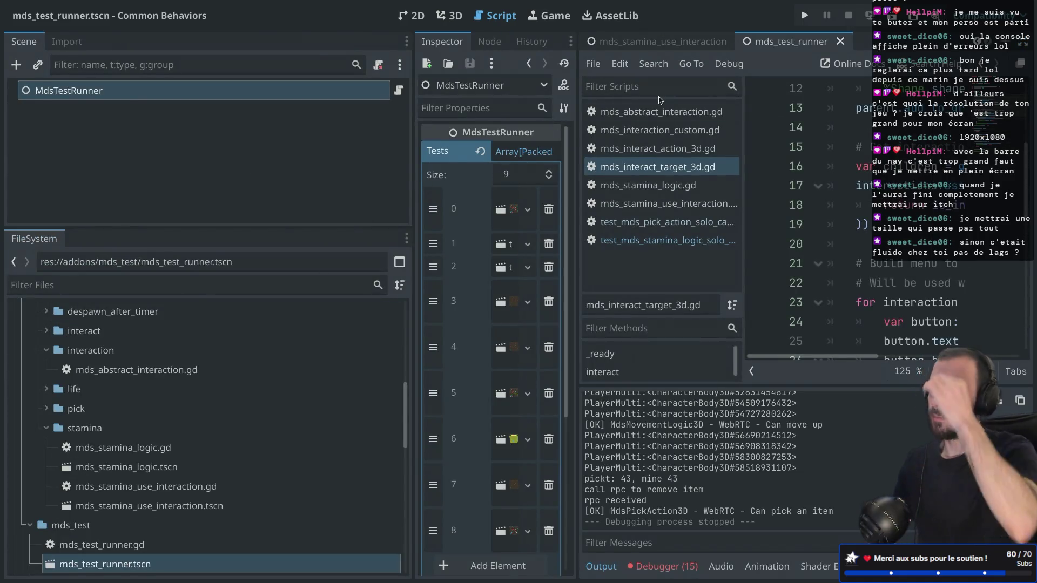
{"action": "key", "text": "ctrl+shift+F11"}
{"action": "left_click", "coordinate": [574, 42]}
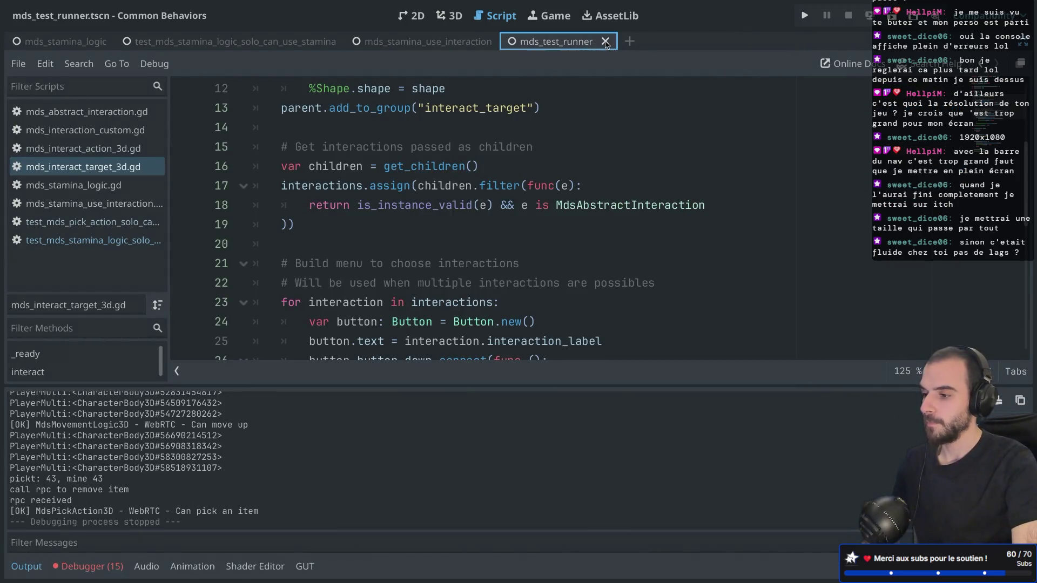
{"action": "left_click", "coordinate": [460, 41]}
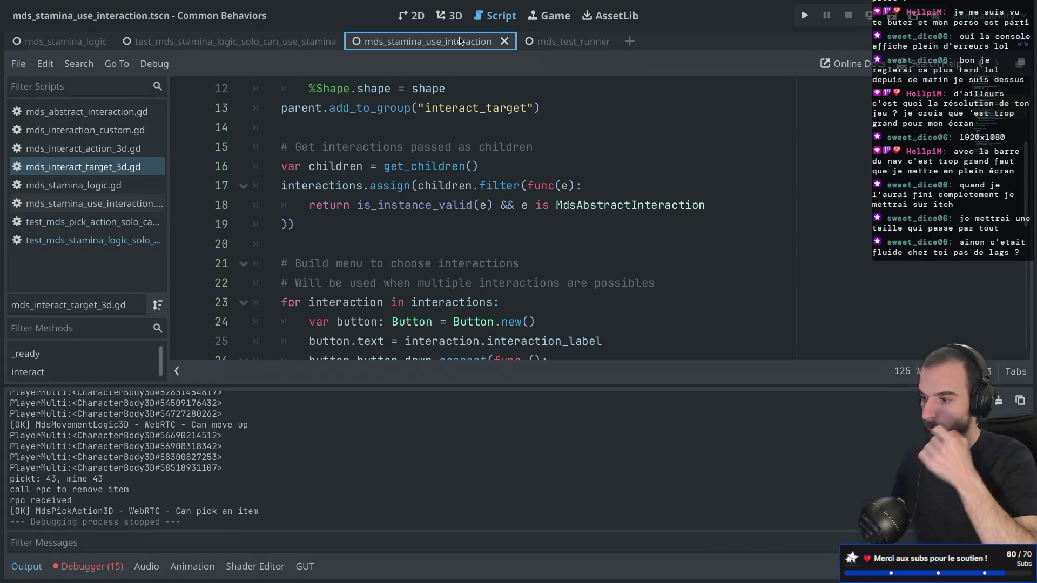
Step: Switch to test_mds_stamina_logic_solo_can_use_stamina, show and enlarge the Scene dock, run it with F6, then stop it
{"action": "left_click", "coordinate": [305, 42]}
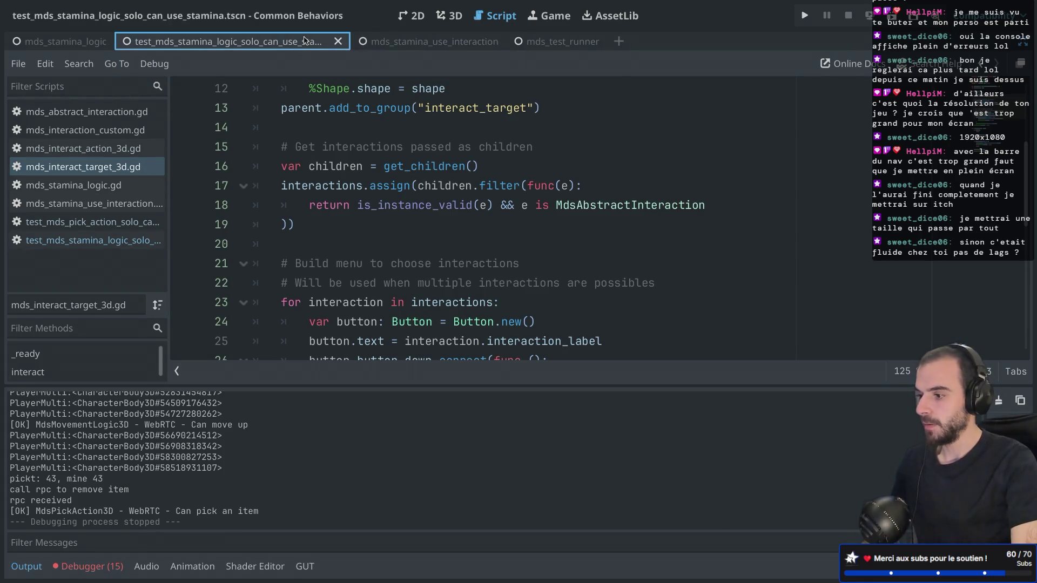
{"action": "key", "text": "ctrl+shift+F11"}
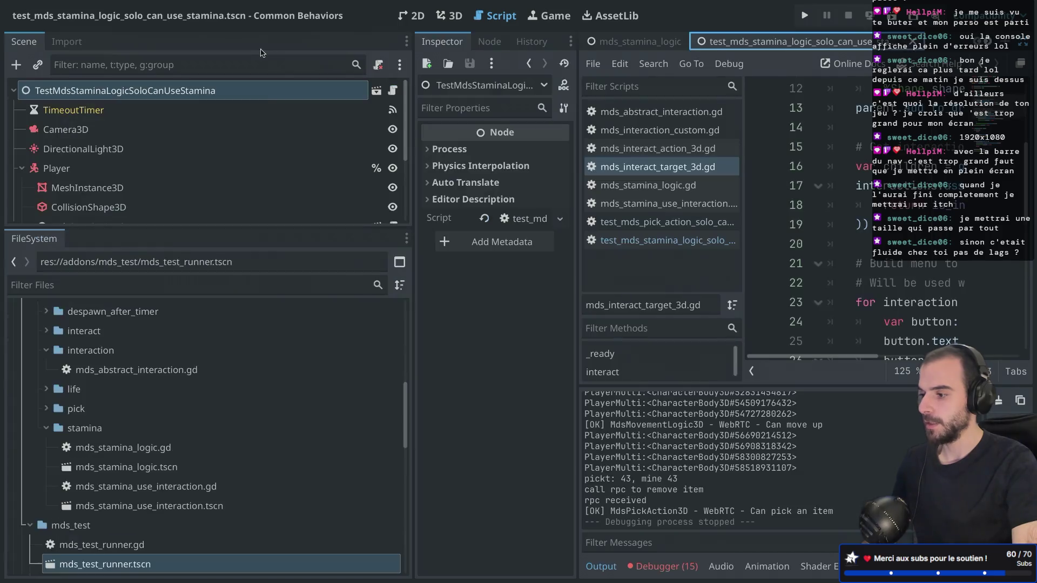
{"action": "left_click_drag", "start_coordinate": [270, 244], "coordinate": [270, 350]}
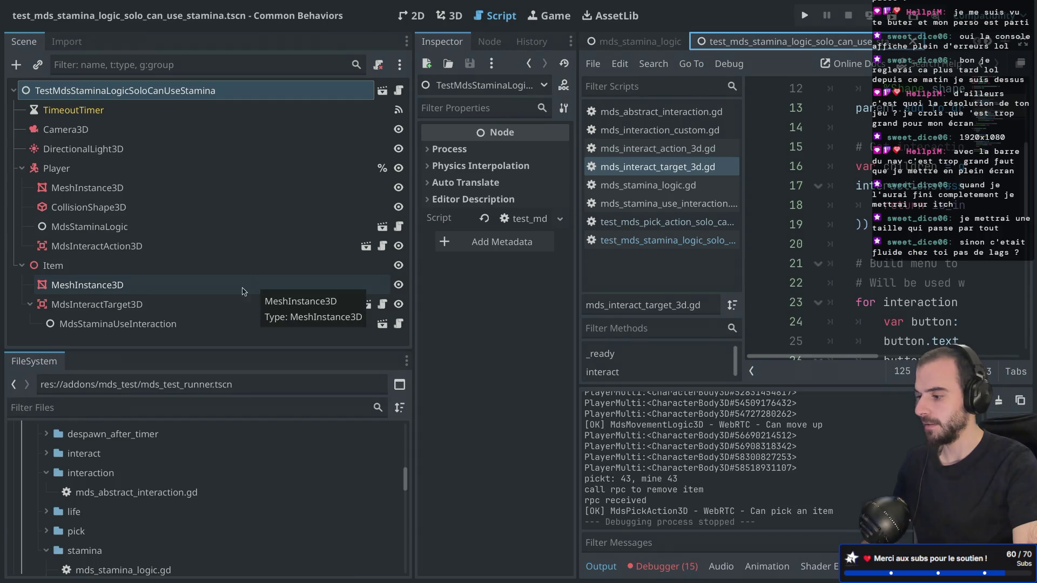
{"action": "key", "text": "F6"}
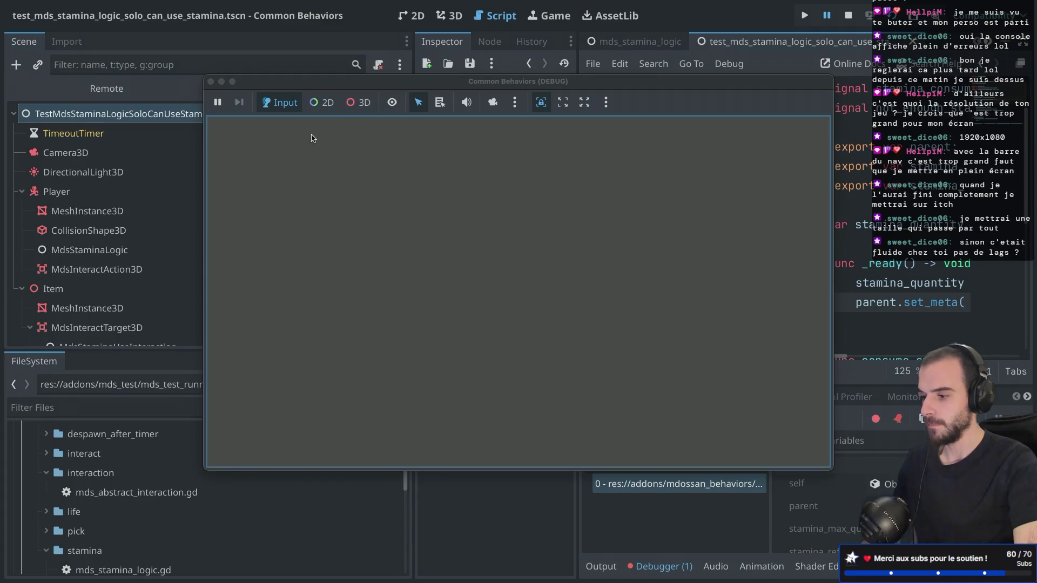
{"action": "left_click", "coordinate": [210, 82]}
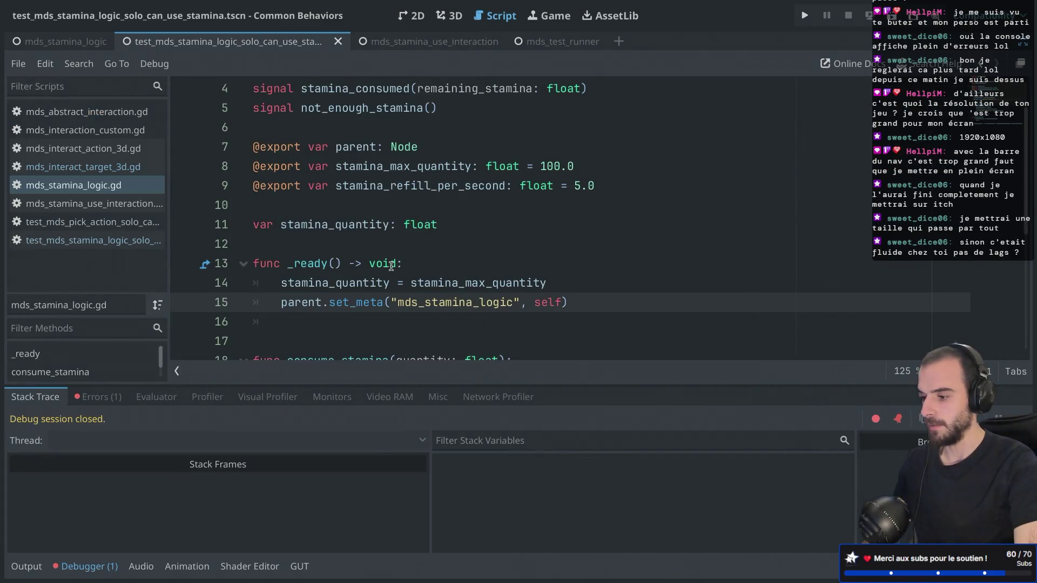
Step: Delete the empty line 16 after _ready in mds_stamina_logic.gd and restore the scene and inspector docks
{"action": "scroll", "coordinate": [392, 258], "scroll_direction": "down", "scroll_amount": 1}
{"action": "scroll", "coordinate": [392, 264], "scroll_direction": "up", "scroll_amount": 1}
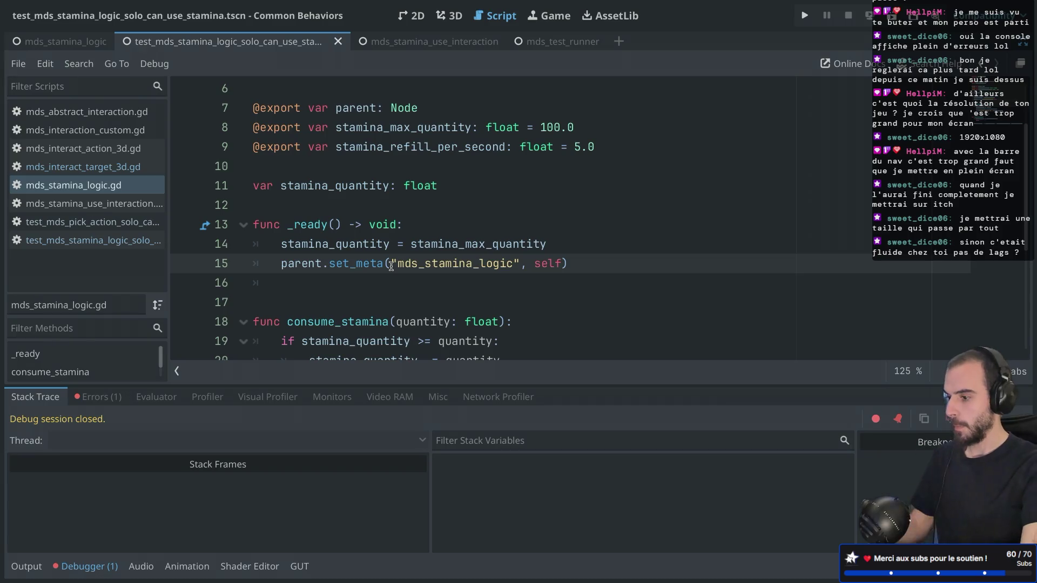
{"action": "scroll", "coordinate": [391, 266], "scroll_direction": "down", "scroll_amount": 3}
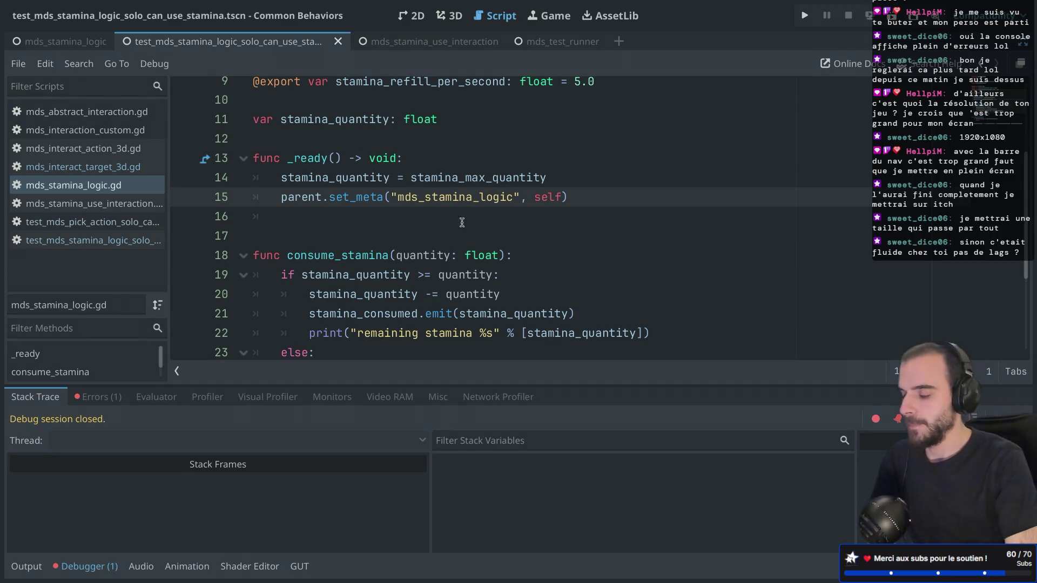
{"action": "scroll", "coordinate": [410, 210], "scroll_direction": "down", "scroll_amount": 1}
{"action": "left_click", "coordinate": [347, 204]}
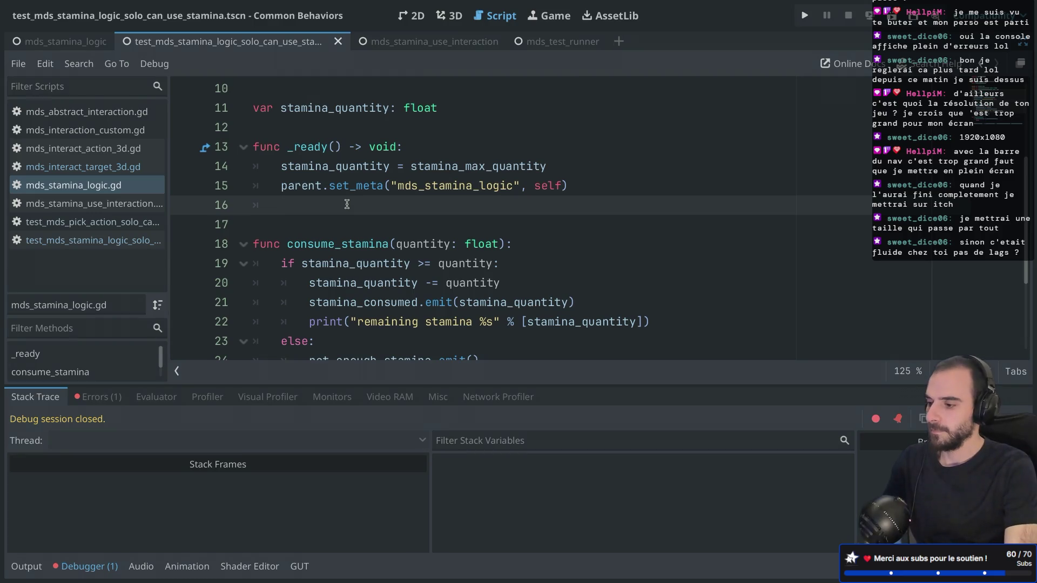
{"action": "key", "text": "BackSpace"}
{"action": "key", "text": "BackSpace"}
{"action": "scroll", "coordinate": [471, 194], "scroll_direction": "down", "scroll_amount": 2}
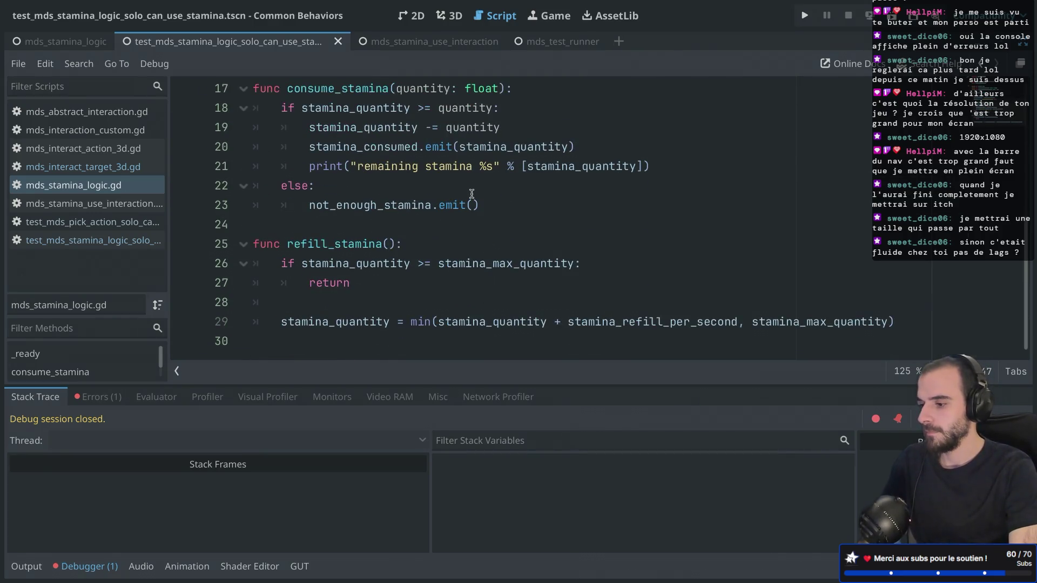
{"action": "key", "text": "ctrl+shift+F11"}
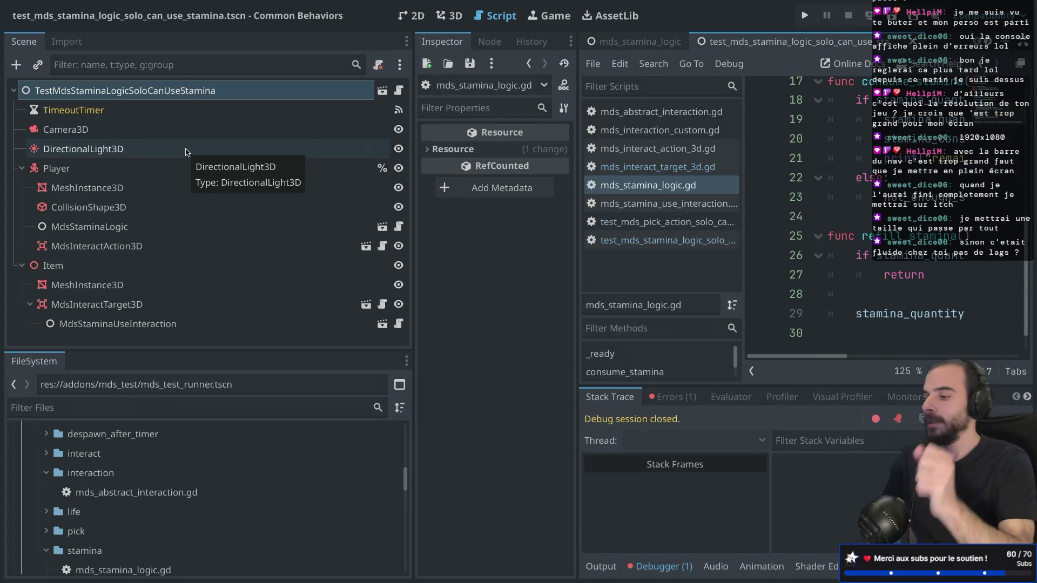
Step: Inspect the MdsInteractTarget3D and MdsInteractAction3D nodes, then check the parent reference in _ready
{"action": "key", "text": "ctrl+shift+F11"}
{"action": "key", "text": "ctrl+shift+F11"}
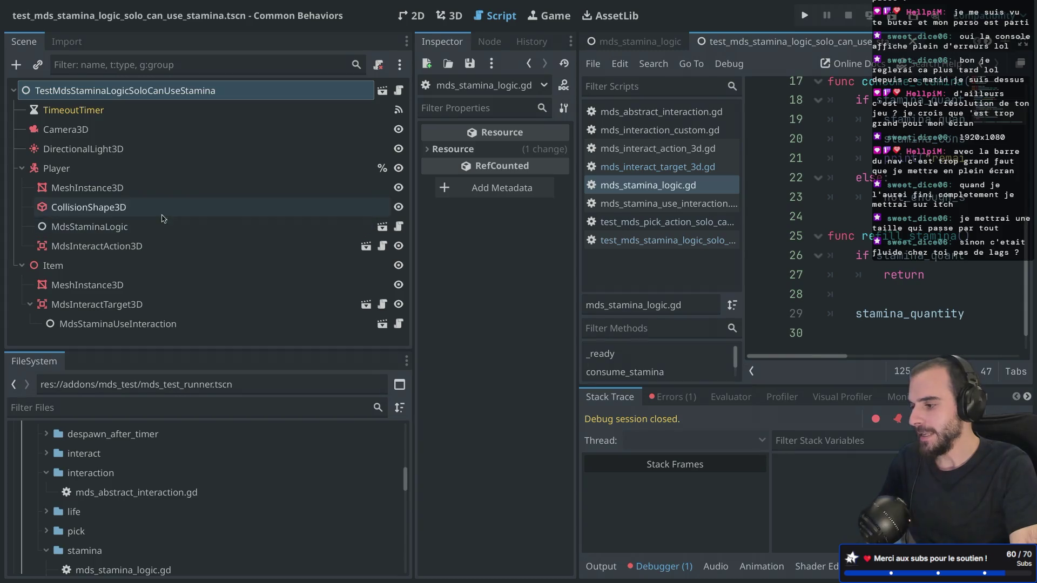
{"action": "left_click", "coordinate": [189, 304]}
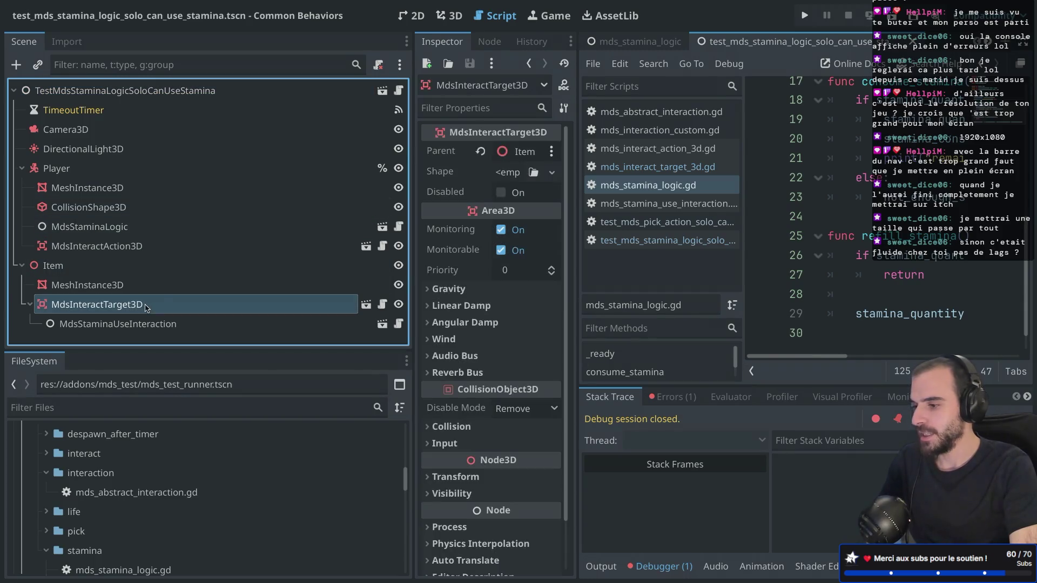
{"action": "left_click", "coordinate": [136, 247]}
{"action": "key", "text": "ctrl+shift+F11"}
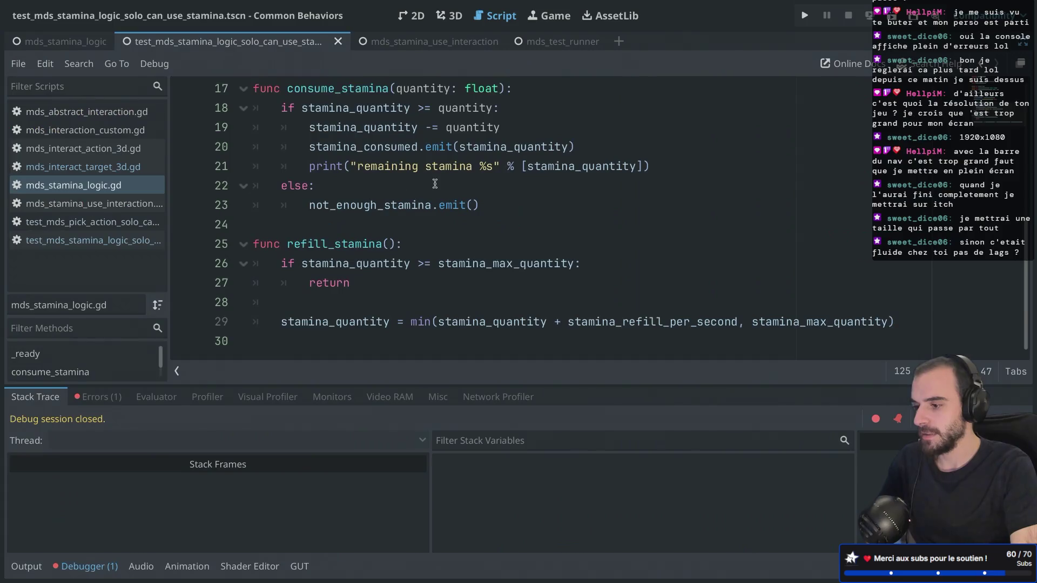
{"action": "scroll", "coordinate": [411, 178], "scroll_direction": "up", "scroll_amount": 4}
{"action": "double_click", "coordinate": [310, 244]}
{"action": "scroll", "coordinate": [338, 180], "scroll_direction": "up", "scroll_amount": 2}
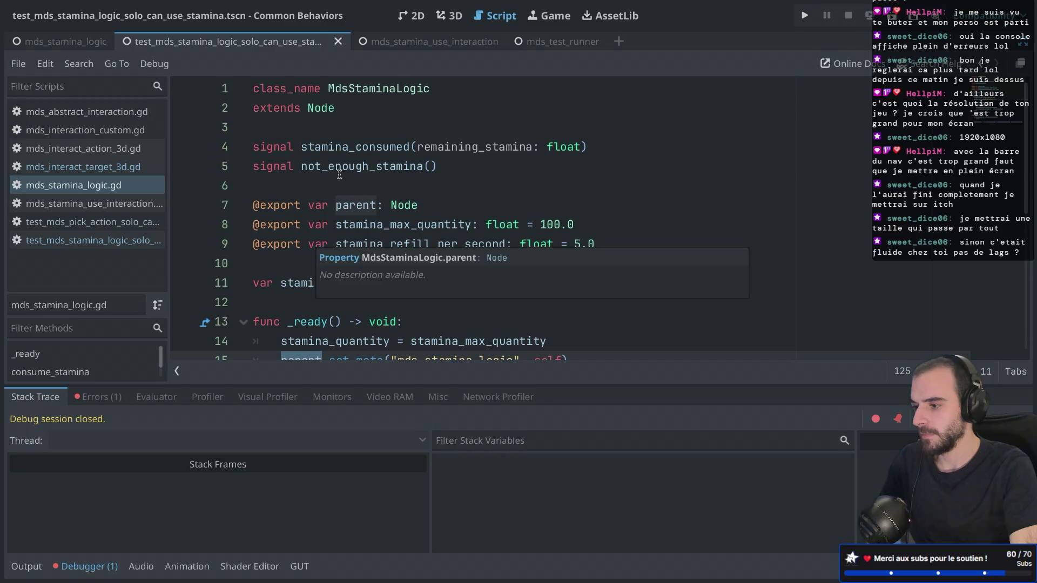
Step: Check MdsStaminaLogic's Parent property, cancel the node assignment, and hide the side panels again
{"action": "key", "text": "ctrl+shift+F11"}
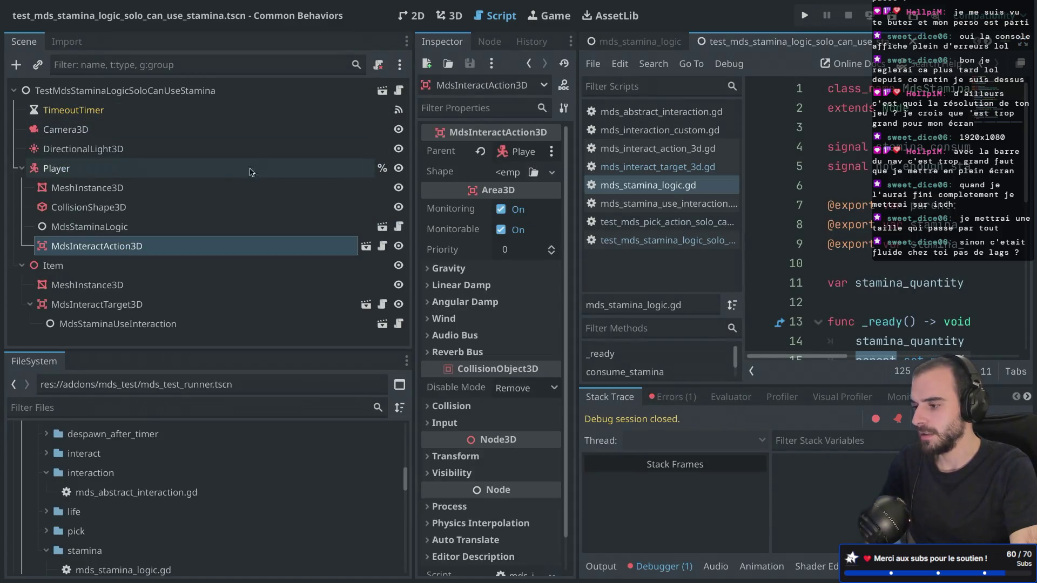
{"action": "left_click", "coordinate": [168, 227]}
{"action": "left_click", "coordinate": [522, 152]}
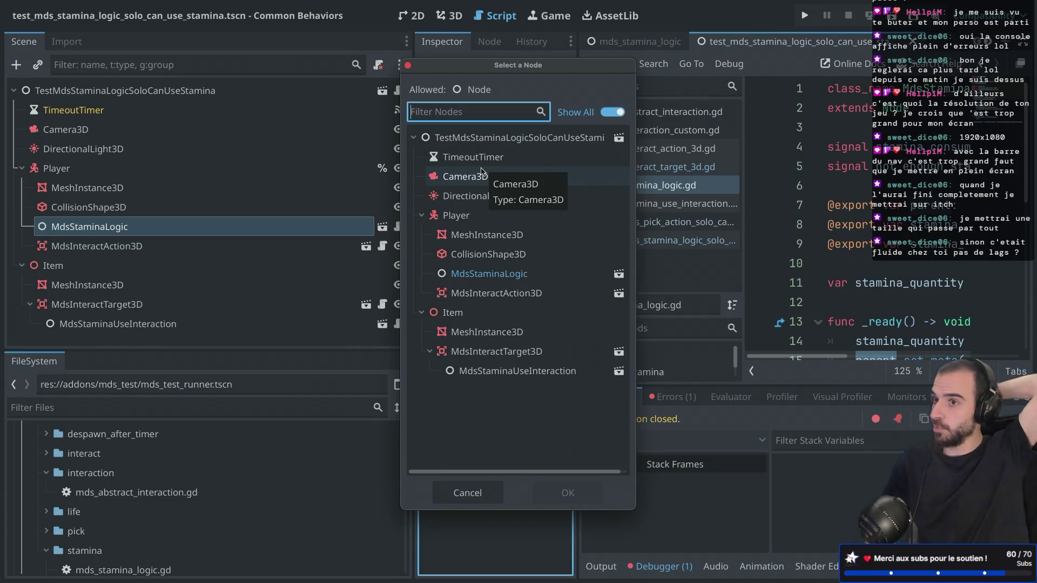
{"action": "key", "text": "Escape"}
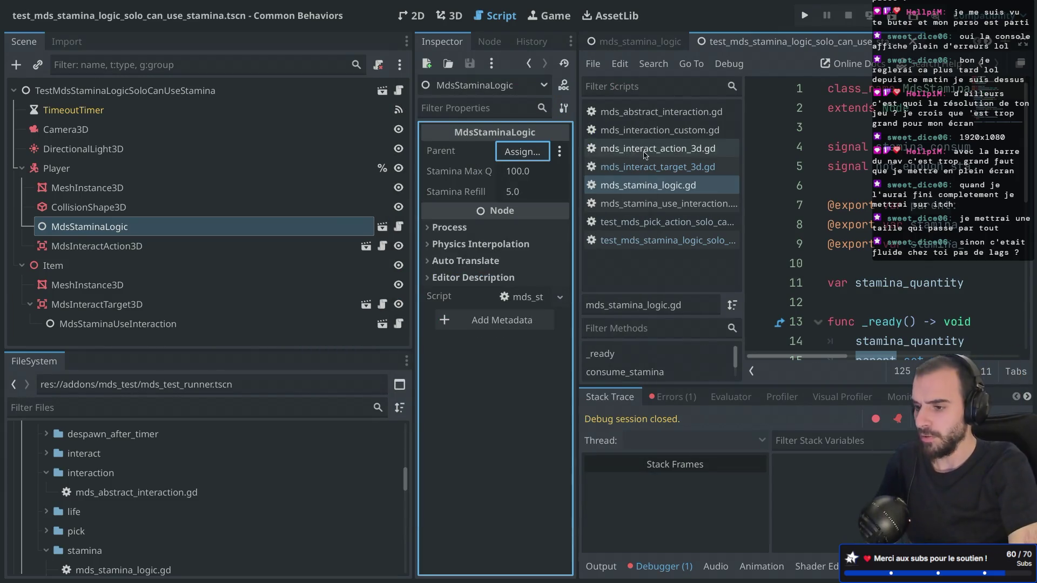
{"action": "key", "text": "ctrl+shift+F11"}
{"action": "scroll", "coordinate": [311, 153], "scroll_direction": "down", "scroll_amount": 2}
{"action": "scroll", "coordinate": [311, 153], "scroll_direction": "up", "scroll_amount": 2}
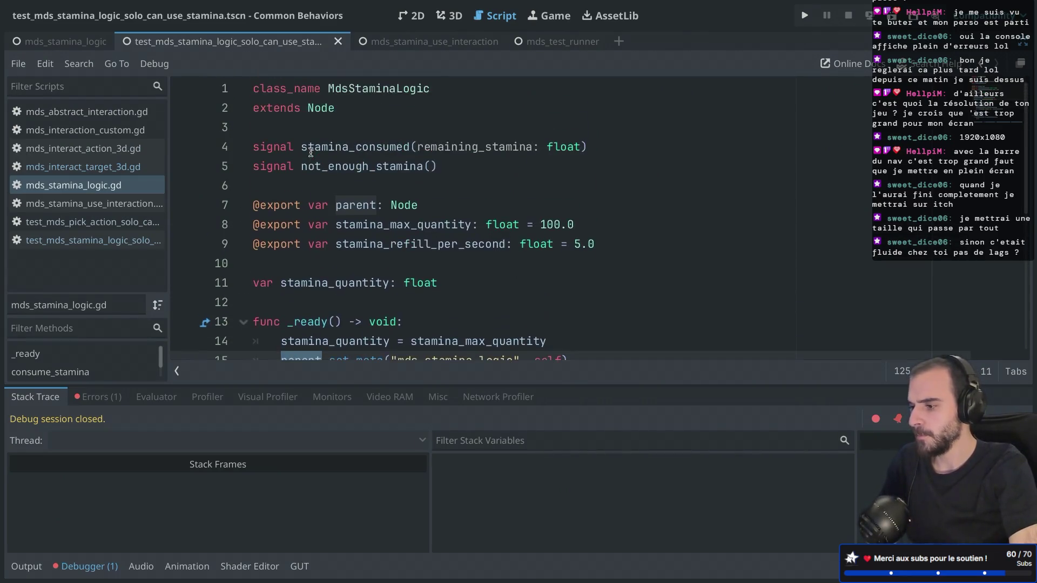
{"action": "left_click", "coordinate": [257, 90]}
{"action": "key", "text": "Return"}
{"action": "key", "text": "Up"}
{"action": "type", "text": "@t"}
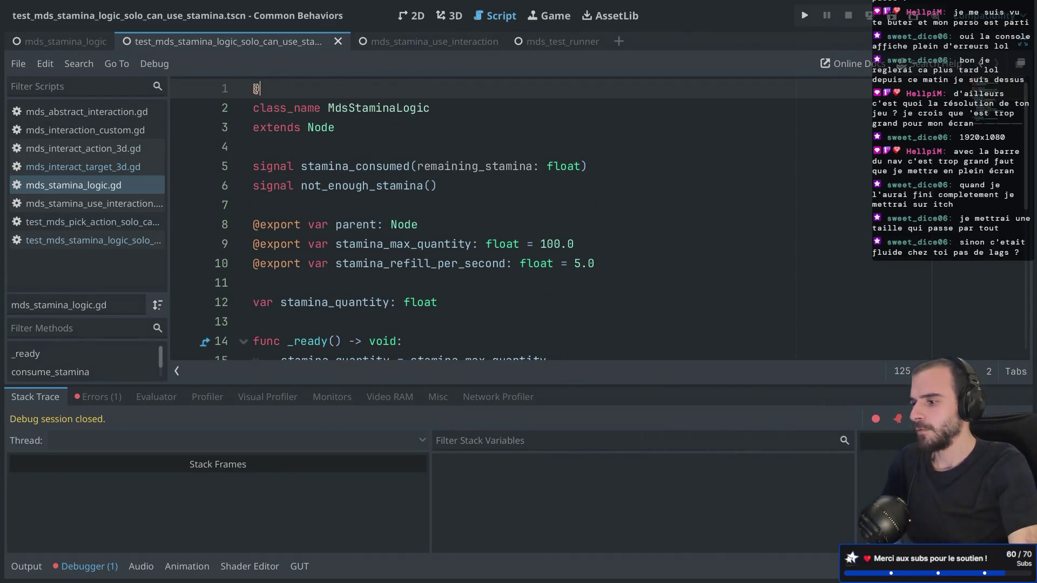
{"action": "type", "text": "ool"}
{"action": "key", "text": "Escape"}
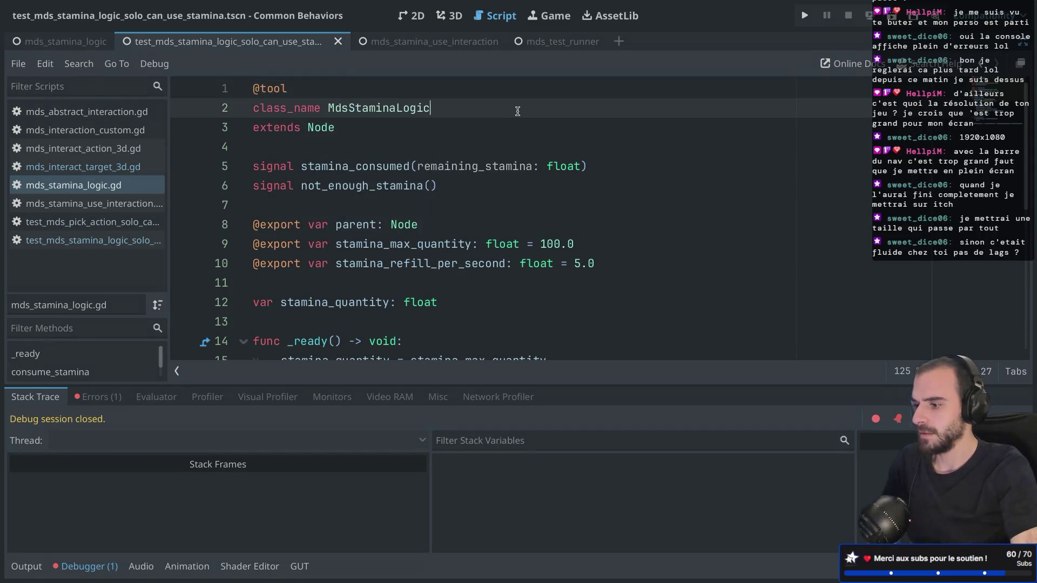
Step: Start _ready with 'if Engine.is_editor_hint(): return' followed by a blank line
{"action": "scroll", "coordinate": [518, 109], "scroll_direction": "down", "scroll_amount": 4}
{"action": "left_click", "coordinate": [430, 150]}
{"action": "key", "text": "Return"}
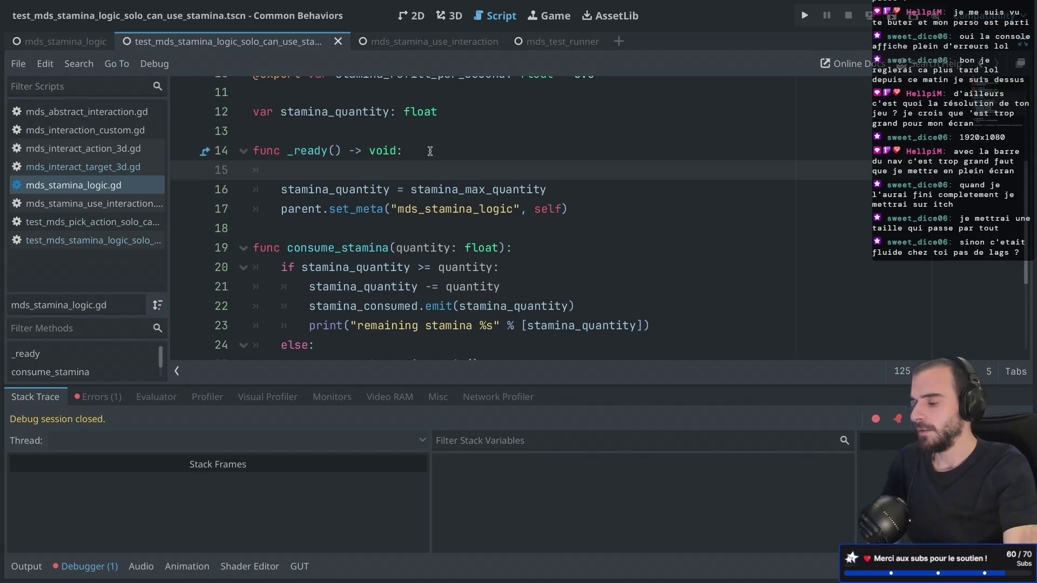
{"action": "type", "text": "Engine."}
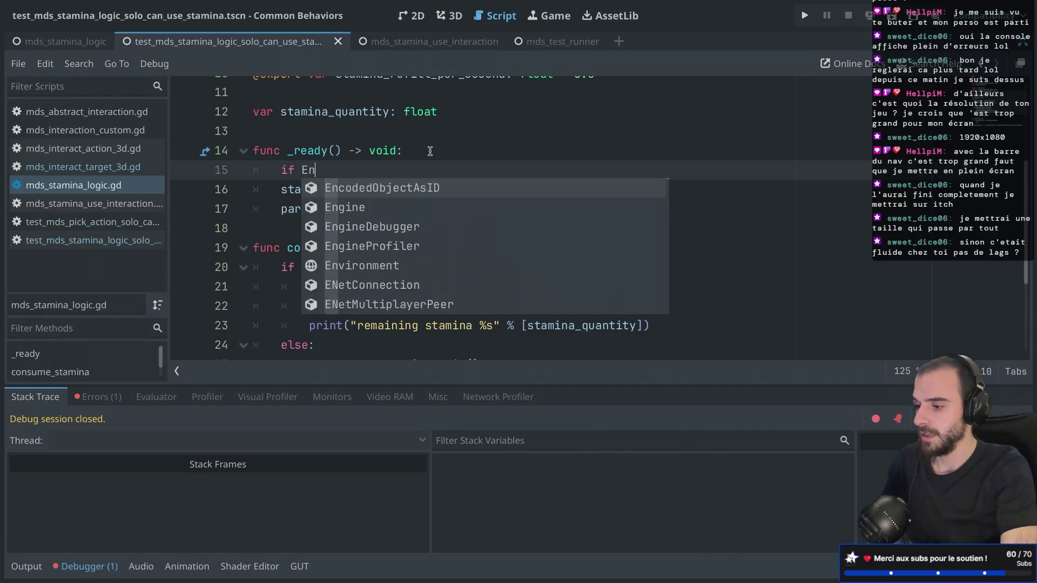
{"action": "type", "text": "is"}
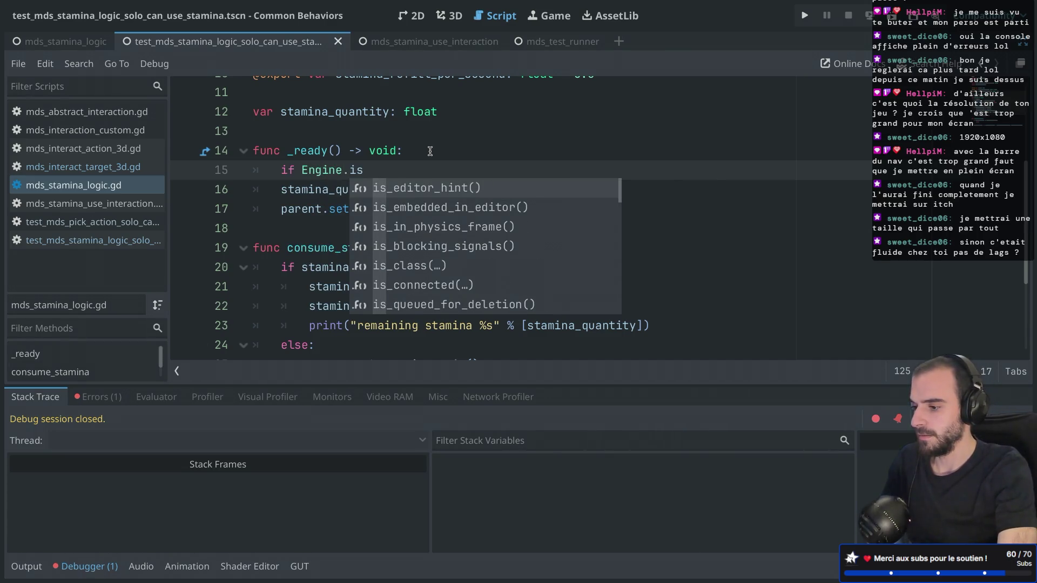
{"action": "key", "text": "Return"}
{"action": "type", "text": ":"}
{"action": "key", "text": "Return"}
{"action": "type", "text": "eturn"}
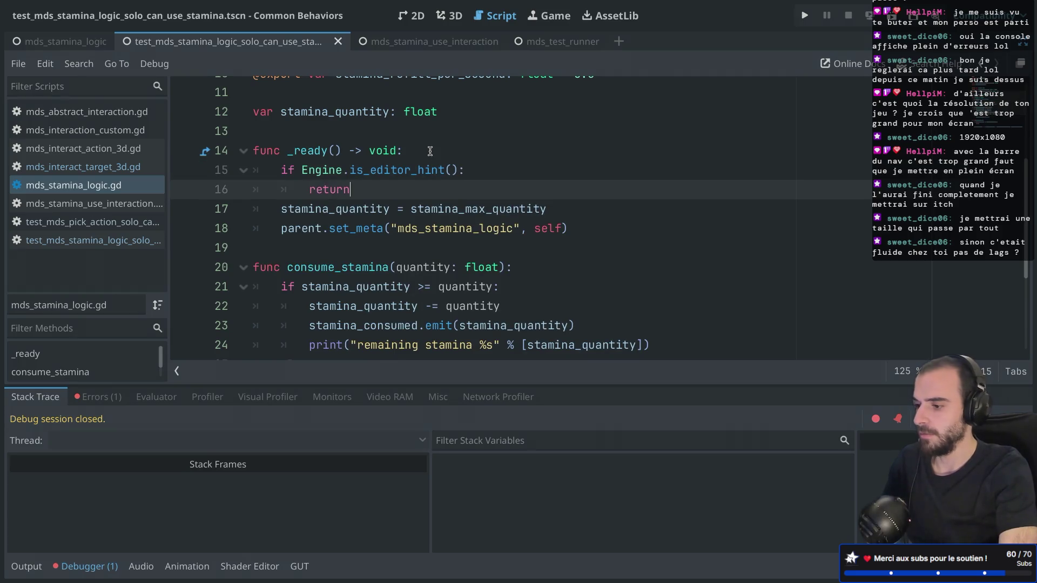
{"action": "key", "text": "Return"}
Step: Select the new editor-hint guard lines to review them and scroll through the script
{"action": "left_click_drag", "start_coordinate": [384, 189], "coordinate": [220, 163]}
{"action": "left_click", "coordinate": [397, 184]}
{"action": "scroll", "coordinate": [397, 184], "scroll_direction": "down", "scroll_amount": 5}
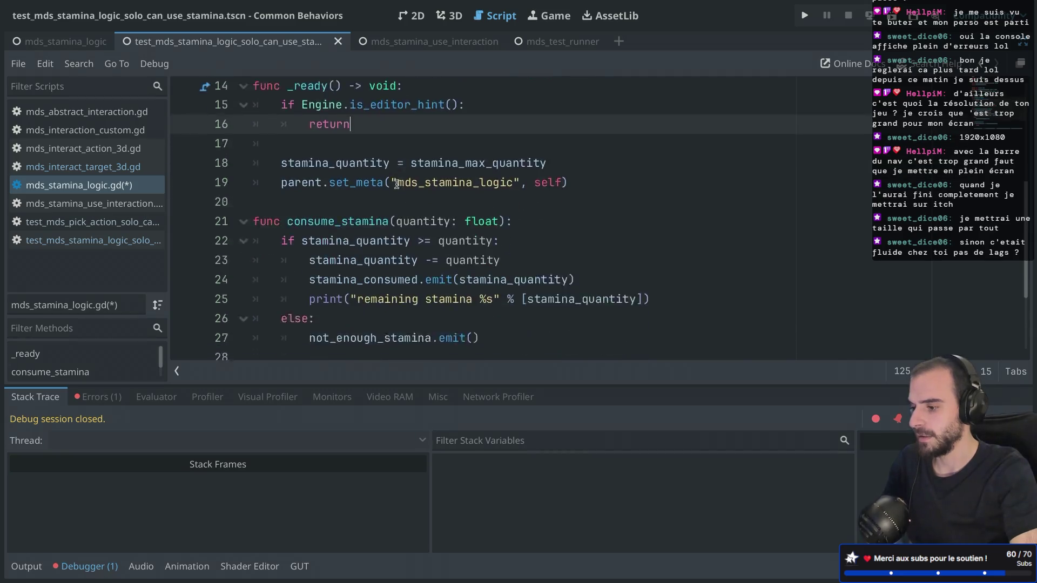
{"action": "scroll", "coordinate": [397, 184], "scroll_direction": "up", "scroll_amount": 7}
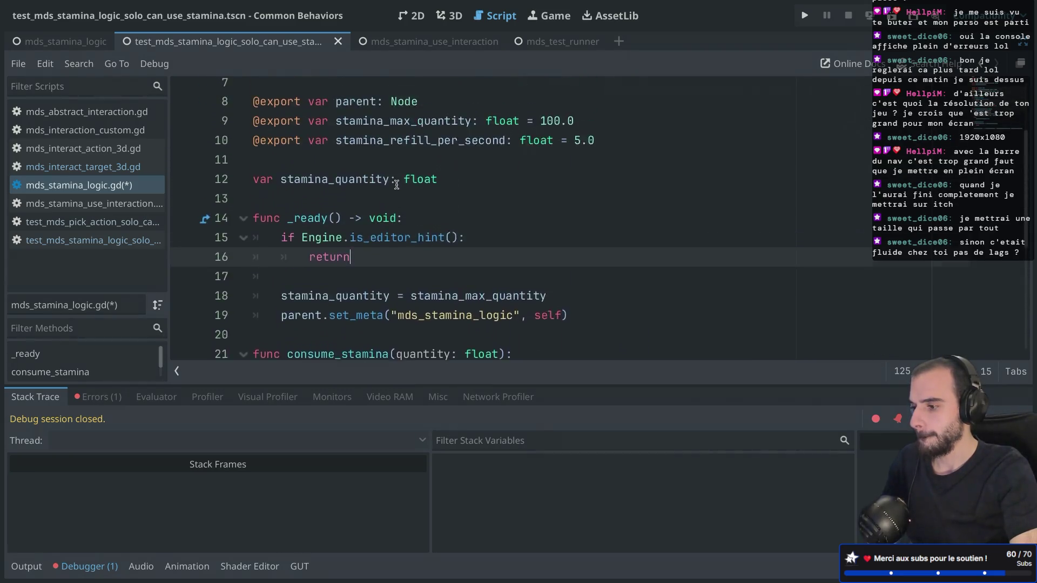
{"action": "scroll", "coordinate": [397, 184], "scroll_direction": "down", "scroll_amount": 6}
{"action": "scroll", "coordinate": [396, 184], "scroll_direction": "down", "scroll_amount": 1}
{"action": "scroll", "coordinate": [397, 184], "scroll_direction": "up", "scroll_amount": 7}
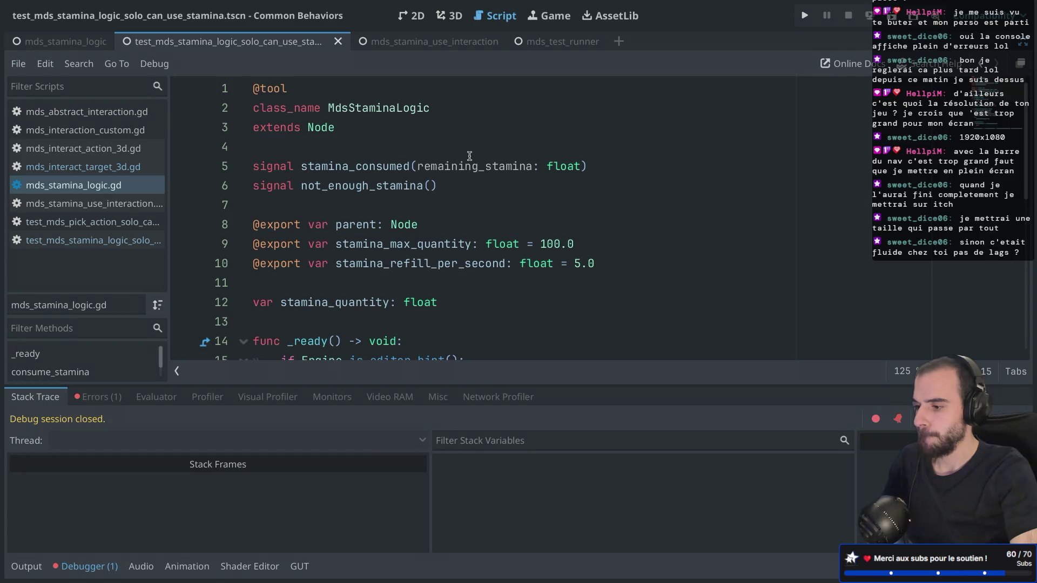
Step: Add a _get_configuration_warnings function that declares a warnings Array[String] and returns it
{"action": "scroll", "coordinate": [469, 156], "scroll_direction": "down", "scroll_amount": 2}
{"action": "left_click", "coordinate": [450, 145]}
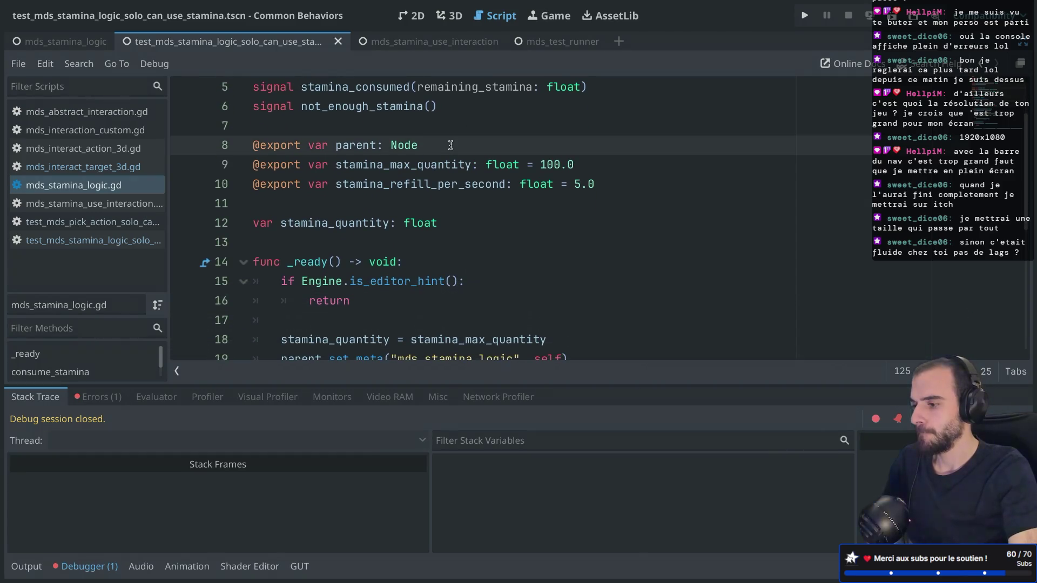
{"action": "left_click", "coordinate": [641, 186]}
{"action": "key", "text": "Return"}
{"action": "key", "text": "Return"}
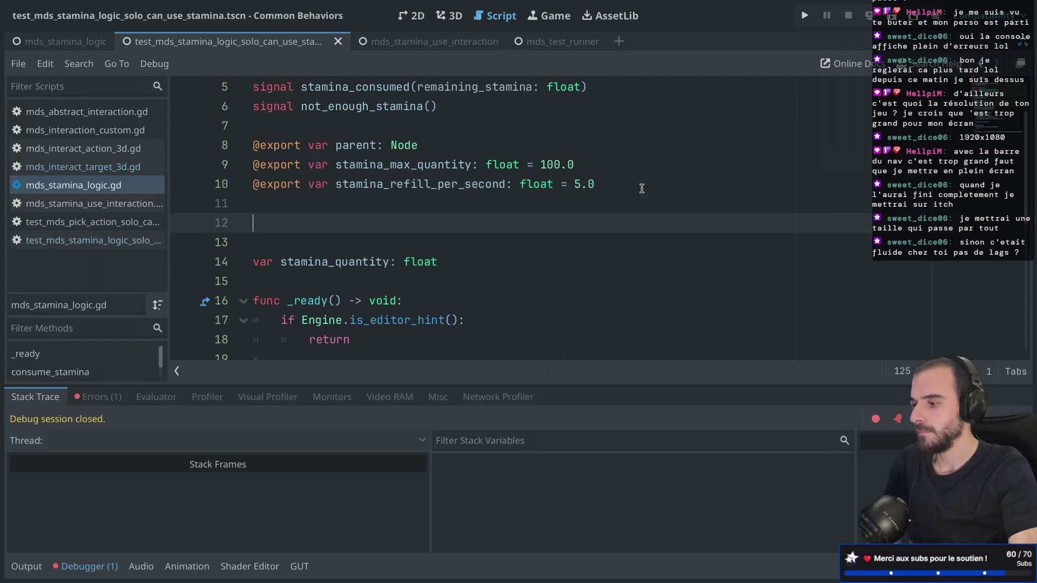
{"action": "type", "text": "func ge"}
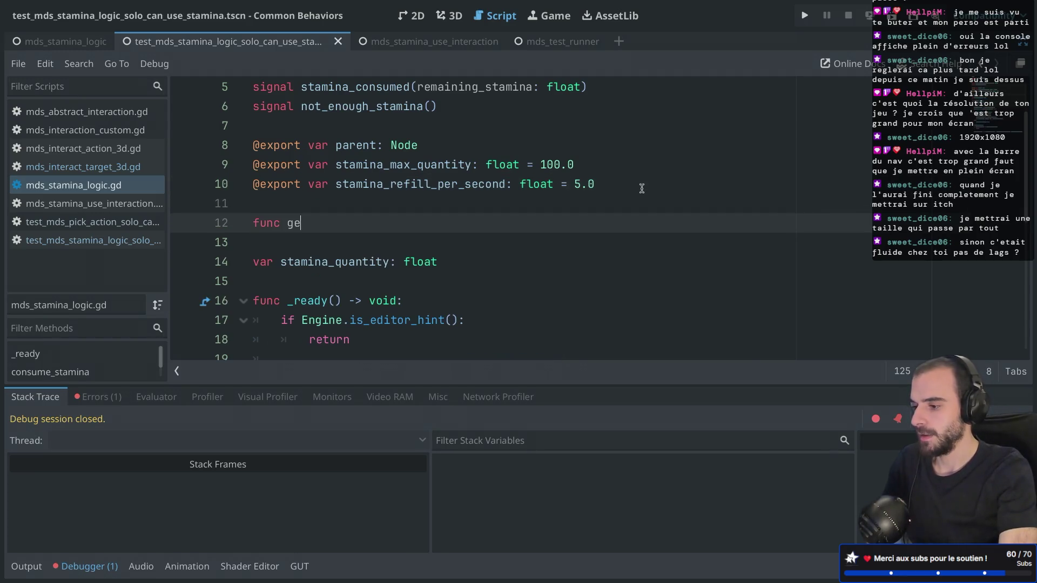
{"action": "type", "text": "t_w"}
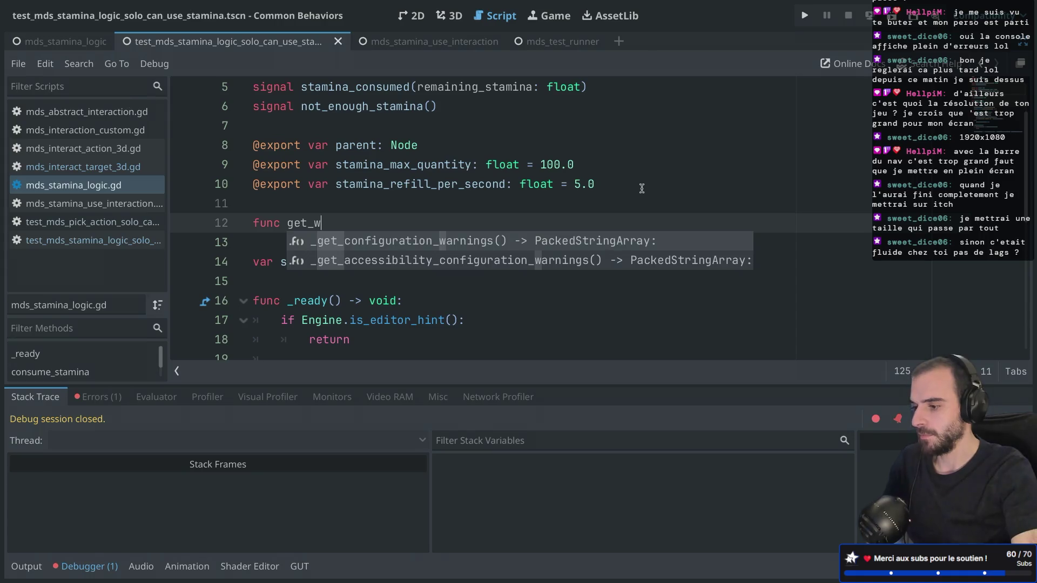
{"action": "key", "text": "Return"}
{"action": "key", "text": "Return"}
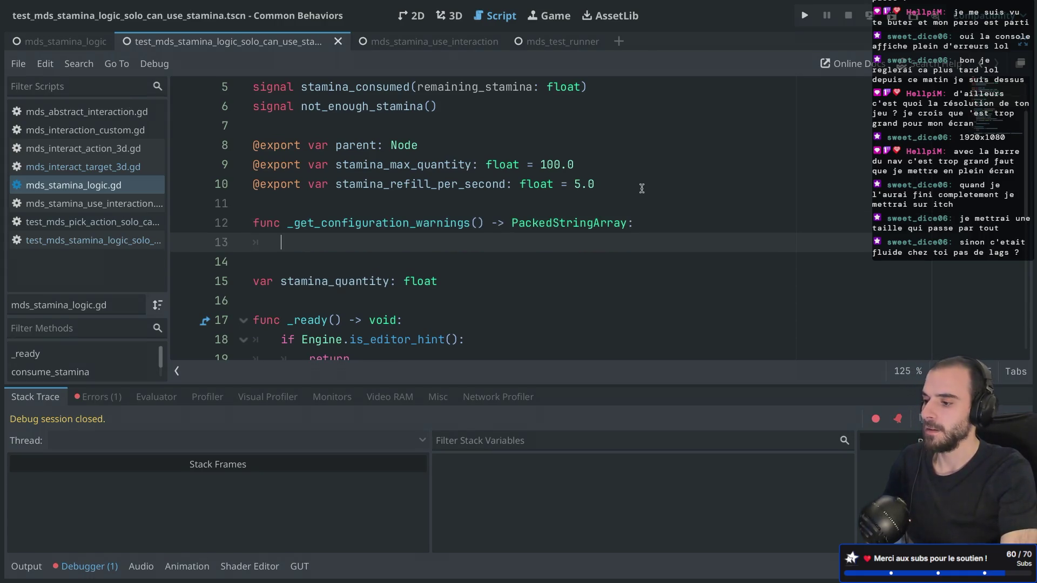
{"action": "type", "text": "var warnings: Array["}
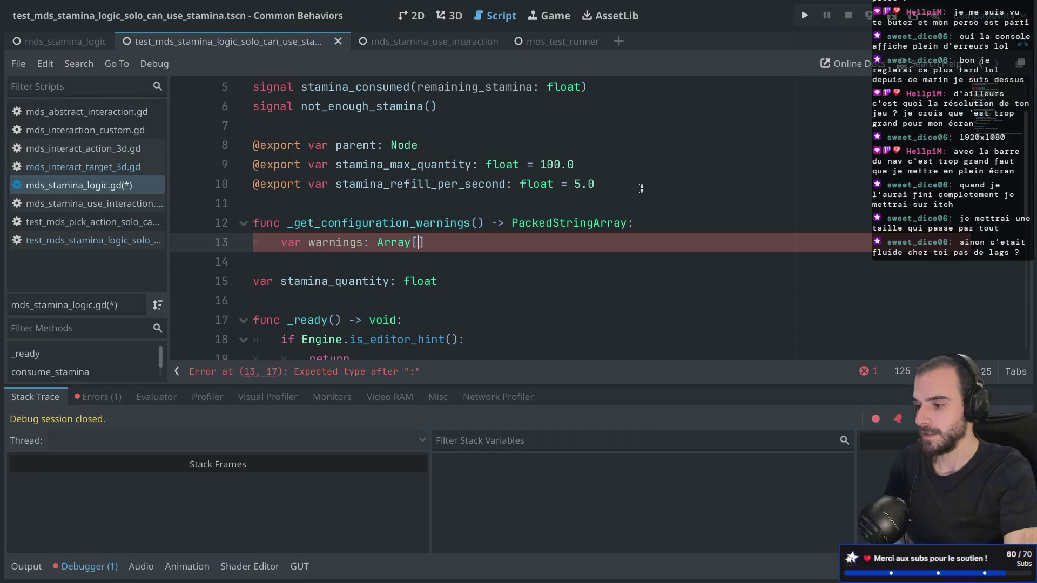
{"action": "type", "text": "ring] = []"}
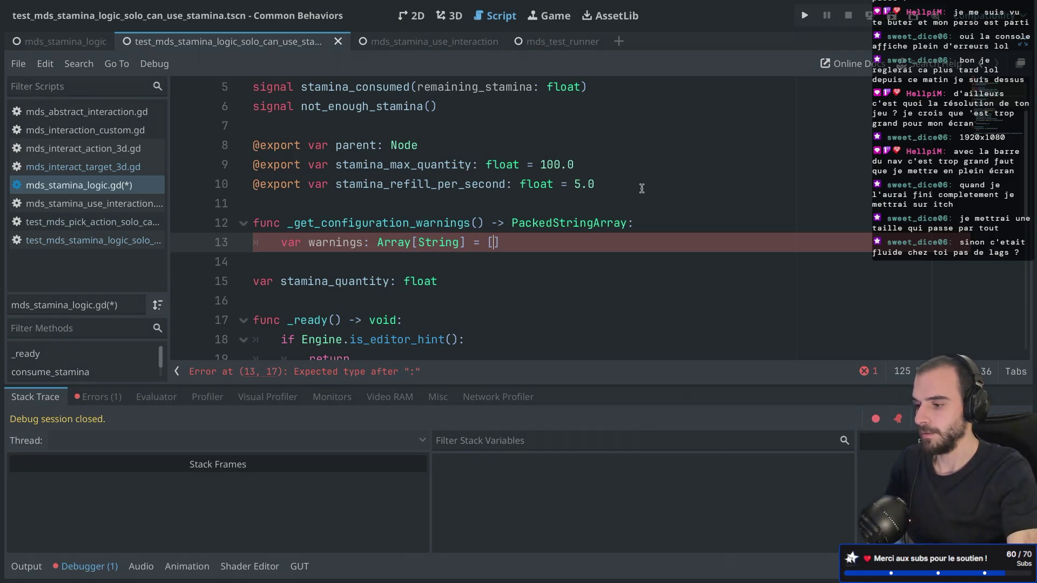
{"action": "key", "text": "End"}
{"action": "key", "text": "Return"}
{"action": "type", "text": "return w"}
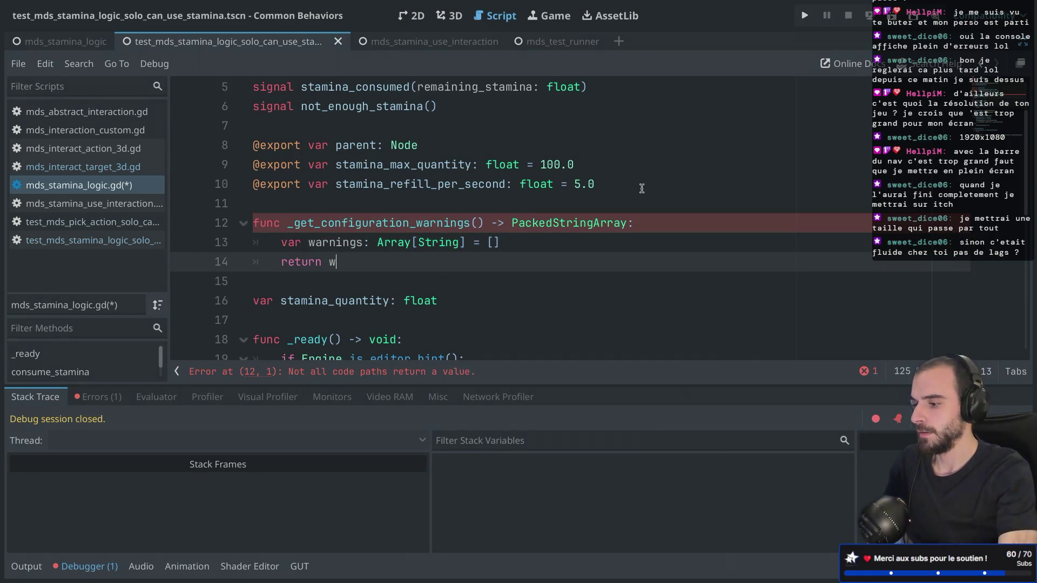
{"action": "type", "text": "ar"}
{"action": "key", "text": "Return"}
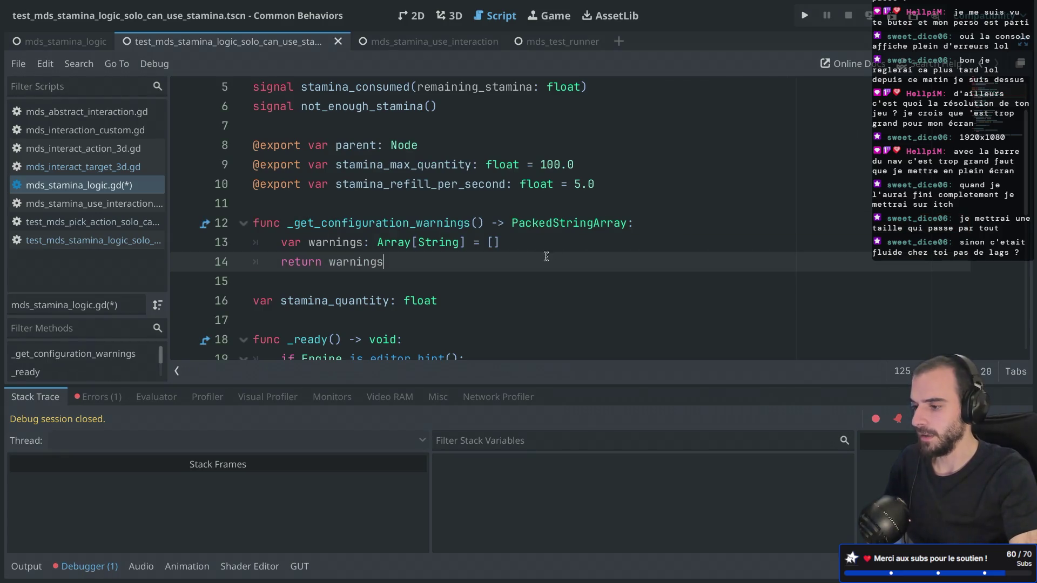
Step: Add an if parent == null check adding "'Parent' should be defined" to warnings, then save
{"action": "left_click", "coordinate": [521, 246]}
{"action": "key", "text": "Return"}
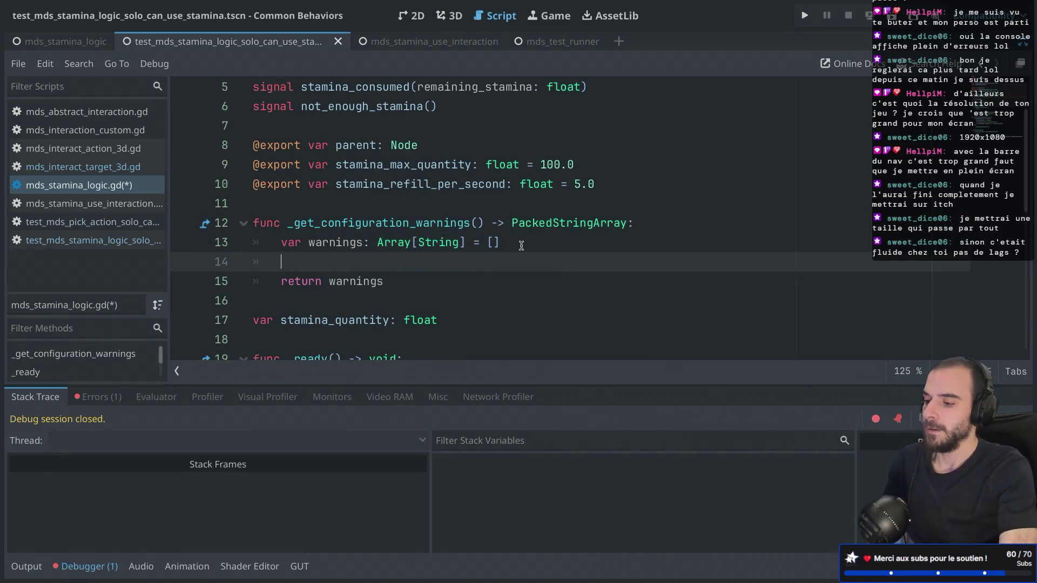
{"action": "key", "text": "Return"}
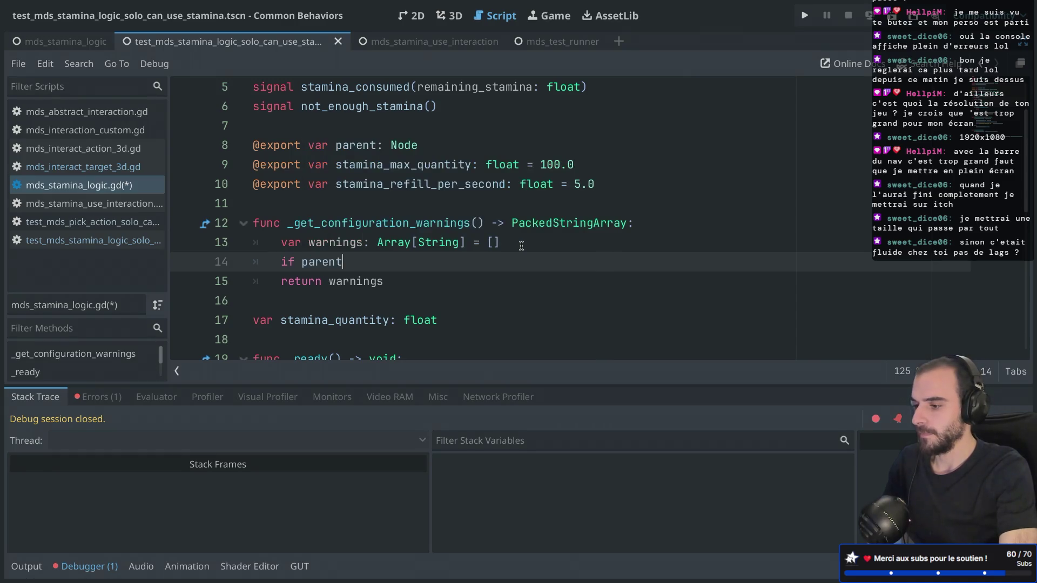
{"action": "type", "text": "= null"}
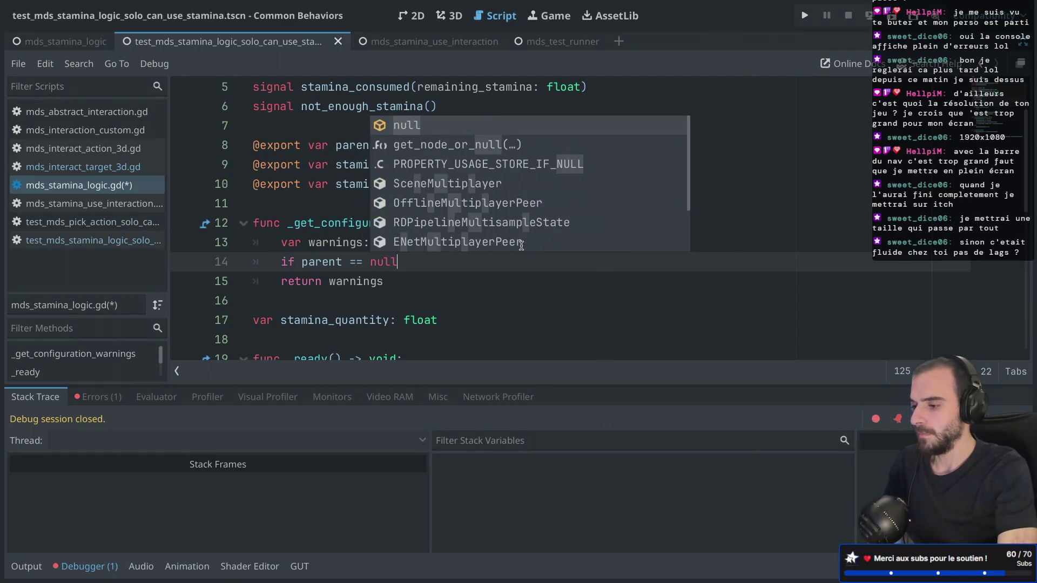
{"action": "key", "text": "Return"}
{"action": "key", "text": "BackSpace"}
{"action": "key", "text": "BackSpace"}
{"action": "key", "text": "Return"}
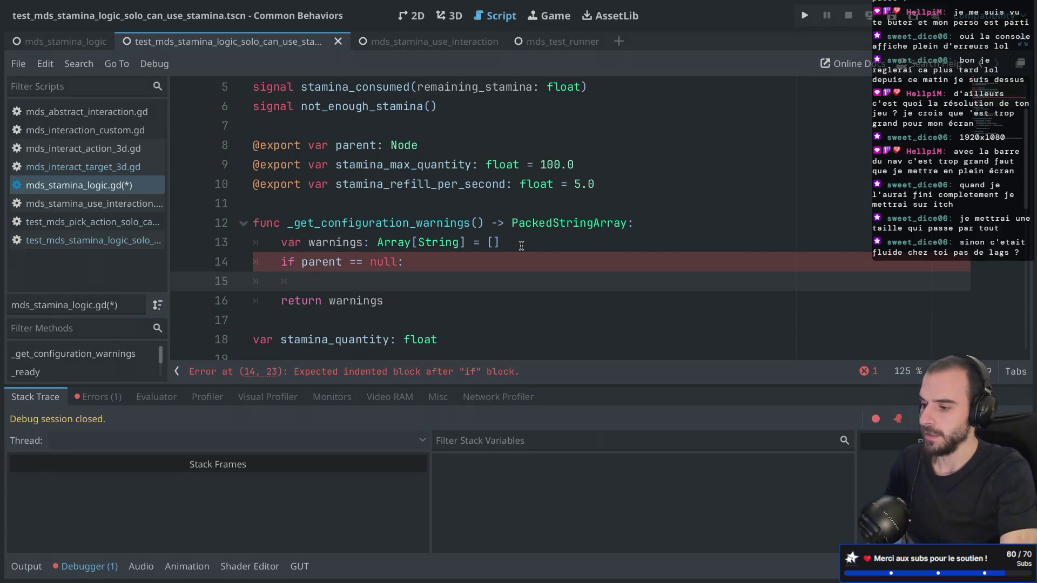
{"action": "type", "text": "a"}
{"action": "key", "text": "Return"}
{"action": "type", "text": "p"}
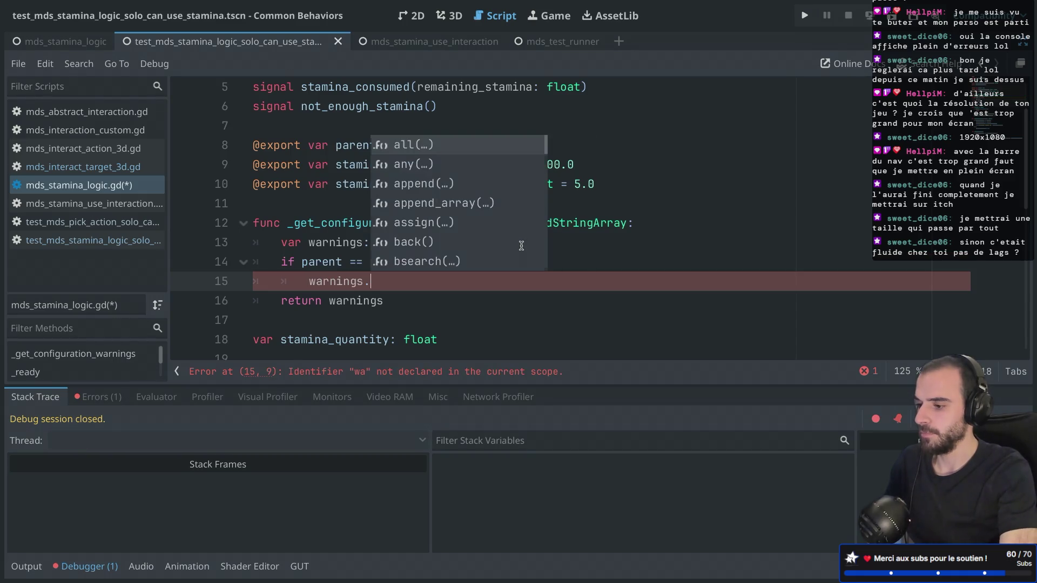
{"action": "key", "text": "Down"}
{"action": "key", "text": "Down"}
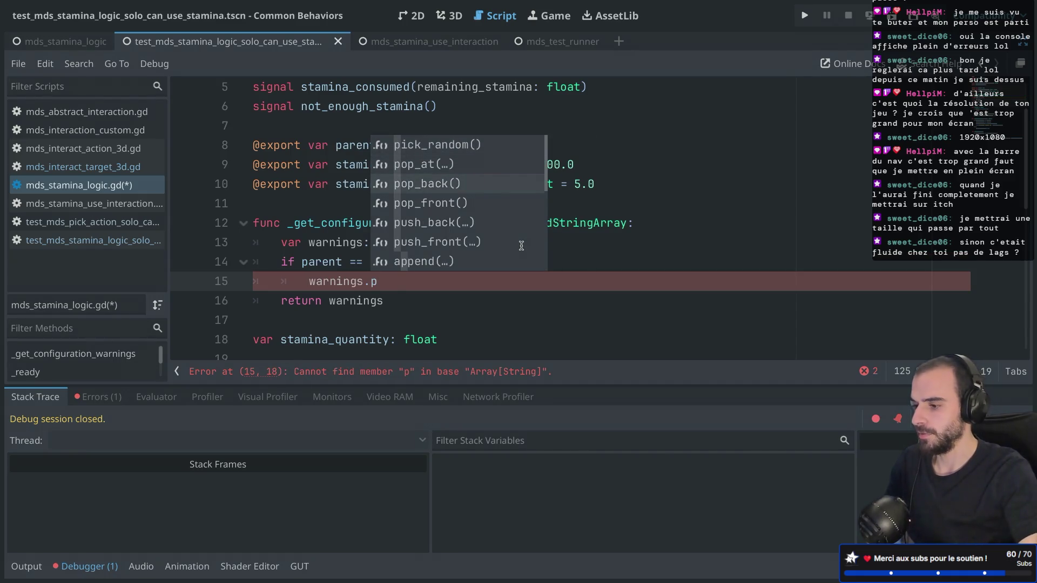
{"action": "key", "text": "Return"}
{"action": "key", "text": "BackSpace"}
{"action": "key", "text": "Left"}
{"action": "type", "text": "\""}
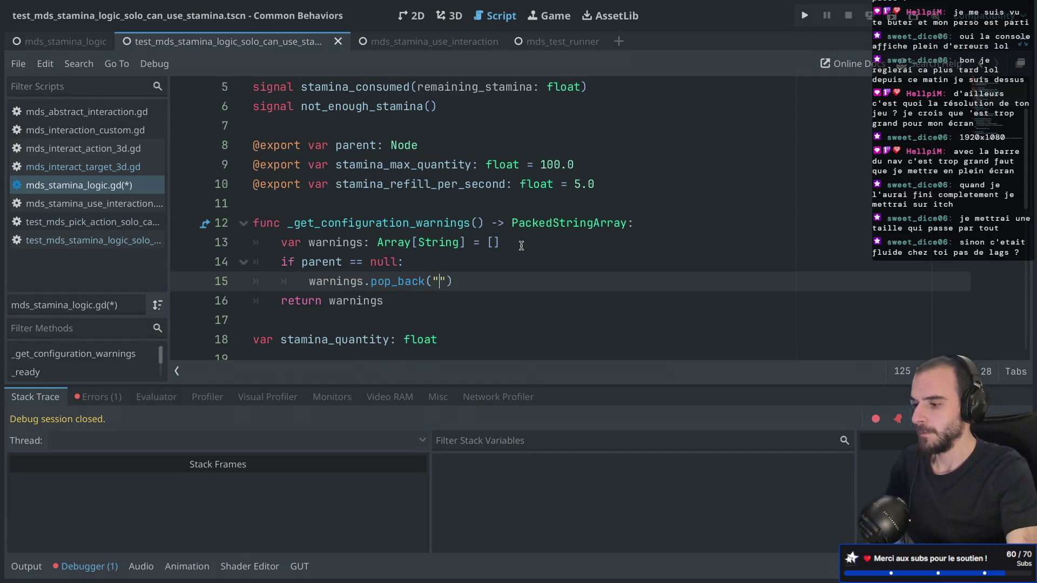
{"action": "type", "text": "Pa"}
{"action": "key", "text": "BackSpace"}
{"action": "key", "text": "BackSpace"}
{"action": "key", "text": "BackSpace"}
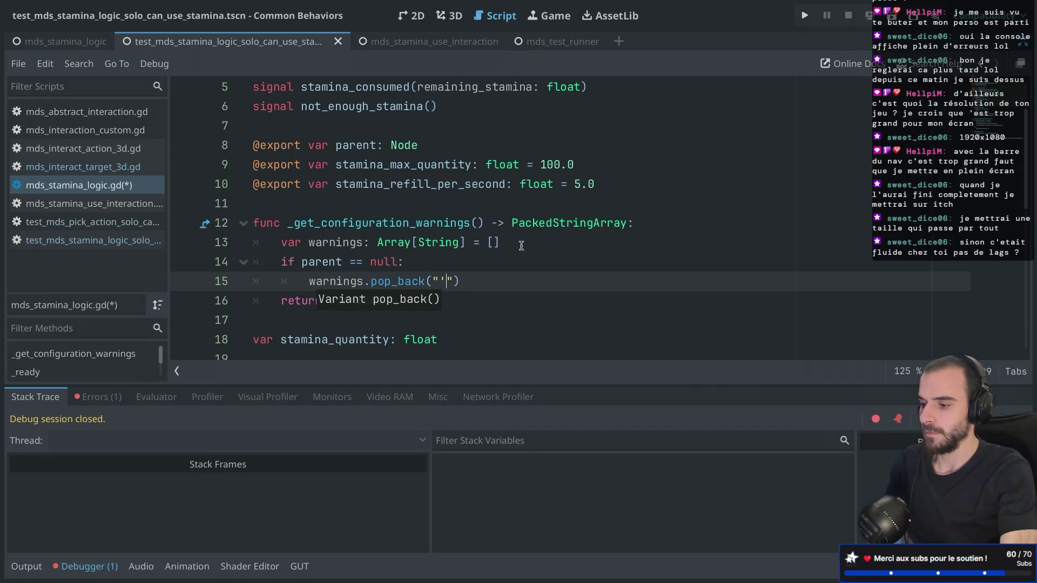
{"action": "type", "text": "arent'"}
{"action": "type", "text": " shou"}
{"action": "type", "text": "ld be defi"}
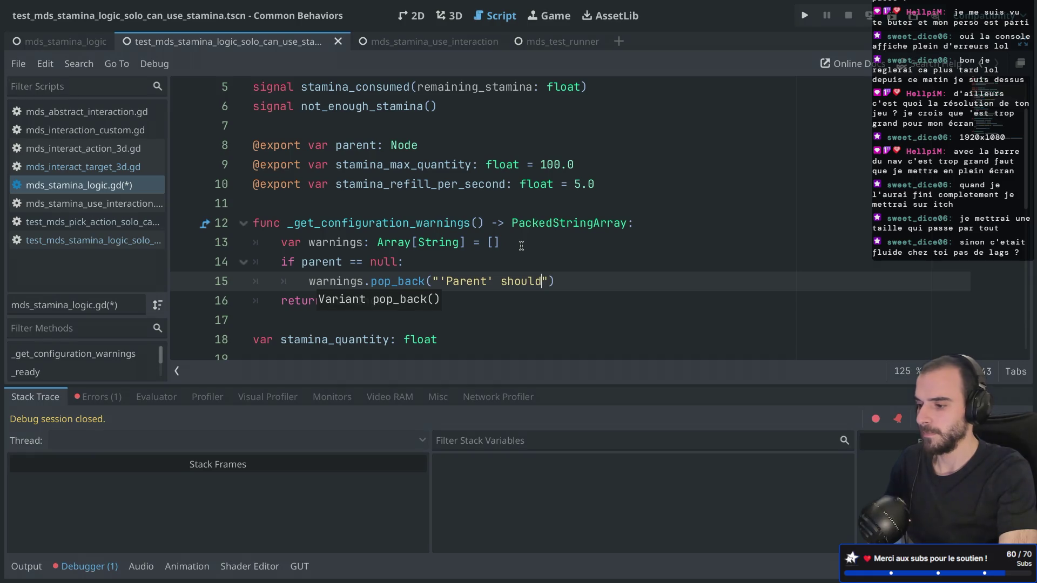
{"action": "type", "text": "ned"}
{"action": "key", "text": "ctrl+s"}
Step: Start a property block after the parent export line with a colon
{"action": "left_click", "coordinate": [456, 142]}
{"action": "type", "text": ":"}
{"action": "key", "text": "Return"}
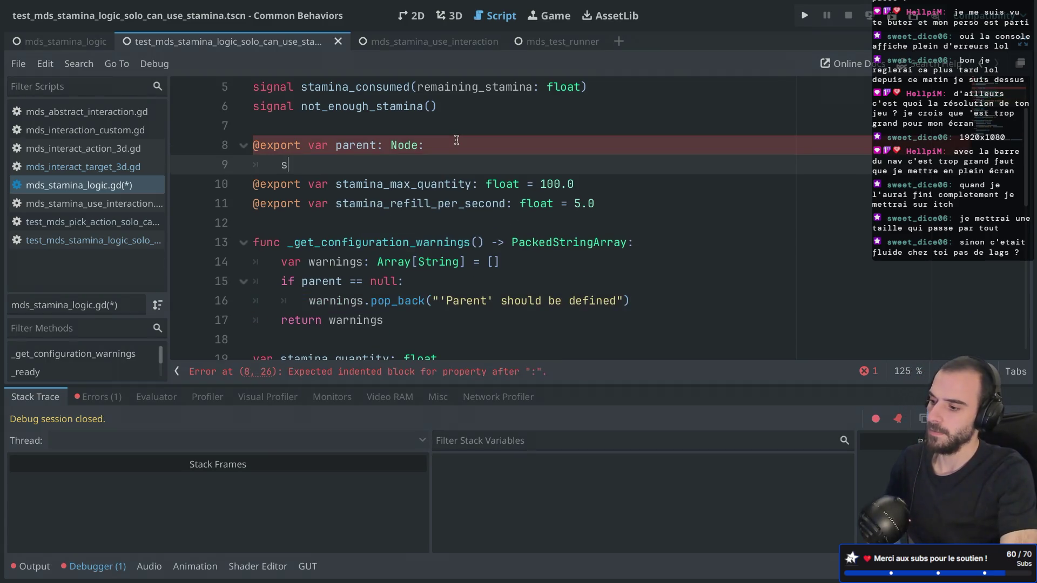
Step: Give parent a setter assigning new_value and calling update_configuration_warnings(), then save
{"action": "type", "text": "et("}
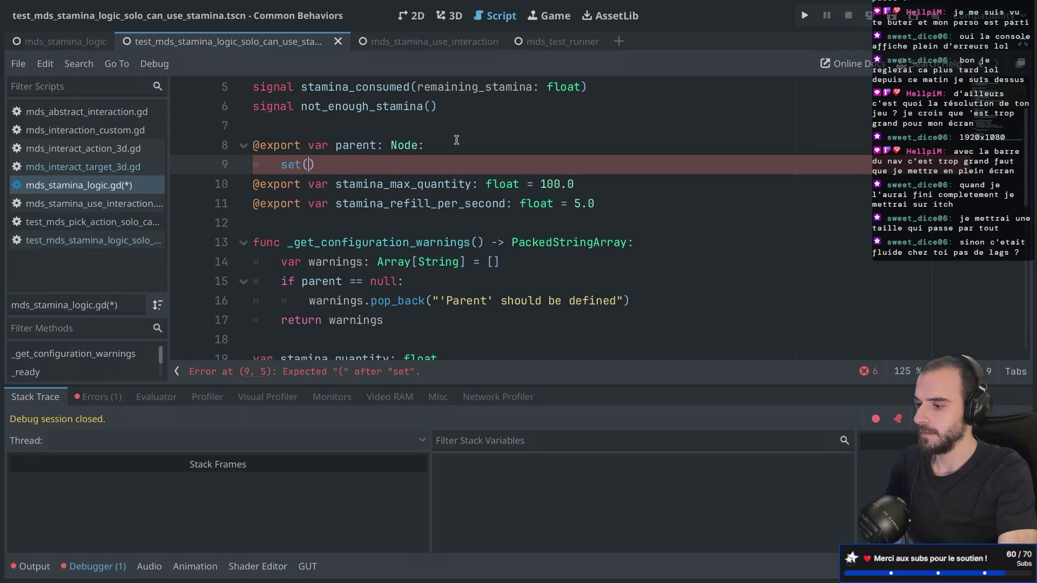
{"action": "type", "text": "new_value)"}
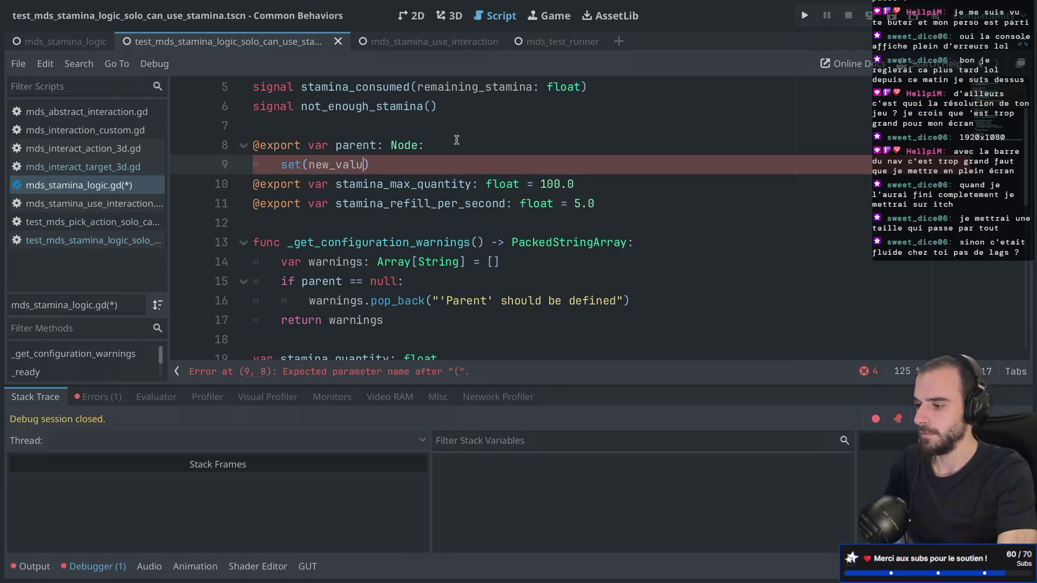
{"action": "type", "text": ":"}
{"action": "key", "text": "Return"}
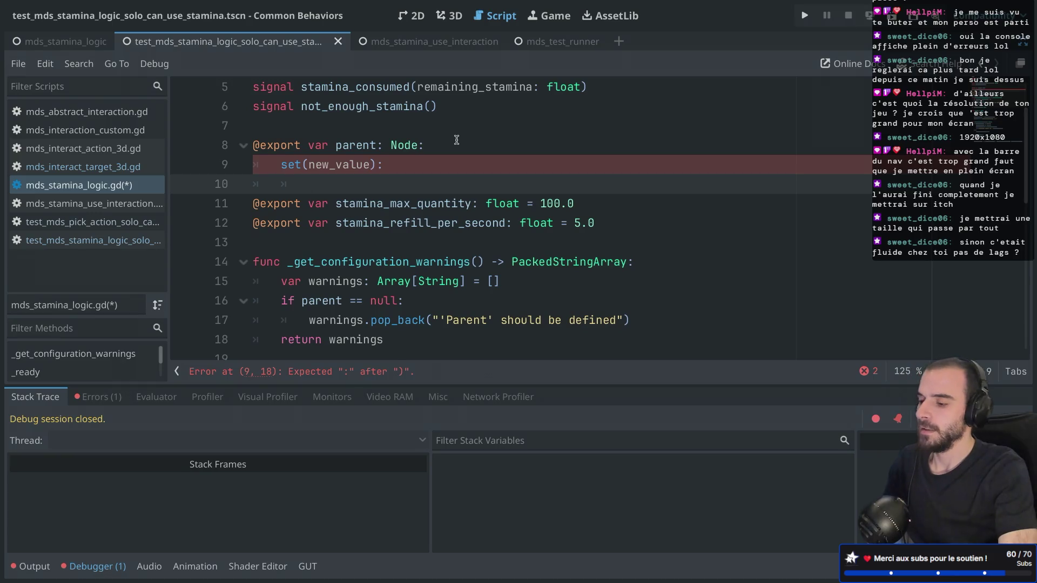
{"action": "type", "text": "parent = n"}
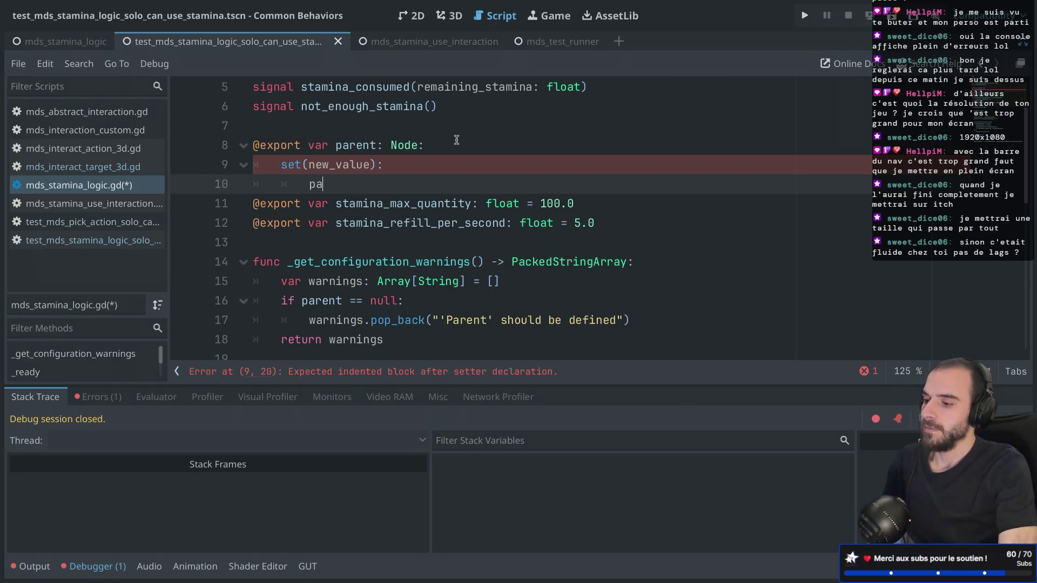
{"action": "key", "text": "Return"}
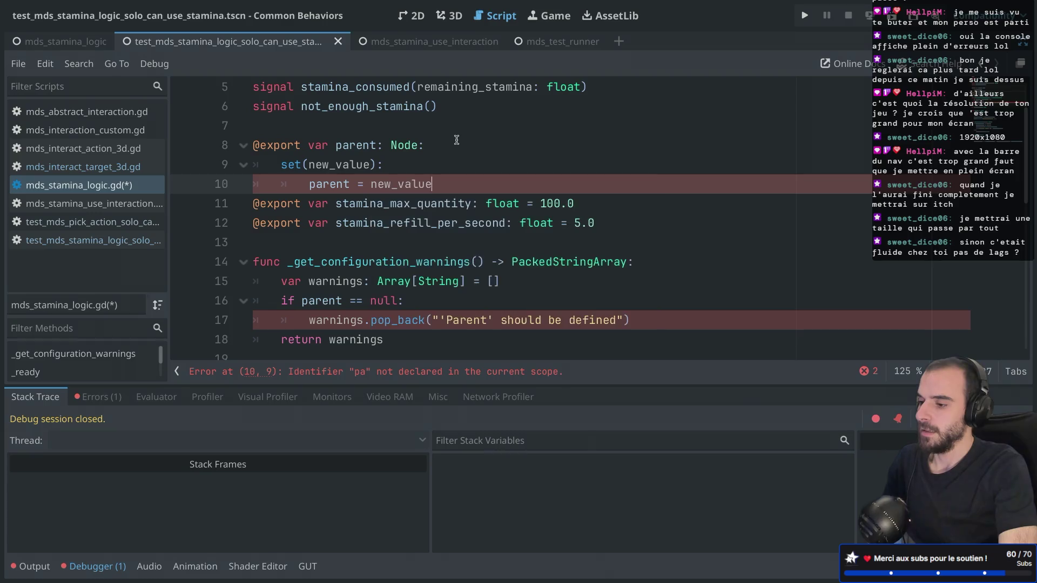
{"action": "key", "text": "Return"}
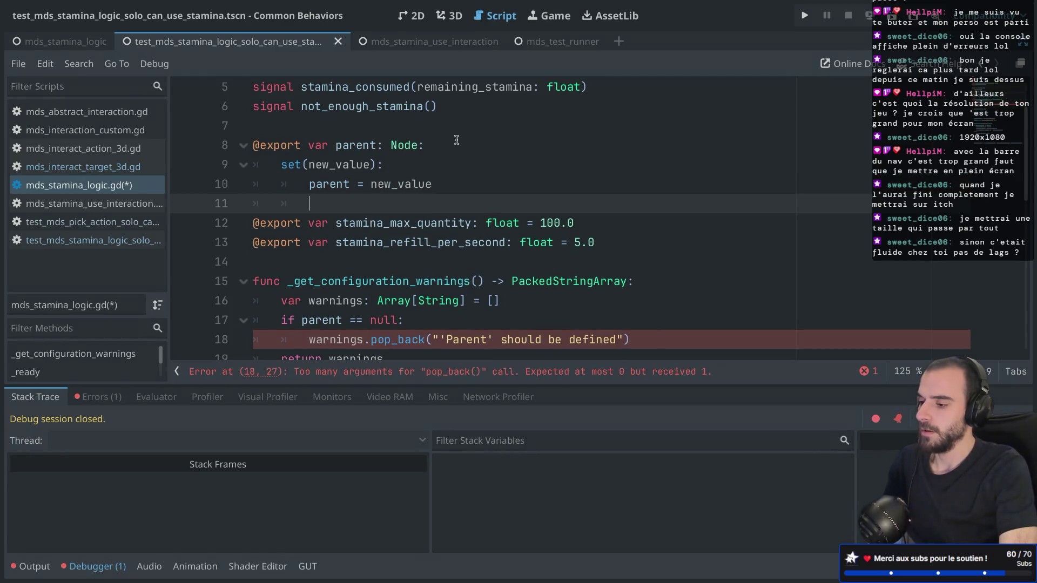
{"action": "type", "text": "ompute"}
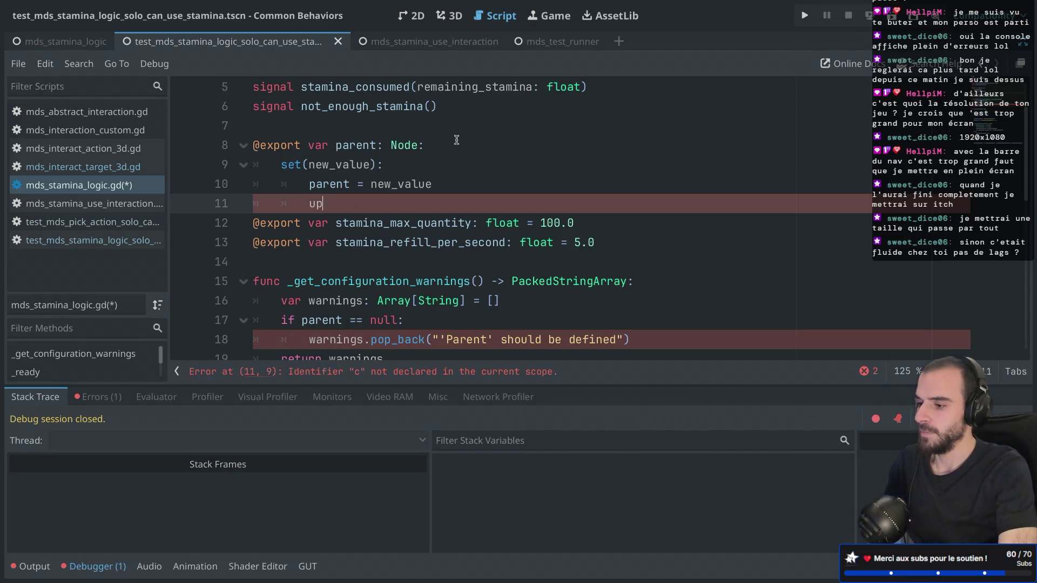
{"action": "type", "text": "_"}
{"action": "key", "text": "Return"}
{"action": "key", "text": "ctrl+s"}
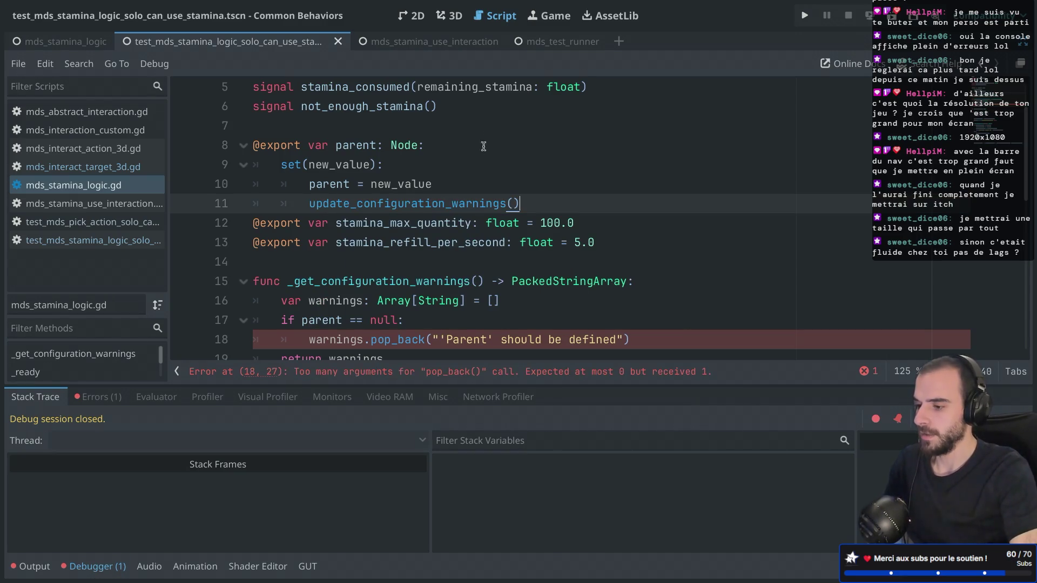
Step: Replace pop_back with push_back on line 18 and save the script
{"action": "scroll", "coordinate": [470, 176], "scroll_direction": "down", "scroll_amount": 2}
{"action": "double_click", "coordinate": [391, 226]}
{"action": "type", "text": "push"}
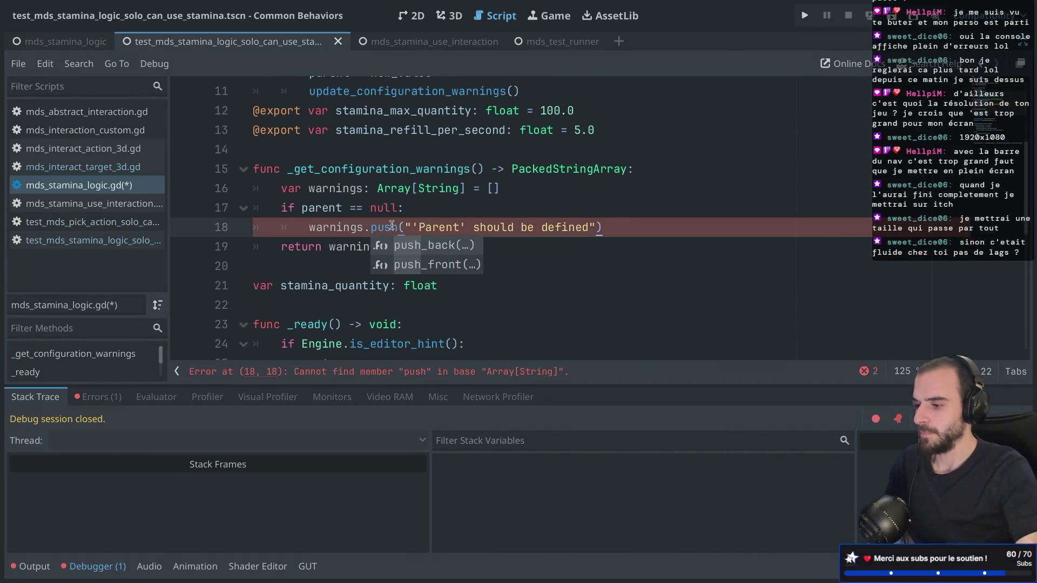
{"action": "key", "text": "Return"}
{"action": "key", "text": "ctrl+s"}
{"action": "left_click", "coordinate": [464, 188]}
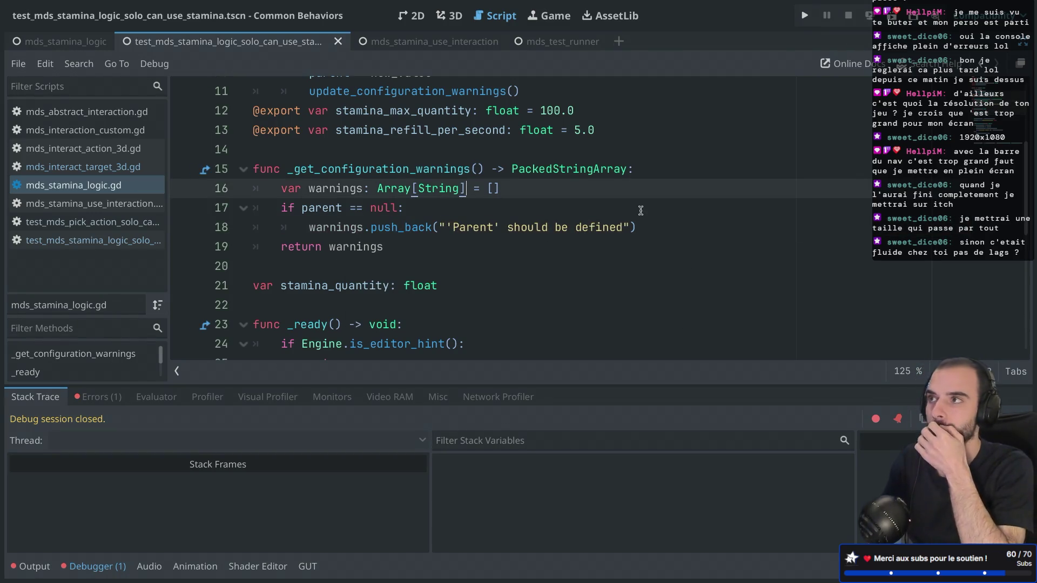
{"action": "key", "text": "ctrl+shift+F11"}
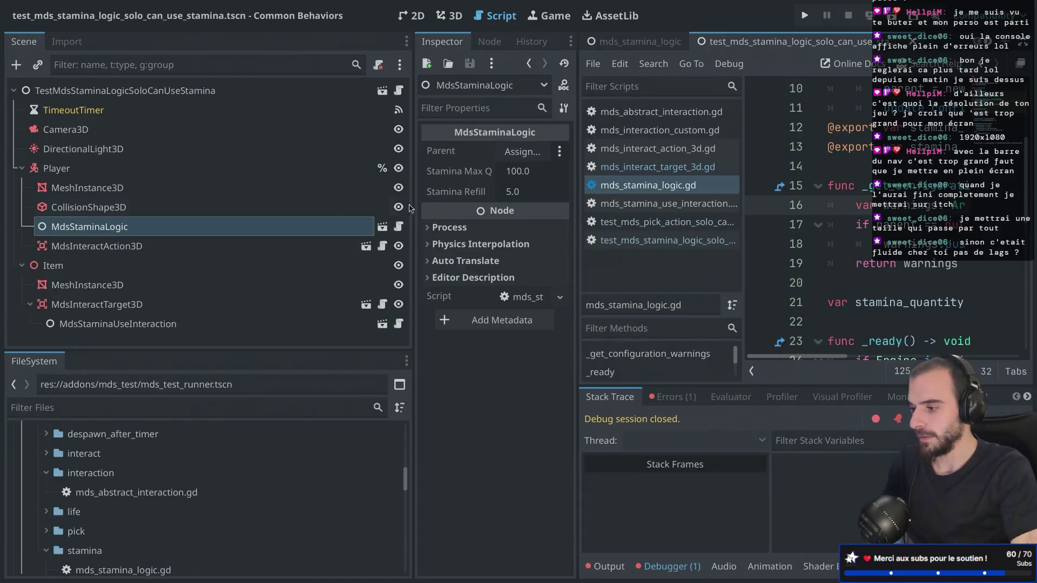
Step: Close the mds_stamina_logic.gd script and the stamina test scene tabs
{"action": "key", "text": "ctrl+shift+F11"}
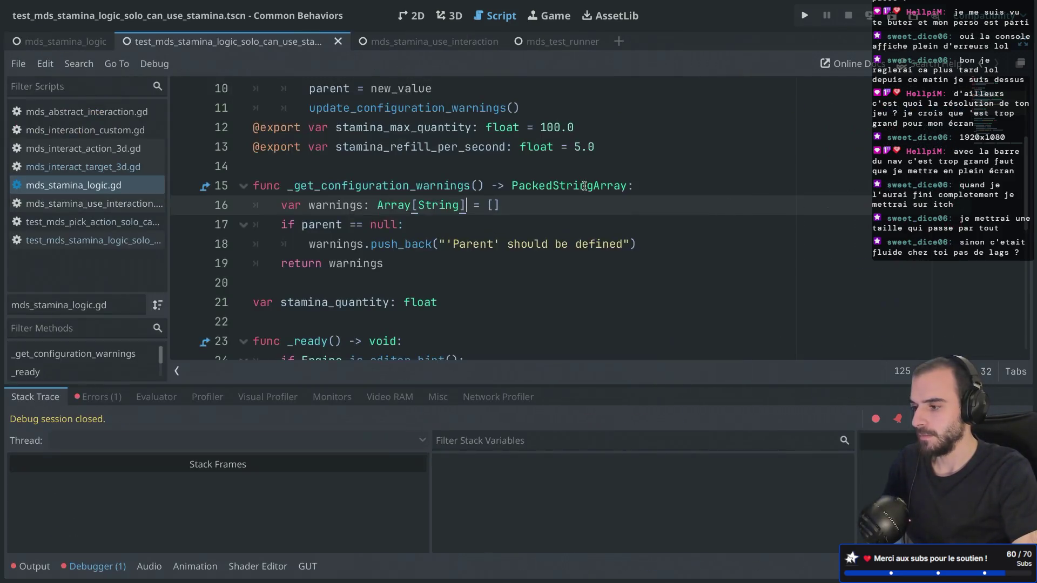
{"action": "scroll", "coordinate": [424, 135], "scroll_direction": "up", "scroll_amount": 3}
{"action": "key", "text": "ctrl+shift+F11"}
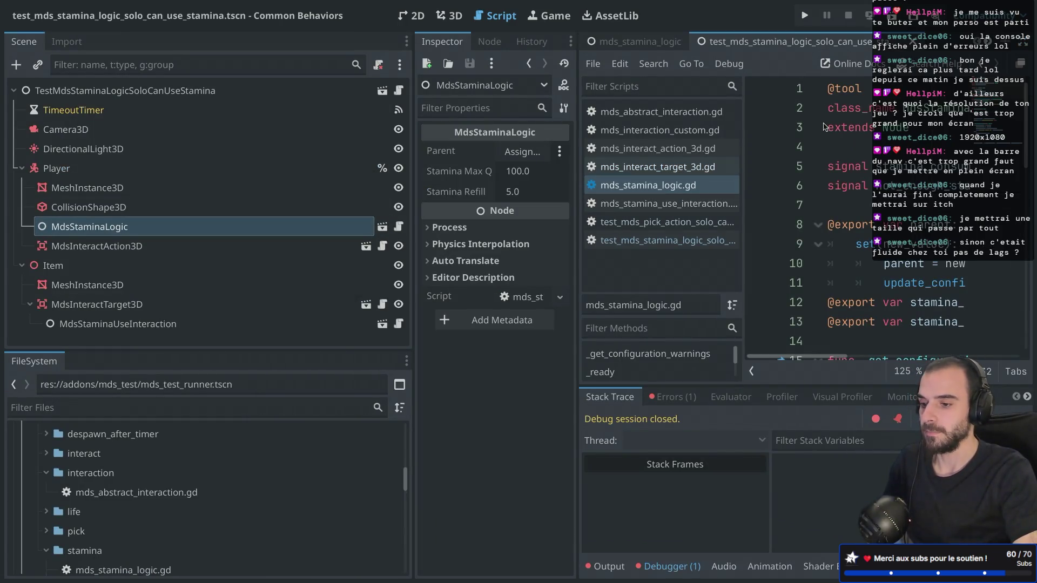
{"action": "key", "text": "ctrl+w"}
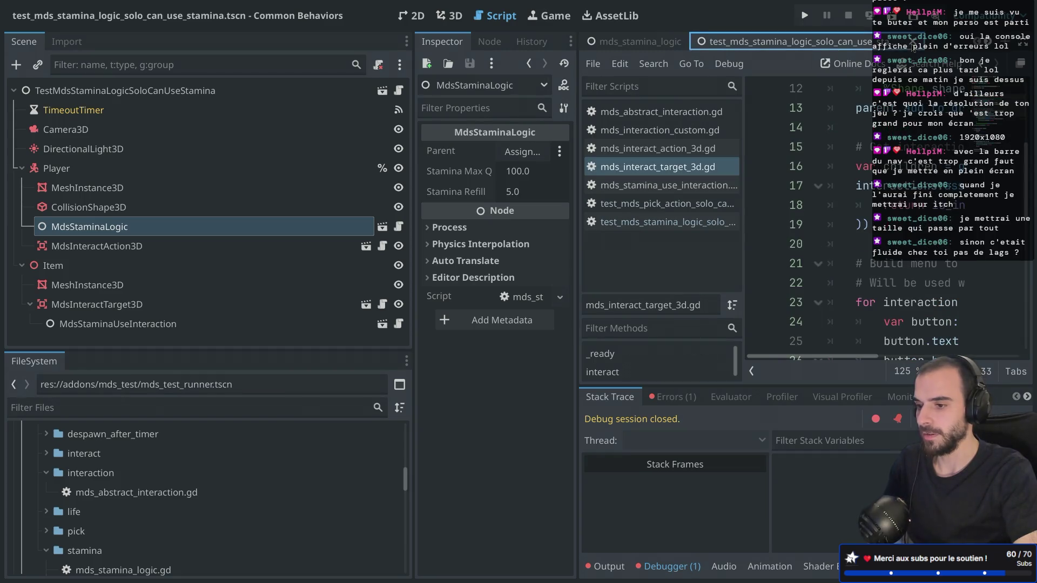
{"action": "left_click", "coordinate": [912, 42]}
Step: Open test_mds_stamina_logic_solo_can_use_stamina.tscn from FileSystem and enlarge the Scene dock
{"action": "scroll", "coordinate": [145, 504], "scroll_direction": "down", "scroll_amount": 5}
{"action": "scroll", "coordinate": [145, 504], "scroll_direction": "down", "scroll_amount": 5}
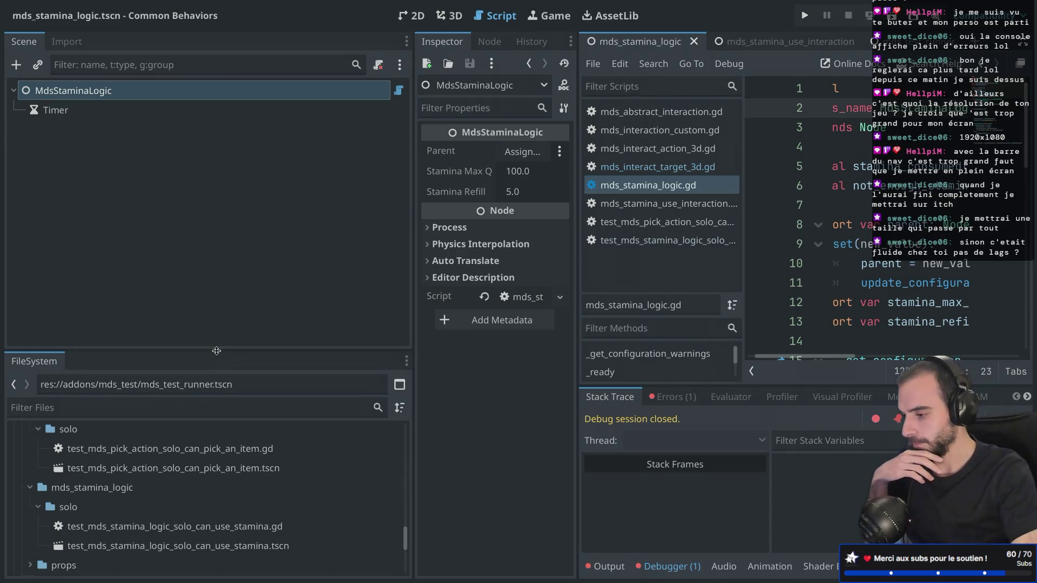
{"action": "left_click_drag", "start_coordinate": [216, 351], "coordinate": [216, 186]}
{"action": "scroll", "coordinate": [166, 413], "scroll_direction": "down", "scroll_amount": 2}
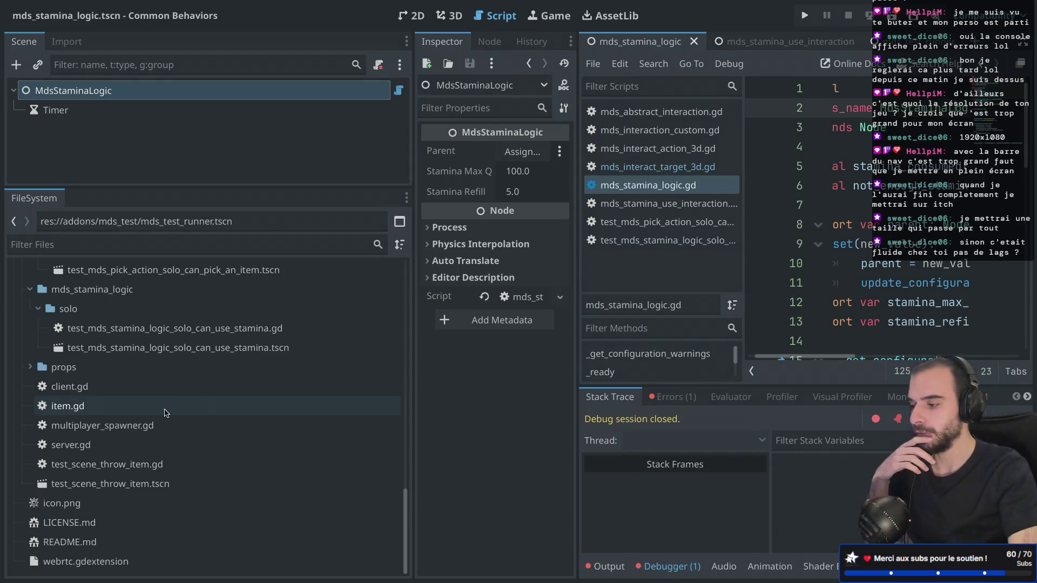
{"action": "scroll", "coordinate": [166, 413], "scroll_direction": "up", "scroll_amount": 3}
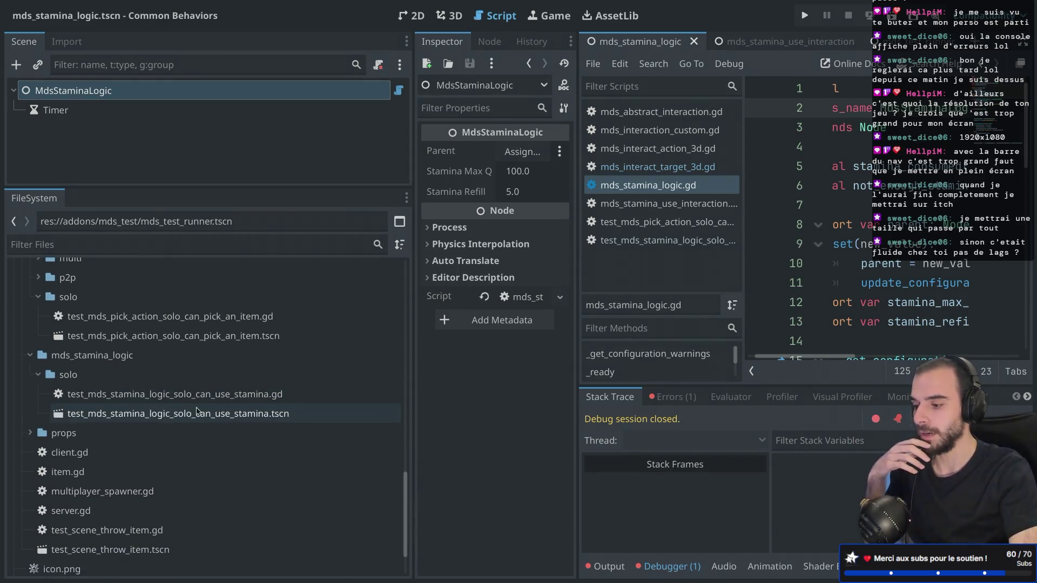
{"action": "double_click", "coordinate": [197, 413]}
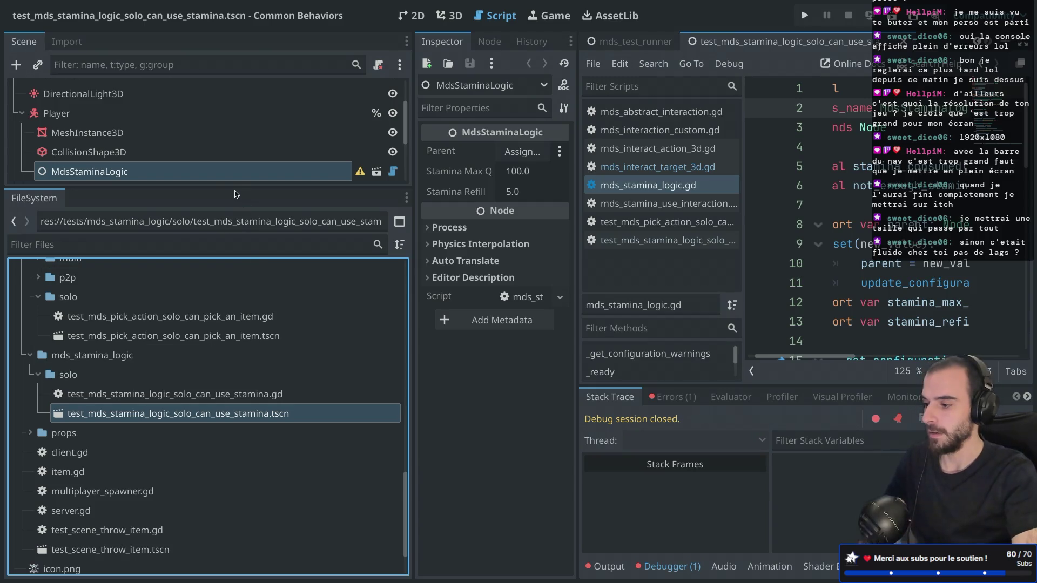
{"action": "left_click_drag", "start_coordinate": [236, 190], "coordinate": [236, 425]}
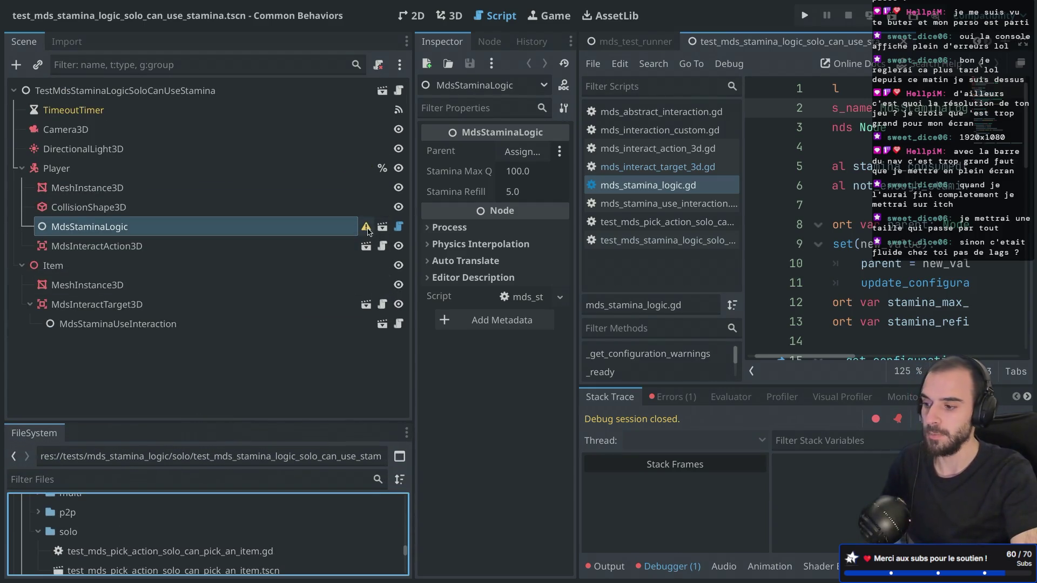
{"action": "mouse_move", "coordinate": [368, 231]}
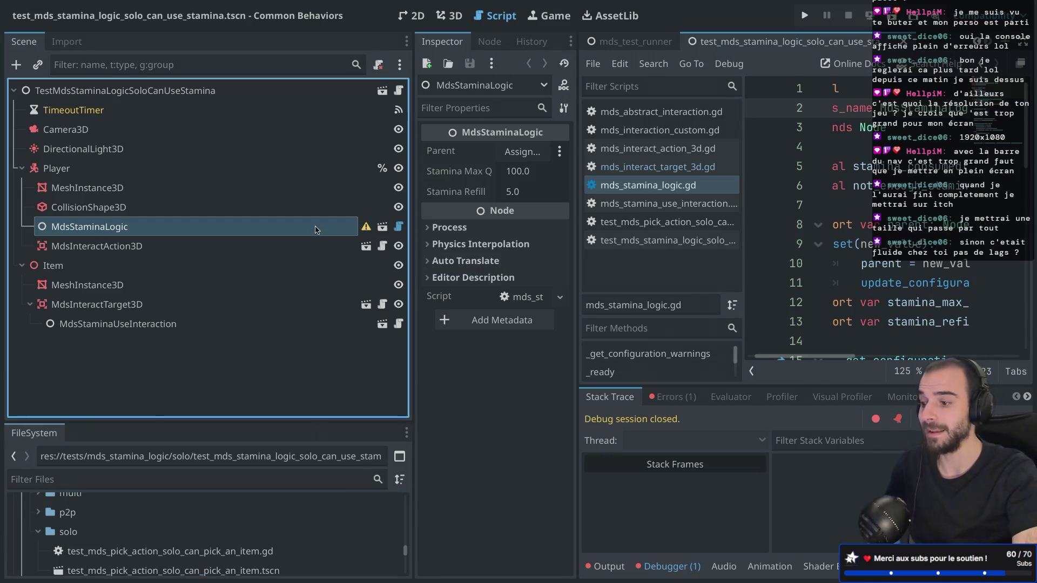
{"action": "left_click", "coordinate": [523, 151]}
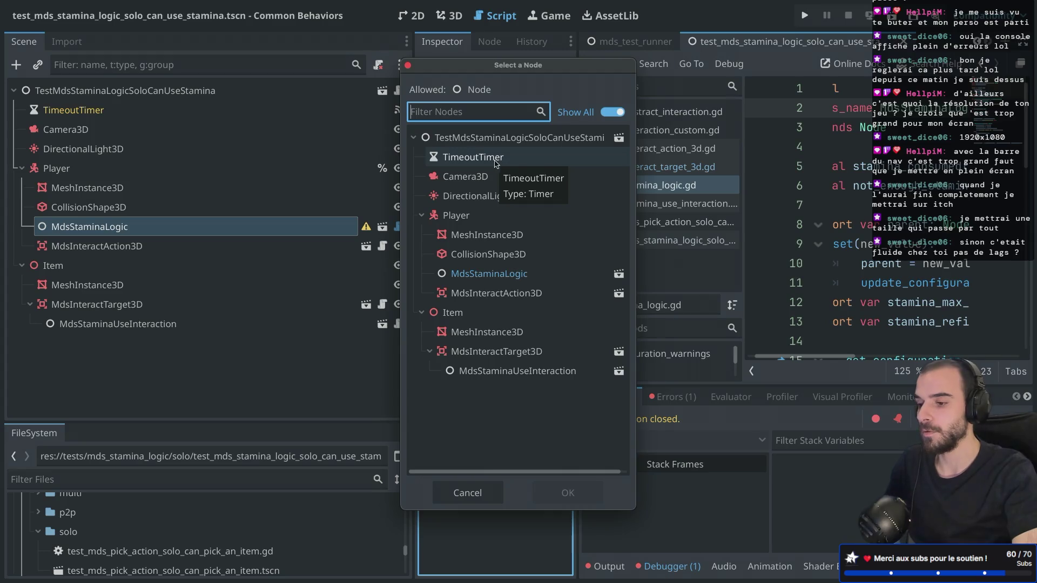
Step: Assign Player as MdsStaminaLogic's Parent node, then launch the scene with F6
{"action": "left_click", "coordinate": [866, 187]}
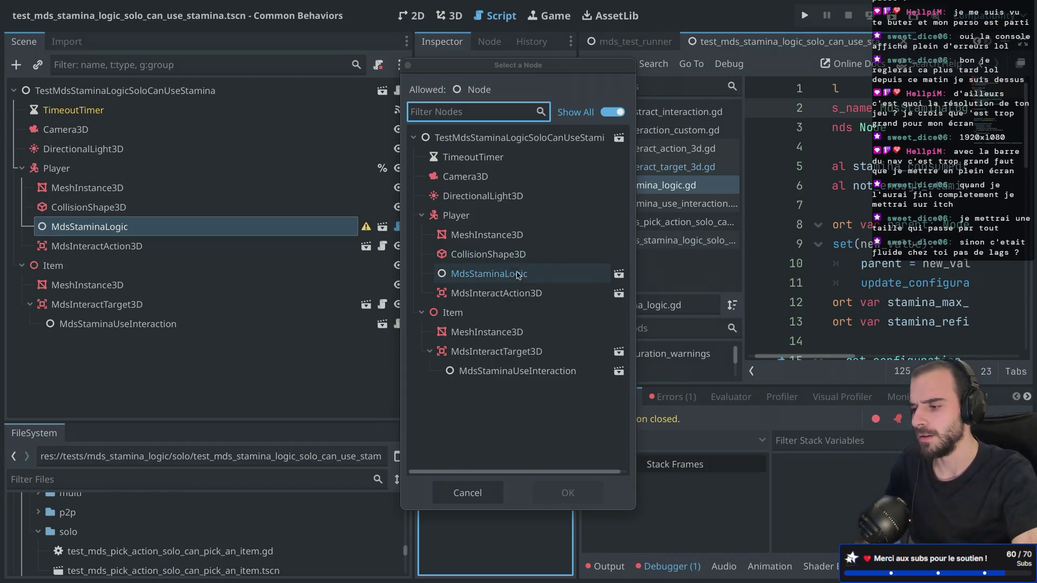
{"action": "double_click", "coordinate": [486, 215]}
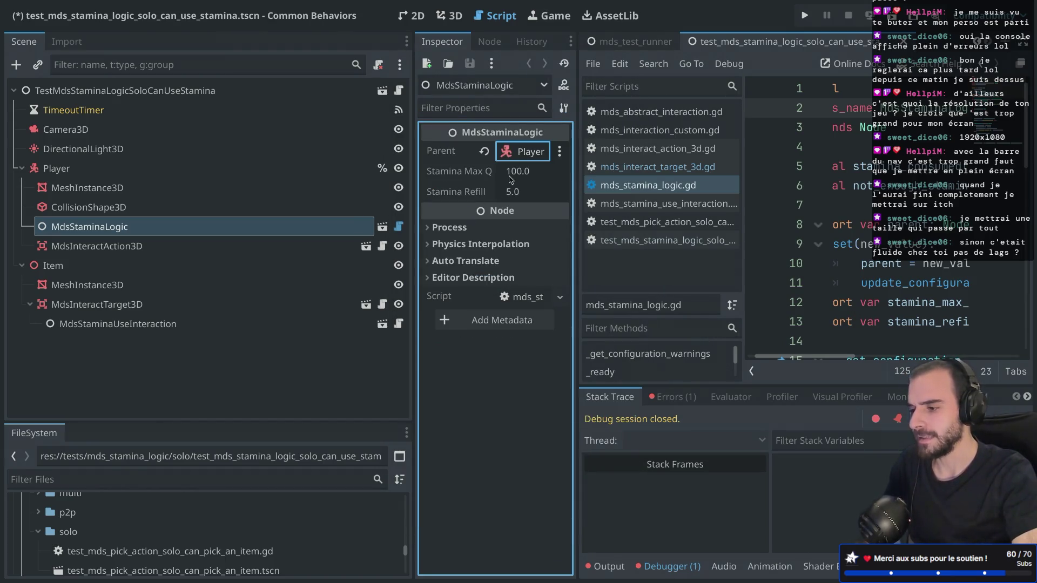
{"action": "key", "text": "ctrl+shift+F11"}
{"action": "key", "text": "ctrl+shift+F11"}
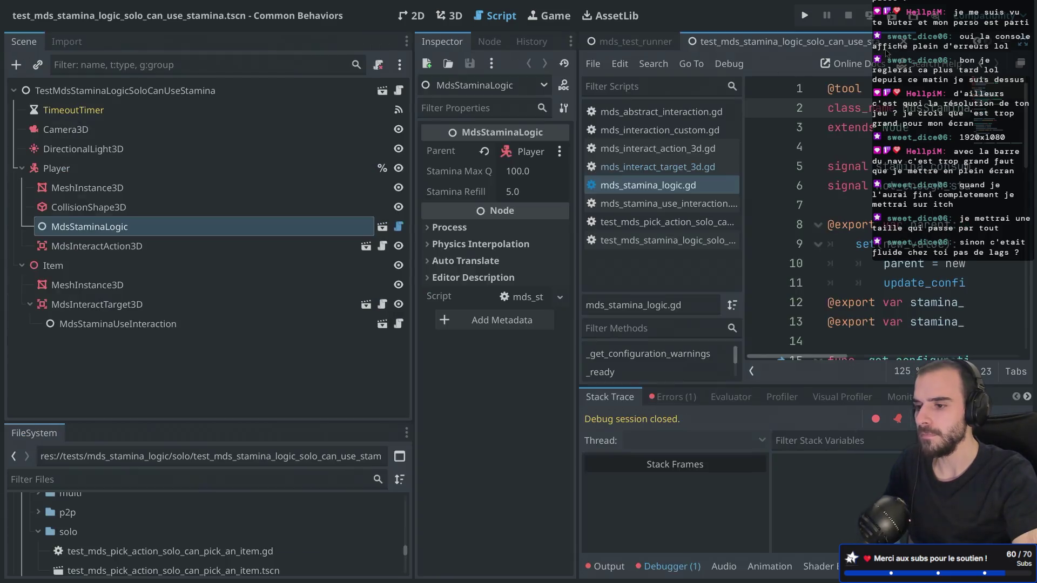
{"action": "key", "text": "F6"}
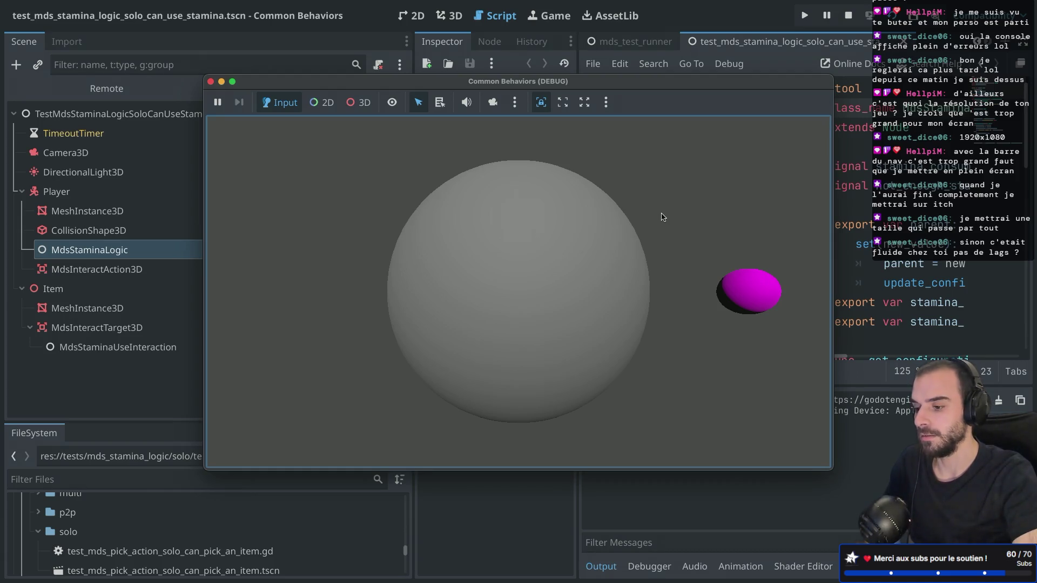
Step: Move the running game window aside, then close it to stop debugging
{"action": "left_click_drag", "start_coordinate": [653, 82], "coordinate": [545, 36]}
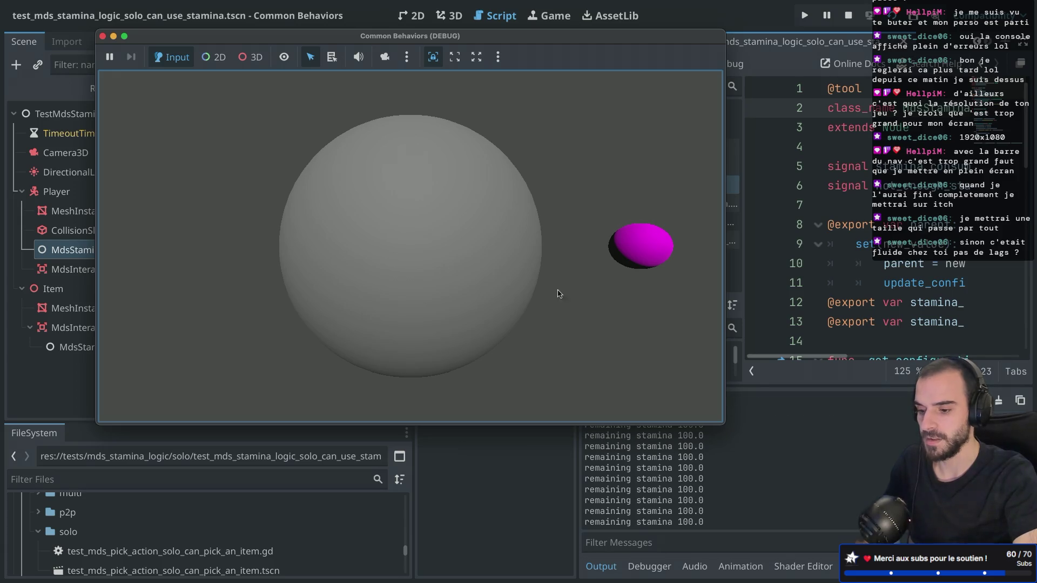
{"action": "left_click", "coordinate": [102, 36]}
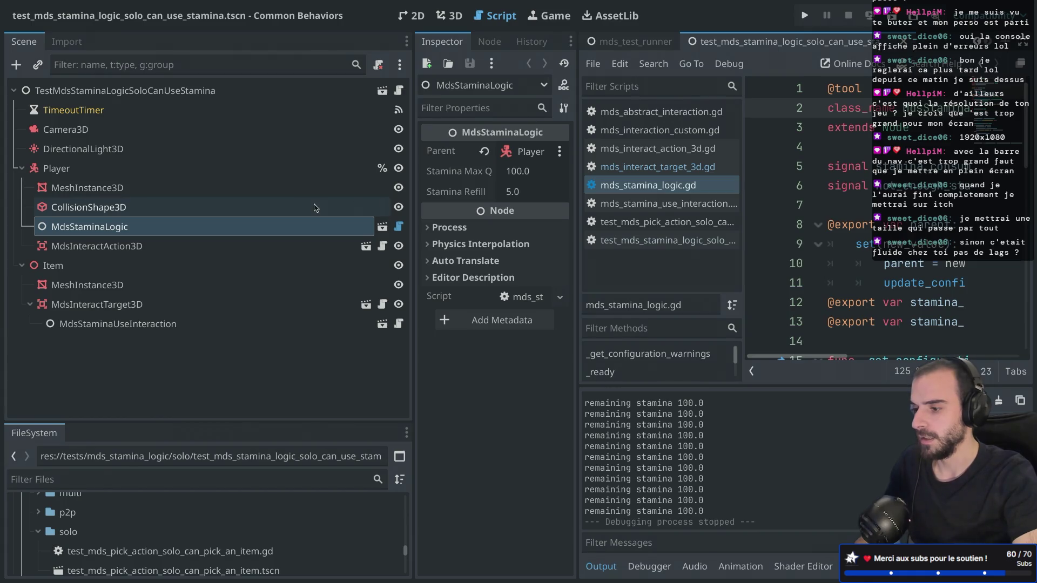
Step: Browse the stamina logic script to the consume_stamina function
{"action": "key", "text": "ctrl+shift+F11"}
{"action": "scroll", "coordinate": [409, 217], "scroll_direction": "down", "scroll_amount": 3}
{"action": "scroll", "coordinate": [410, 217], "scroll_direction": "up", "scroll_amount": 1}
{"action": "scroll", "coordinate": [409, 217], "scroll_direction": "down", "scroll_amount": 5}
{"action": "scroll", "coordinate": [410, 217], "scroll_direction": "down", "scroll_amount": 4}
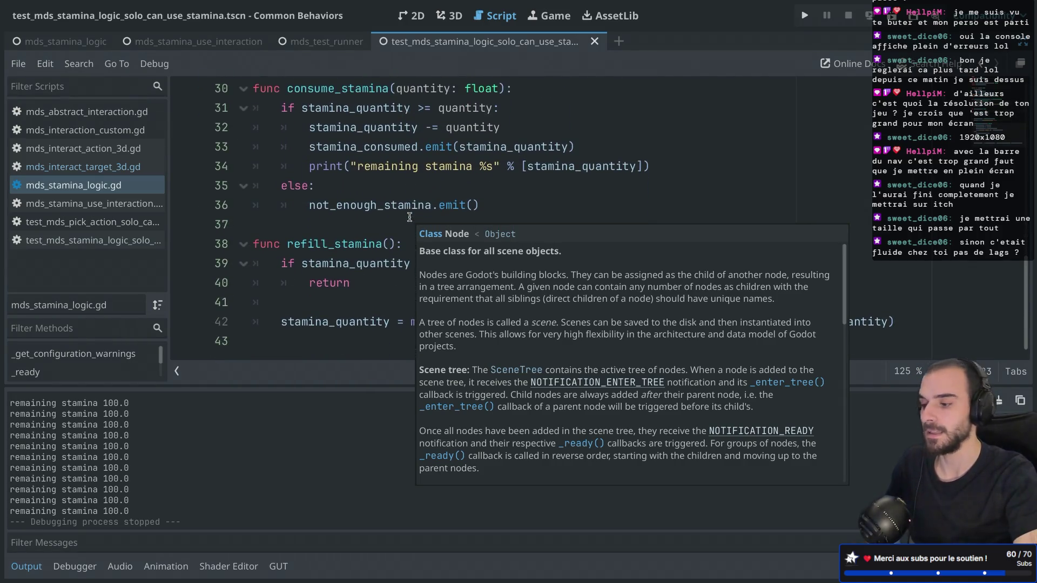
{"action": "scroll", "coordinate": [410, 217], "scroll_direction": "up", "scroll_amount": 7}
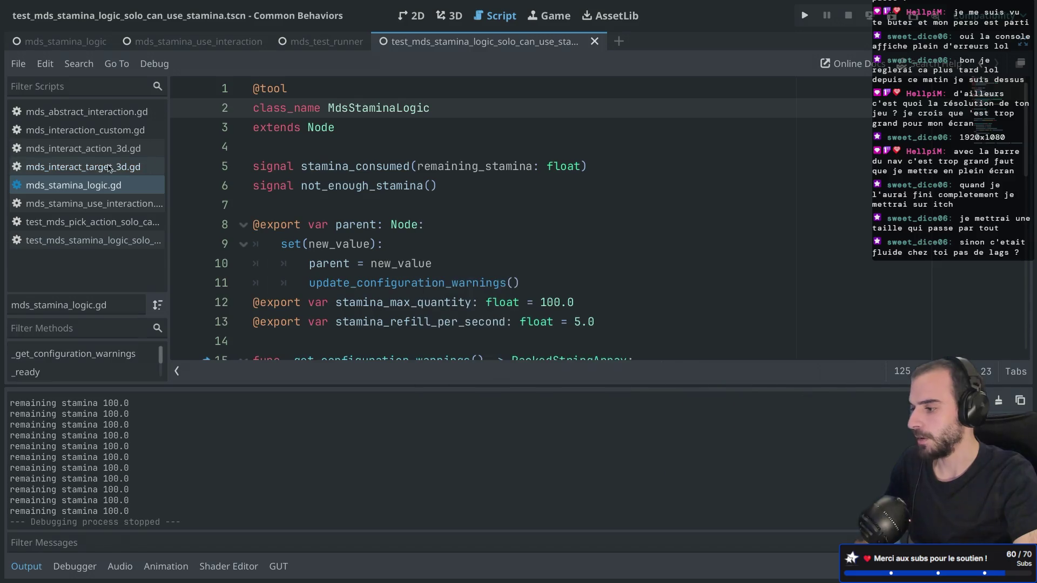
{"action": "left_click", "coordinate": [101, 184]}
{"action": "scroll", "coordinate": [347, 215], "scroll_direction": "down", "scroll_amount": 2}
{"action": "scroll", "coordinate": [347, 214], "scroll_direction": "down", "scroll_amount": 6}
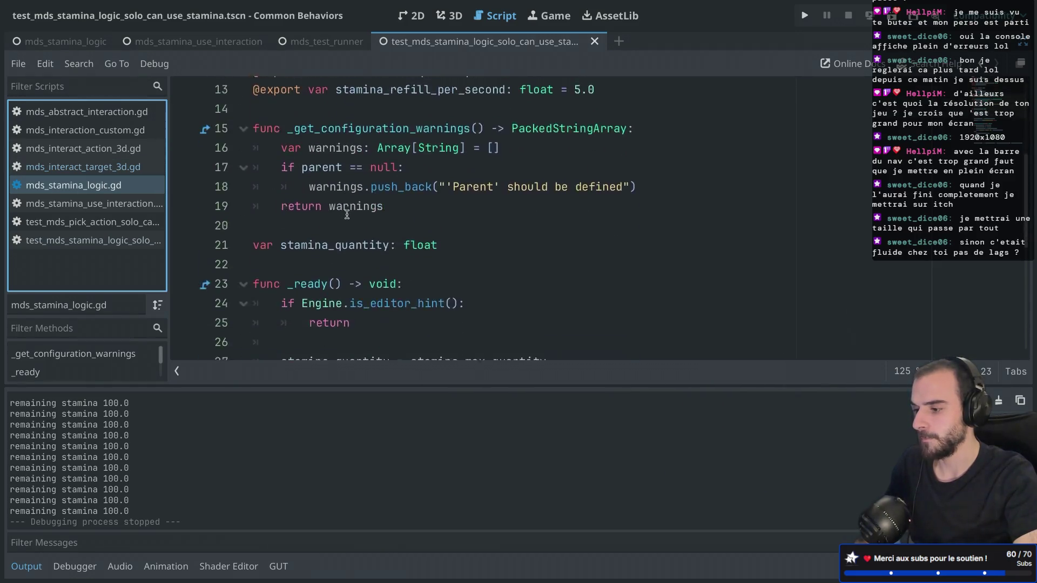
{"action": "scroll", "coordinate": [346, 215], "scroll_direction": "down", "scroll_amount": 1}
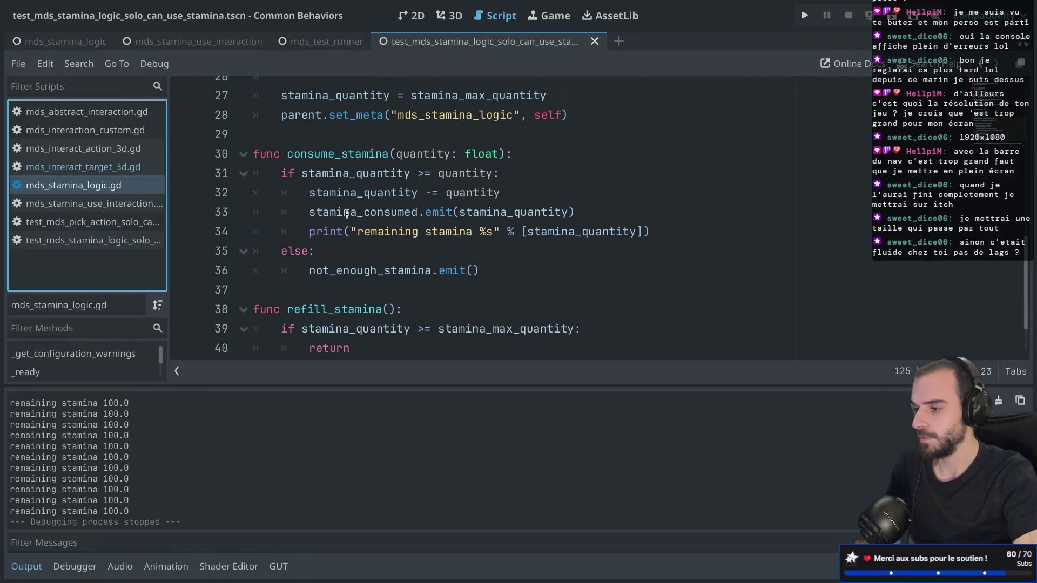
{"action": "double_click", "coordinate": [323, 155]}
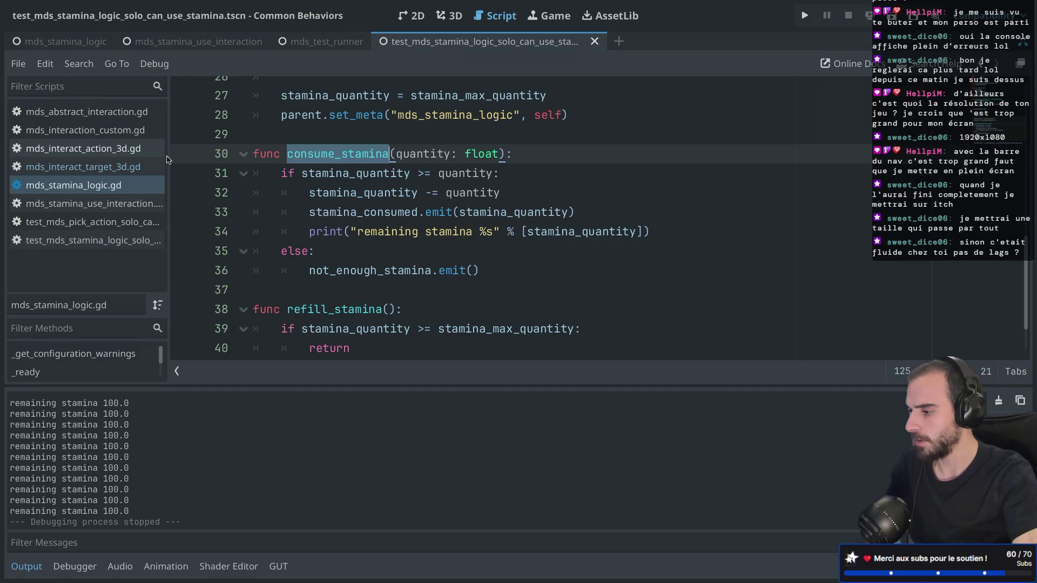
{"action": "left_click_drag", "start_coordinate": [169, 157], "coordinate": [212, 162]}
Step: Inspect the MdsStaminaLogic.consume_stamina(amount) call in mds_stamina_use_interaction.gd
{"action": "left_click", "coordinate": [134, 207]}
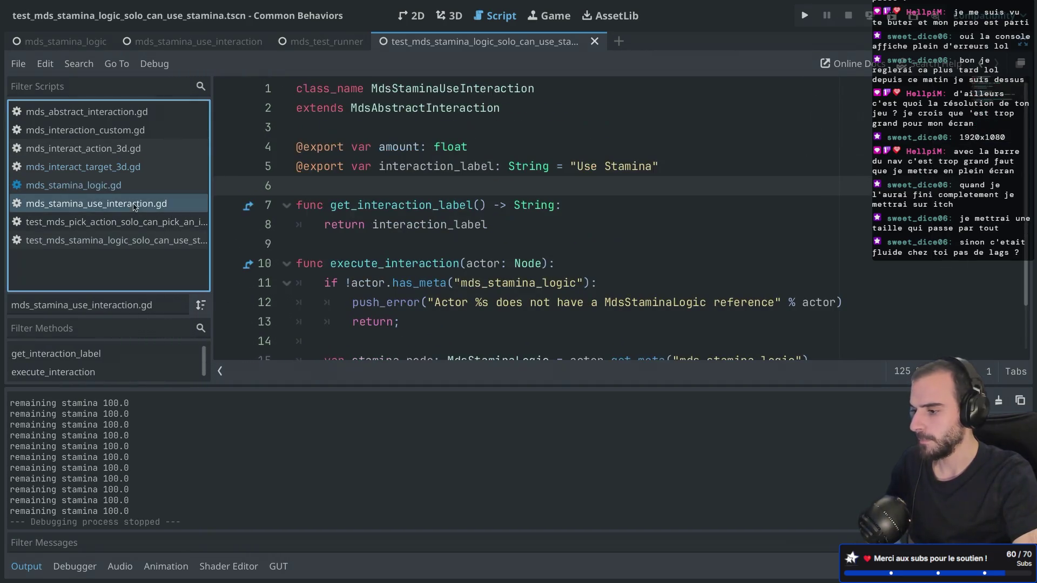
{"action": "scroll", "coordinate": [397, 205], "scroll_direction": "down", "scroll_amount": 1}
{"action": "left_click", "coordinate": [397, 206]}
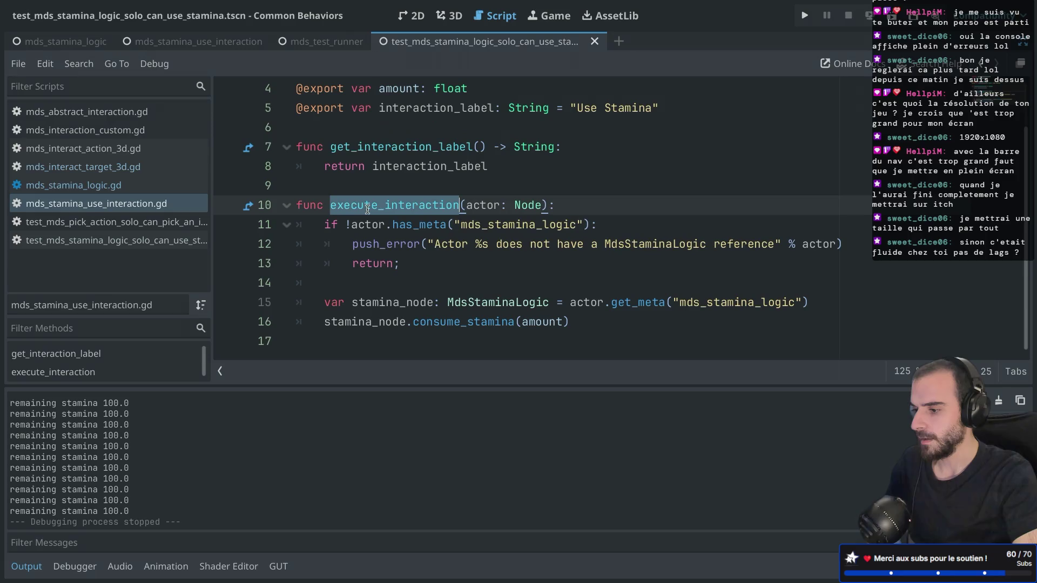
{"action": "double_click", "coordinate": [446, 301]}
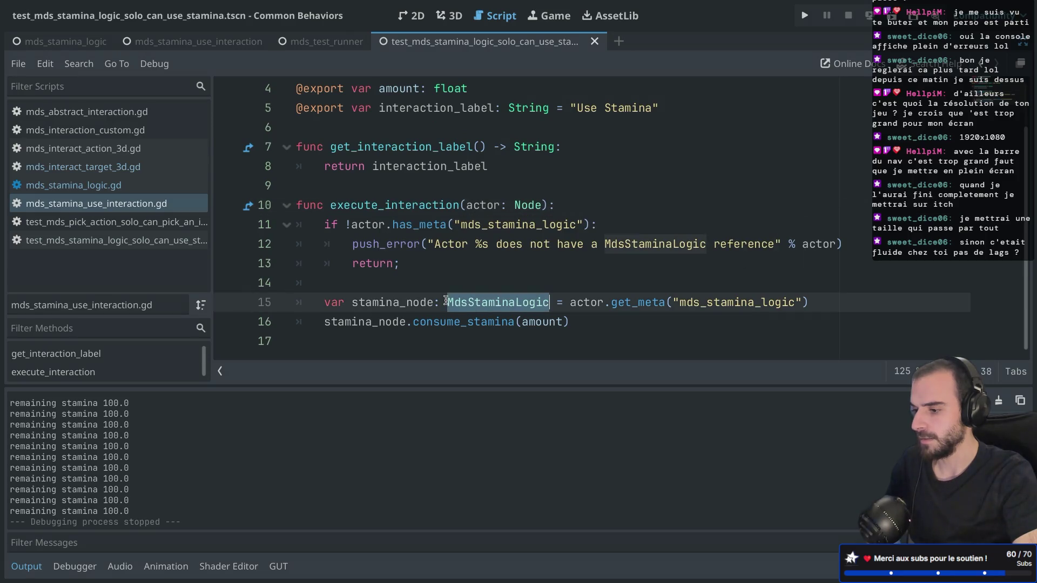
{"action": "double_click", "coordinate": [465, 322]}
{"action": "double_click", "coordinate": [535, 322]}
{"action": "scroll", "coordinate": [503, 260], "scroll_direction": "up", "scroll_amount": 1}
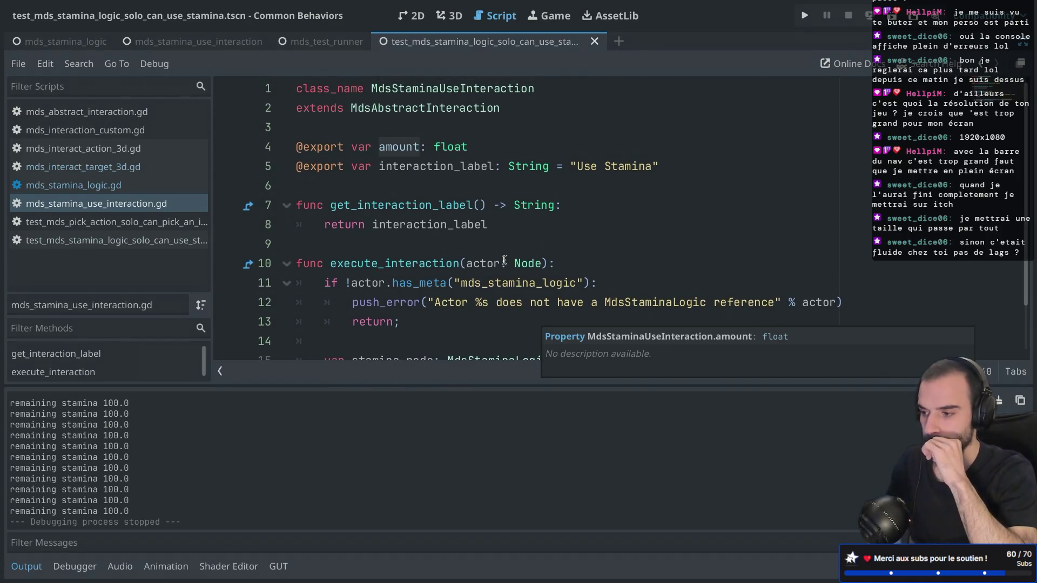
{"action": "scroll", "coordinate": [476, 135], "scroll_direction": "down", "scroll_amount": 2}
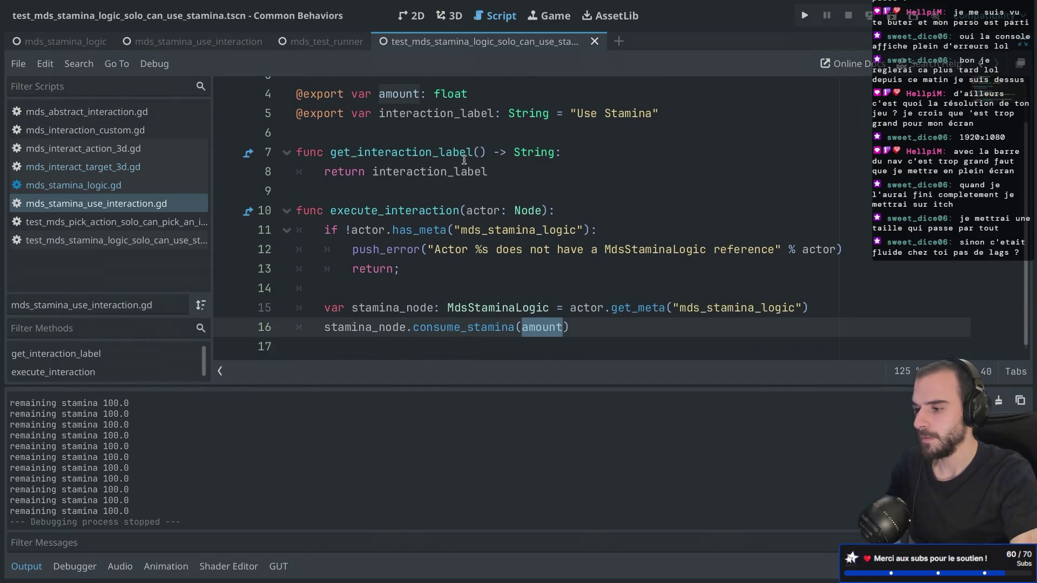
{"action": "scroll", "coordinate": [486, 116], "scroll_direction": "up", "scroll_amount": 1}
Step: Give amount a default of 10.0 on line 4 and run the test scene
{"action": "left_click", "coordinate": [493, 110]}
{"action": "type", "text": "= 10.0"}
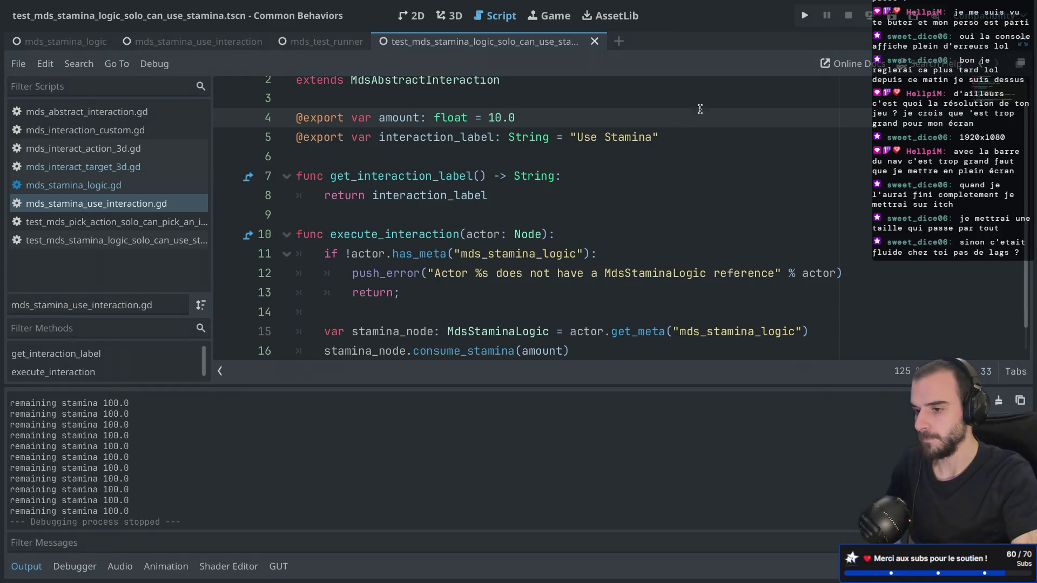
{"action": "left_click", "coordinate": [892, 17]}
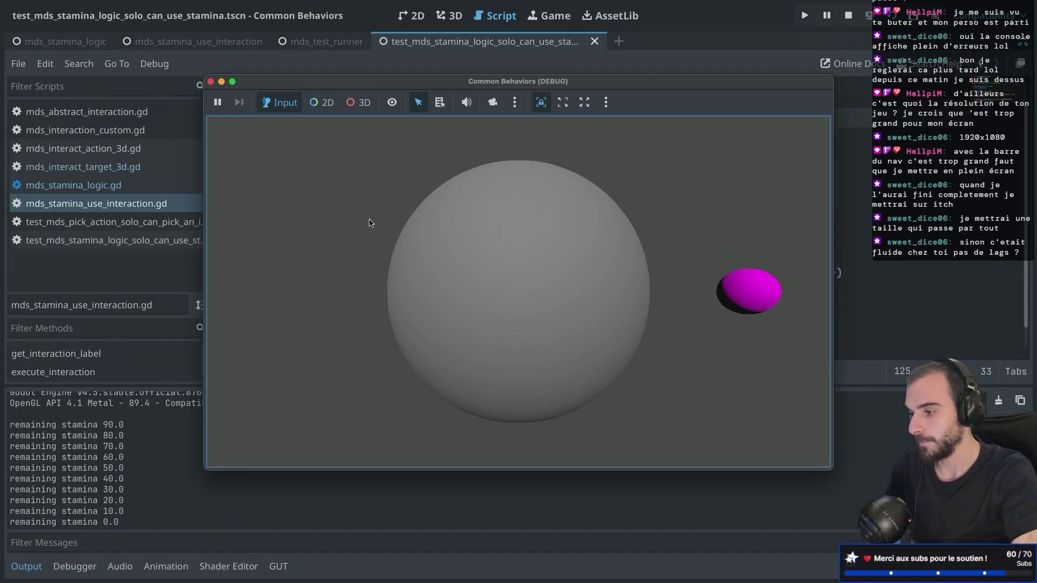
Step: Close the test game and exit distraction-free mode to show the Player and Item nodes
{"action": "left_click", "coordinate": [151, 455]}
{"action": "left_click", "coordinate": [375, 332]}
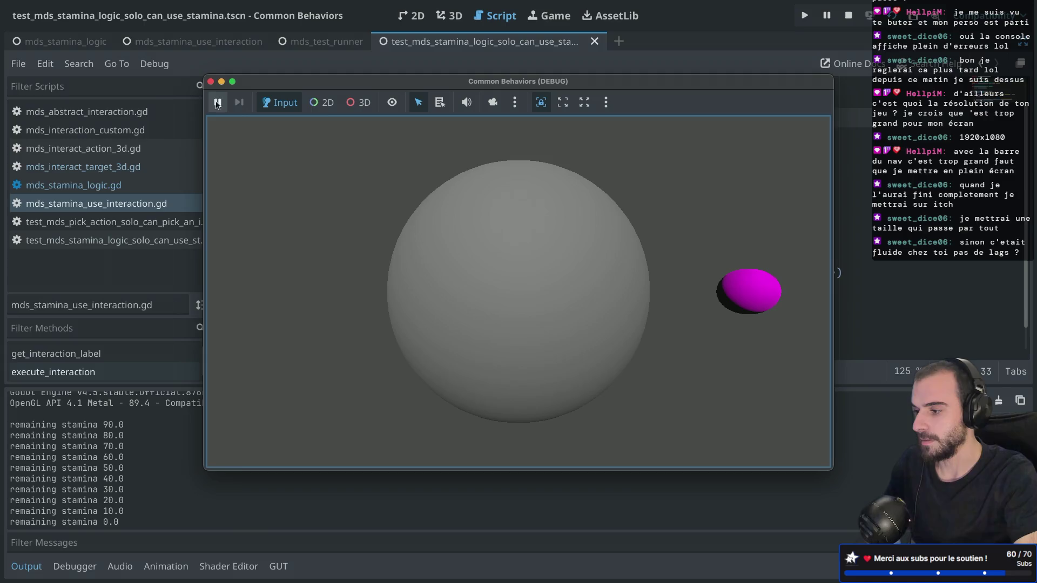
{"action": "left_click", "coordinate": [211, 81]}
{"action": "mouse_move", "coordinate": [473, 177]}
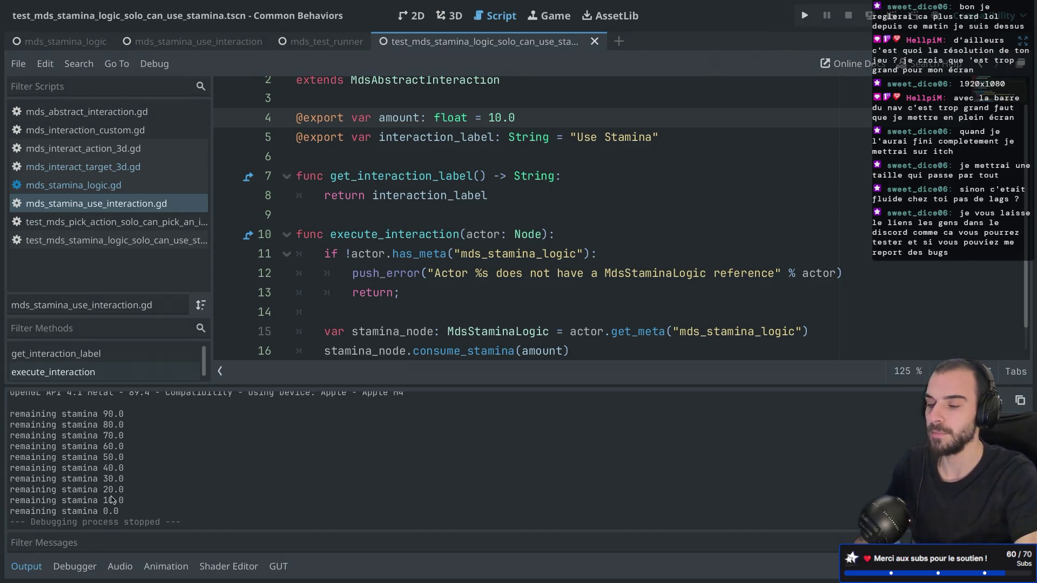
{"action": "key", "text": "ctrl+super+d"}
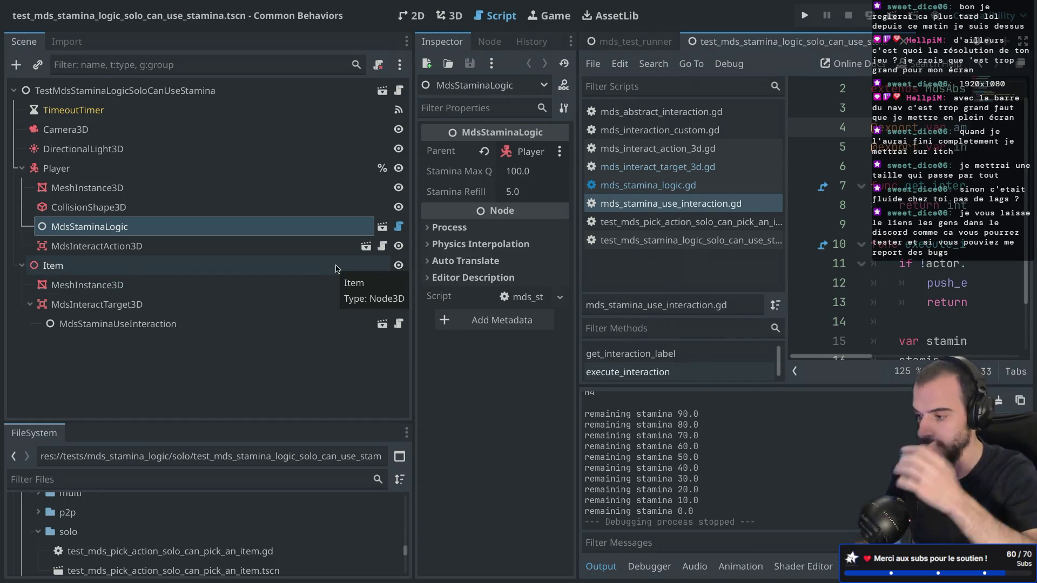
Step: Inspect the stamina nodes, then open MdsStaminaLogic's own scene and select its Timer
{"action": "left_click", "coordinate": [204, 326]}
{"action": "key", "text": "ctrl+shift+F11"}
{"action": "scroll", "coordinate": [491, 252], "scroll_direction": "down", "scroll_amount": 2}
{"action": "scroll", "coordinate": [491, 252], "scroll_direction": "up", "scroll_amount": 3}
{"action": "key", "text": "ctrl+shift+F11"}
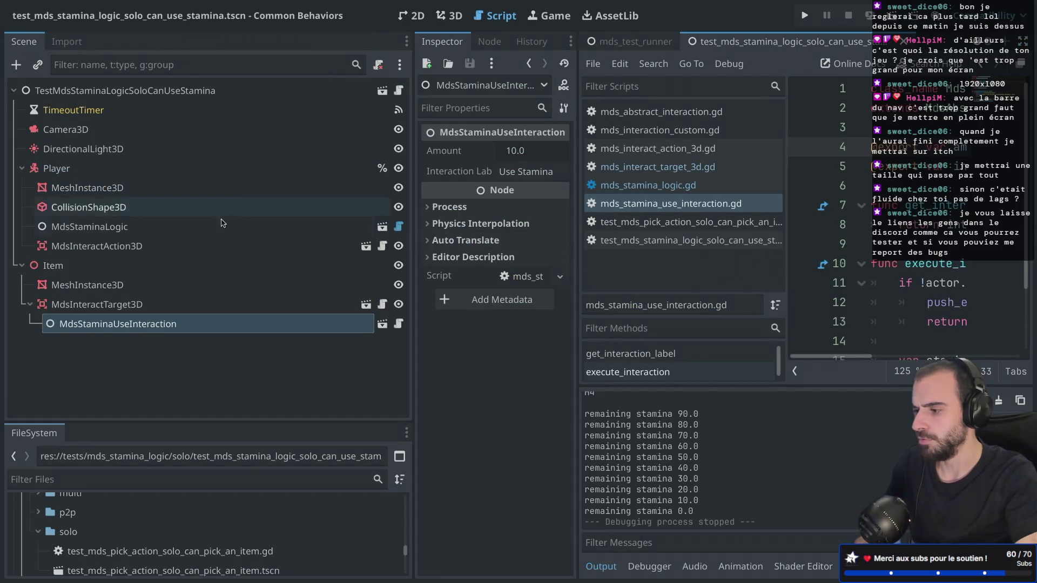
{"action": "left_click", "coordinate": [193, 230]}
{"action": "left_click", "coordinate": [381, 227]}
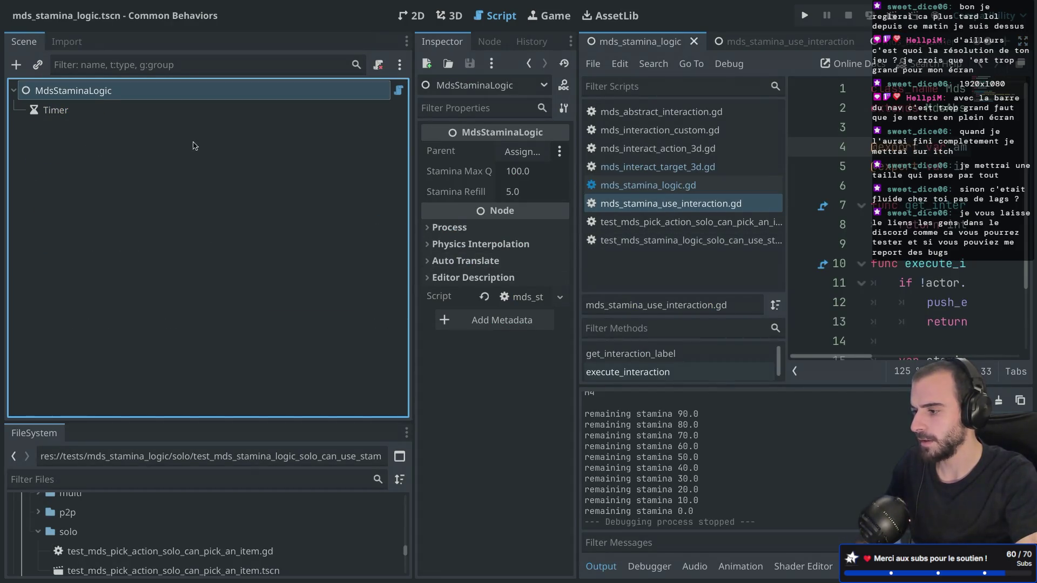
{"action": "left_click", "coordinate": [165, 113]}
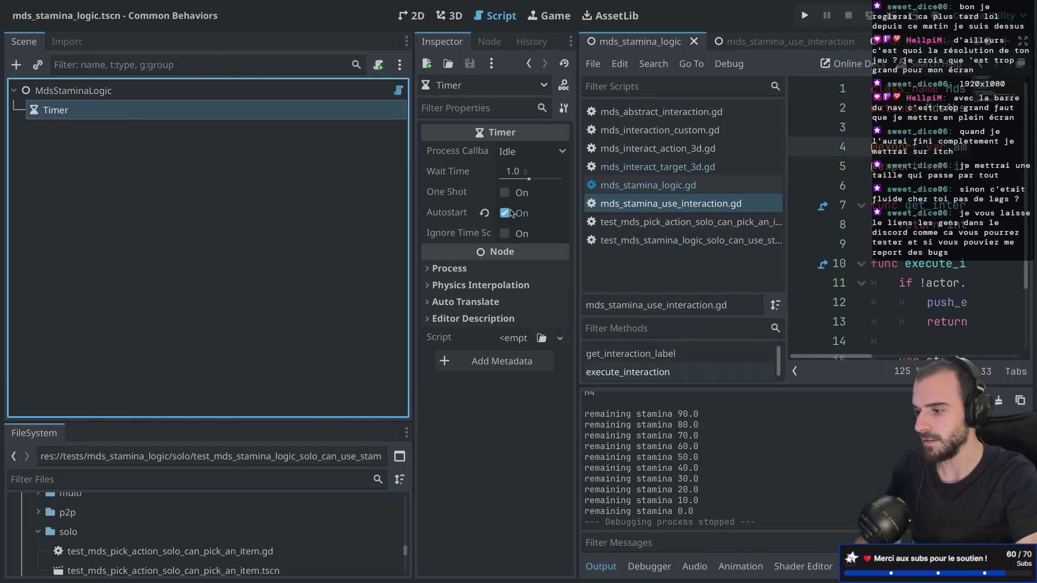
Step: Connect the Timer's timeout signal to the refill_stamina method
{"action": "right_click", "coordinate": [311, 112]}
{"action": "left_click", "coordinate": [303, 112]}
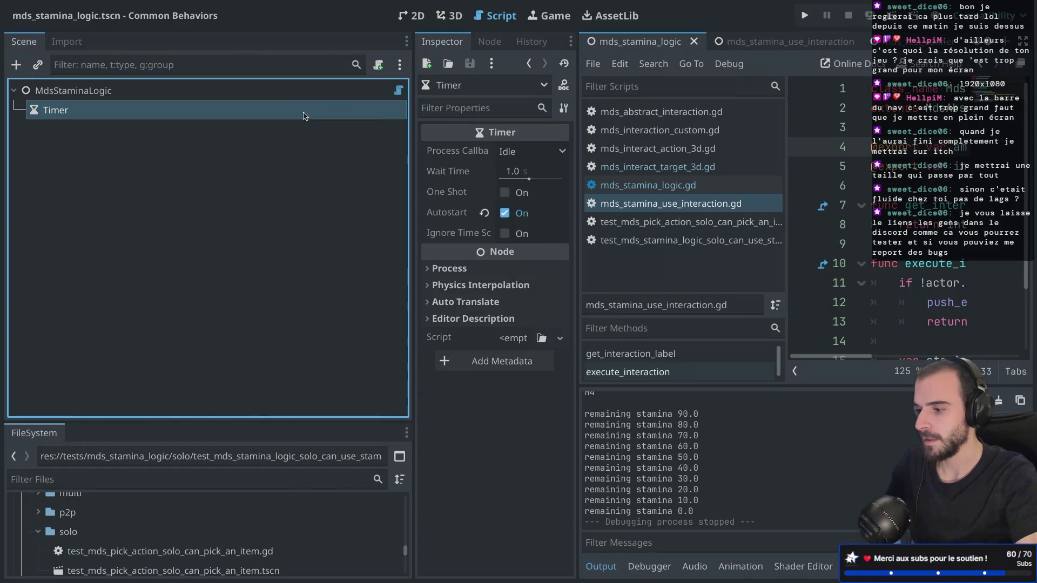
{"action": "left_click", "coordinate": [489, 42]}
{"action": "double_click", "coordinate": [478, 131]}
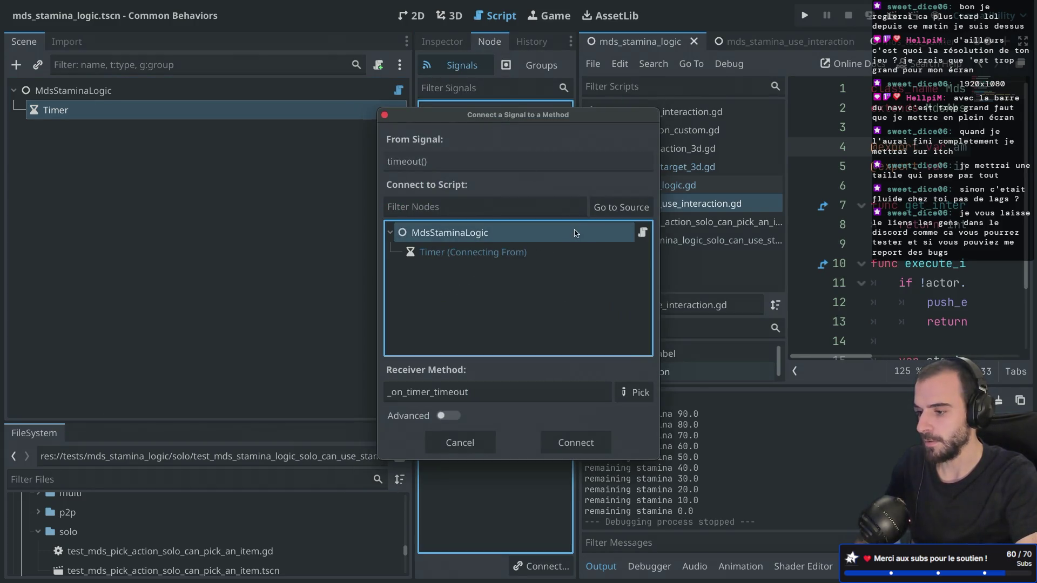
{"action": "left_click", "coordinate": [637, 392]}
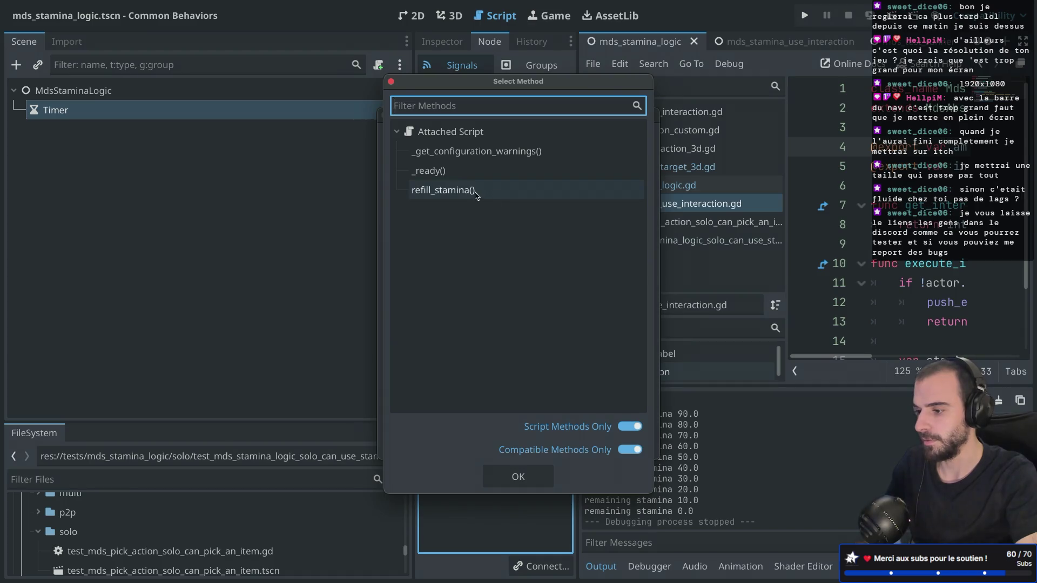
{"action": "double_click", "coordinate": [476, 194]}
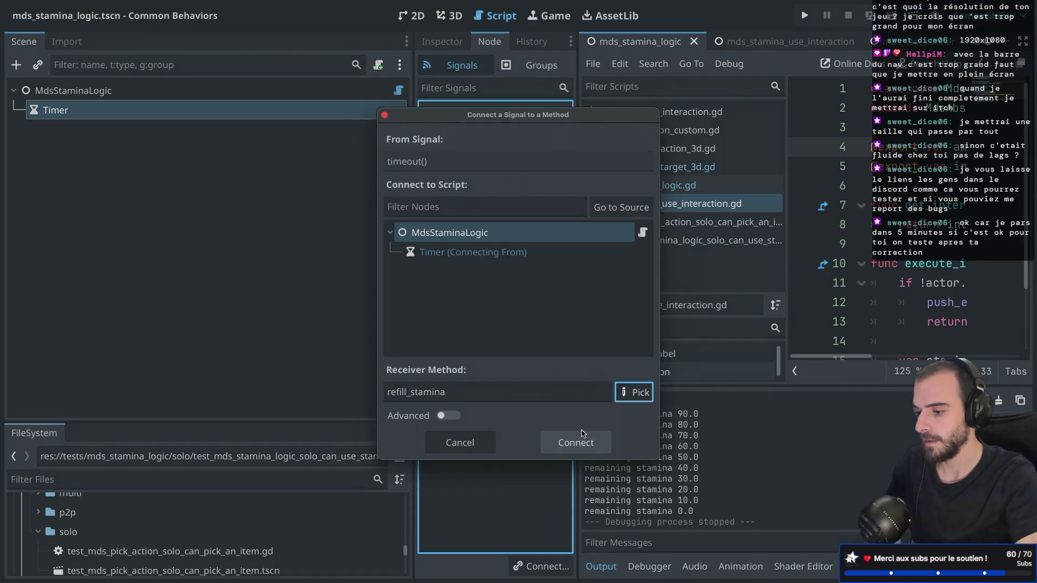
{"action": "left_click", "coordinate": [581, 448]}
{"action": "left_click", "coordinate": [399, 90]}
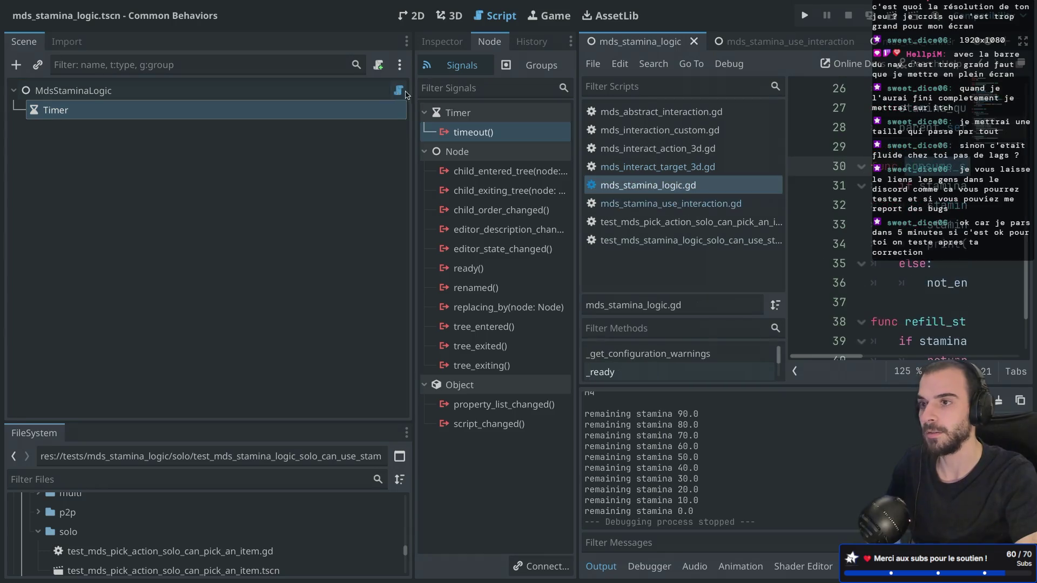
Step: Rename the refill_stamina function to refill_stamina_per_second in the script
{"action": "key", "text": "ctrl+super+d"}
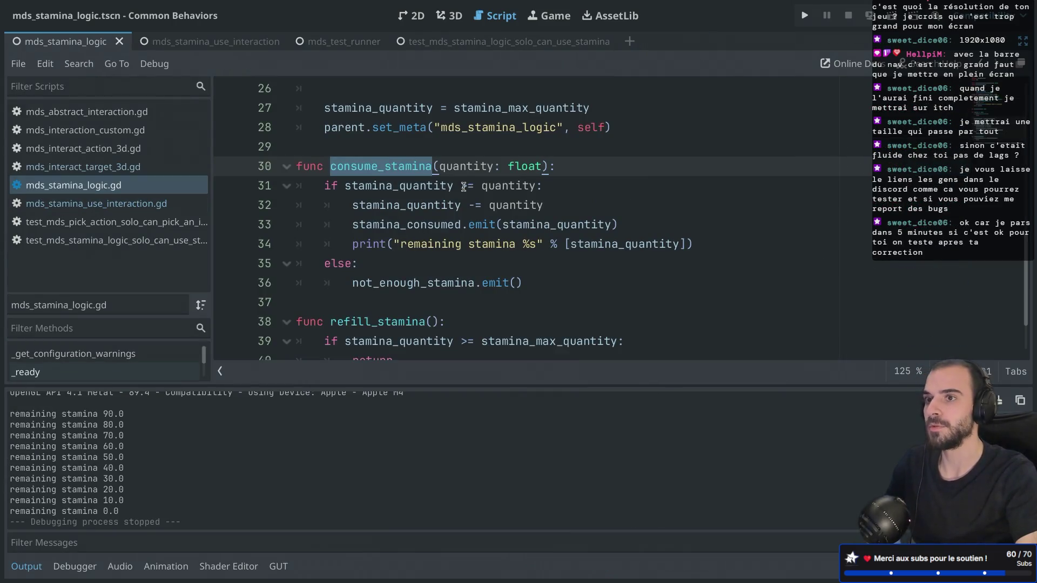
{"action": "scroll", "coordinate": [492, 182], "scroll_direction": "down", "scroll_amount": 2}
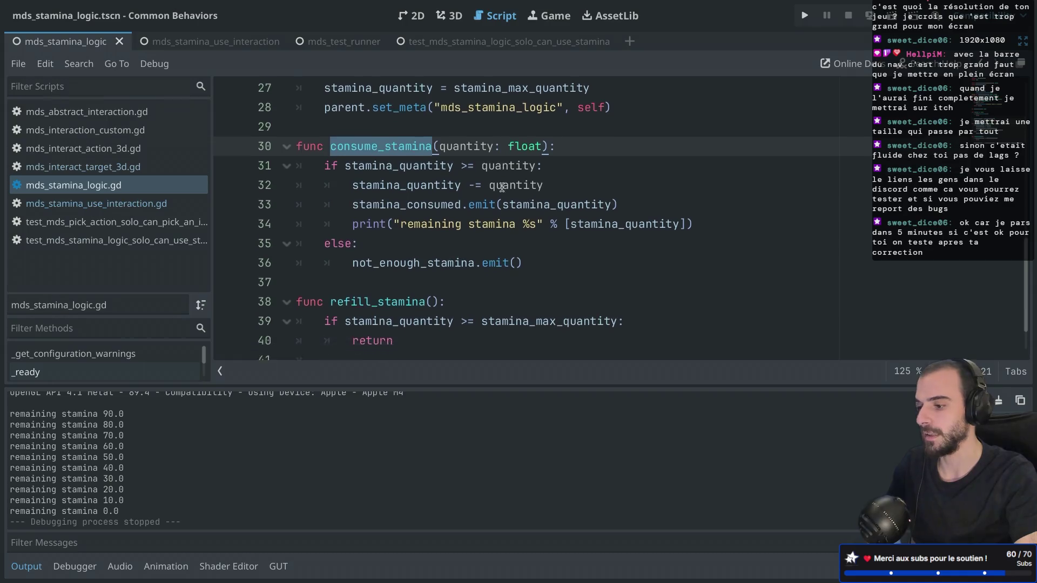
{"action": "left_click", "coordinate": [422, 281]}
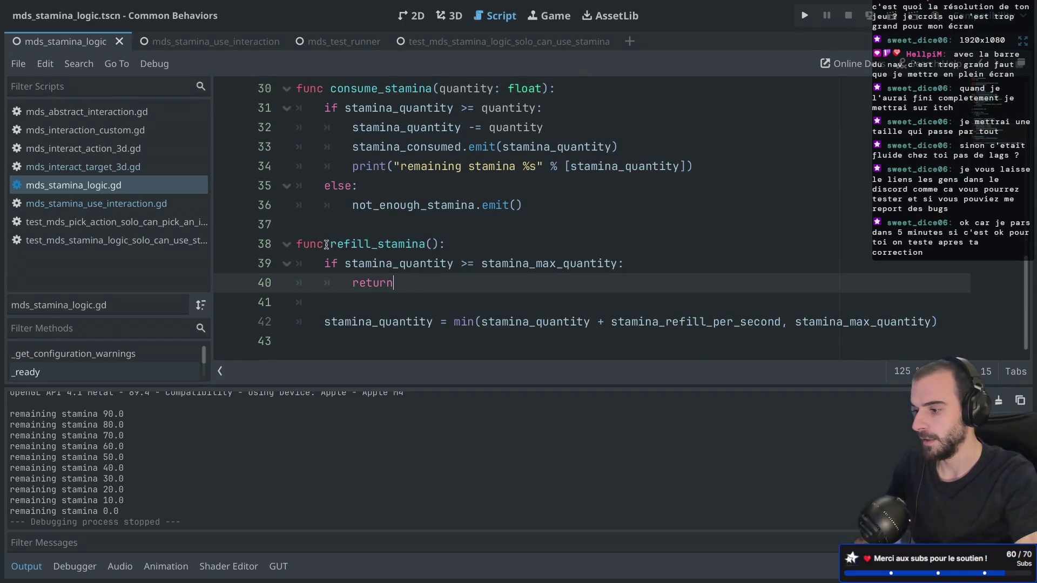
{"action": "left_click", "coordinate": [425, 243]}
{"action": "type", "text": "_per_s"}
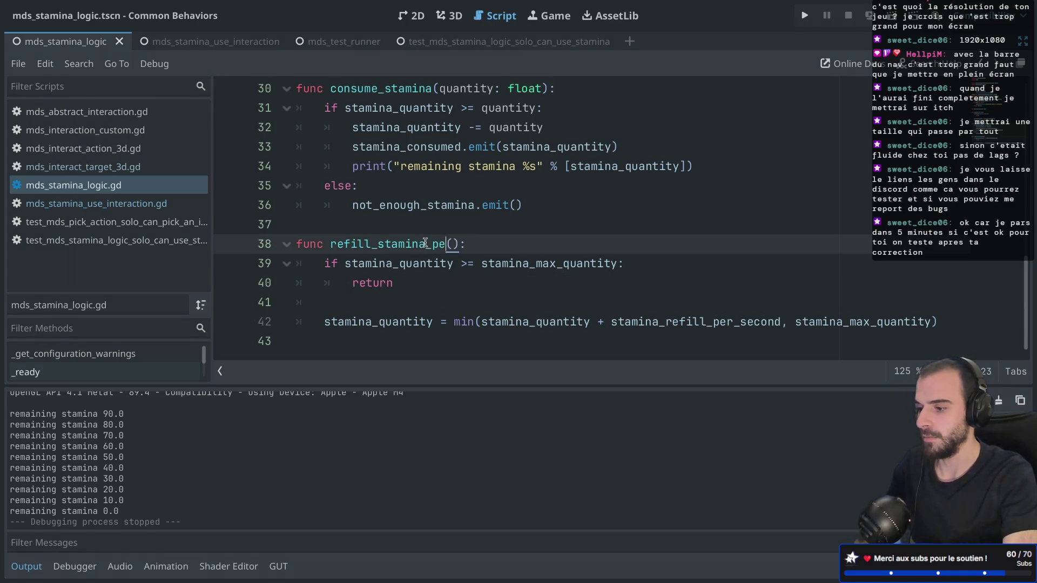
{"action": "type", "text": "econds"}
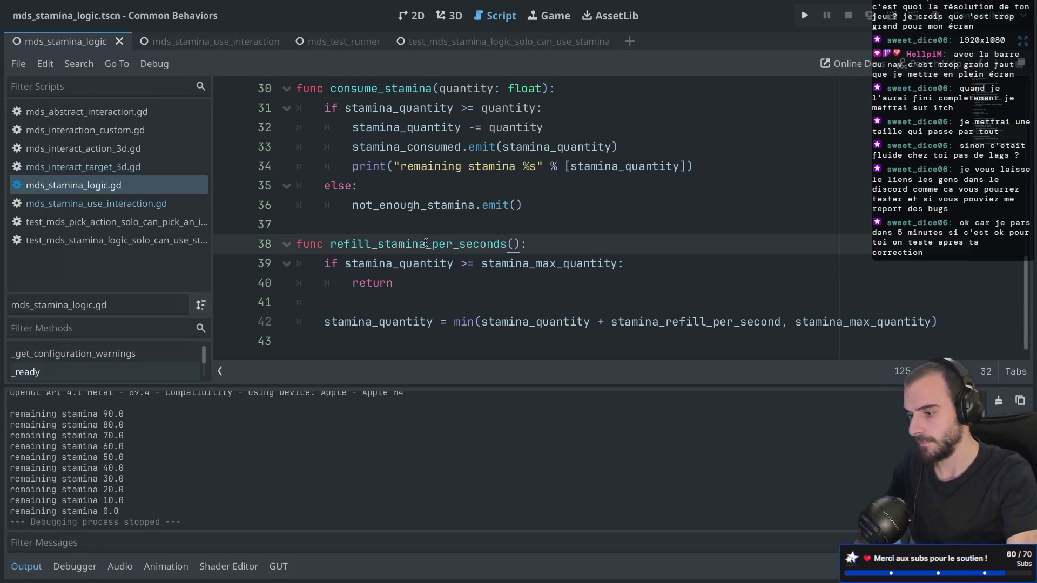
{"action": "key", "text": "BackSpace"}
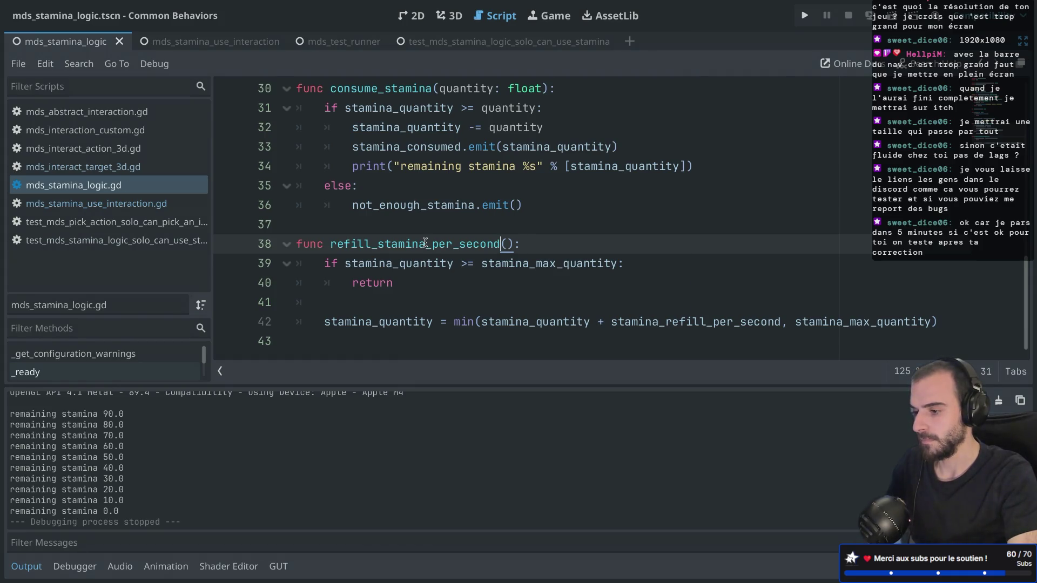
{"action": "key", "text": "ctrl+shift+F11"}
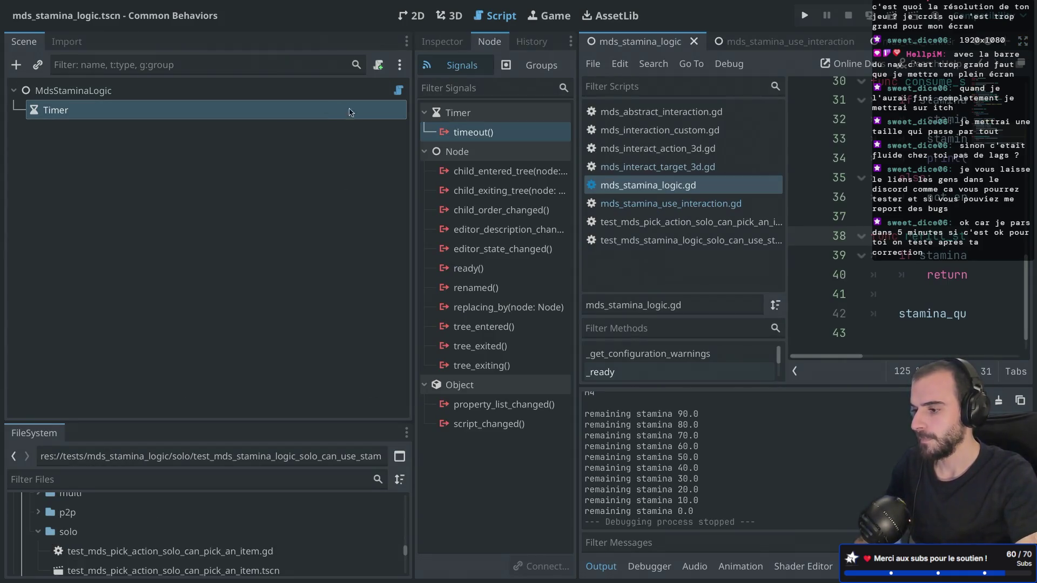
Step: Reconnect the Timer's timeout signal to refill_stamina_per_second
{"action": "double_click", "coordinate": [456, 140]}
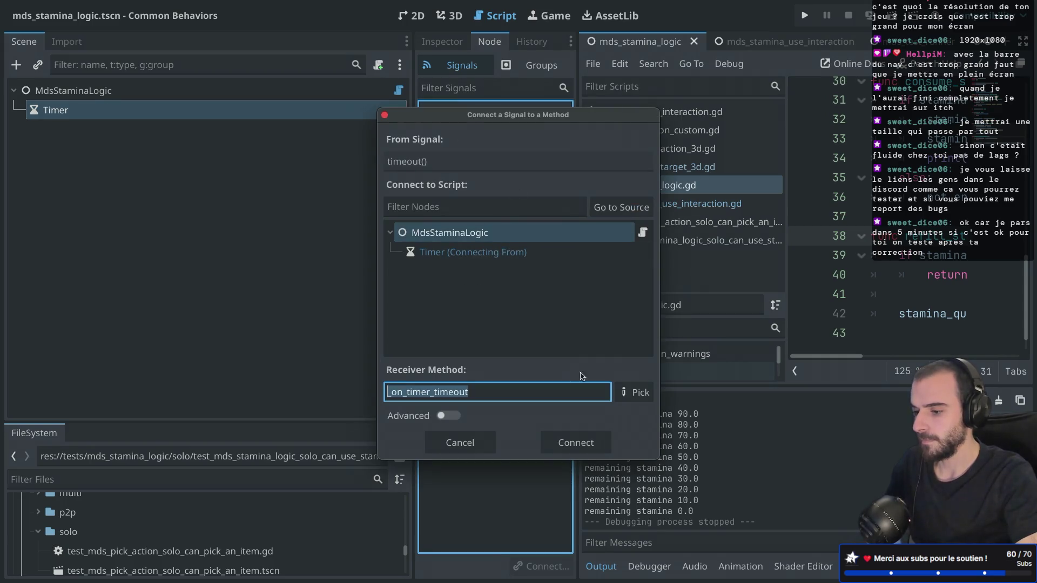
{"action": "left_click", "coordinate": [630, 391]}
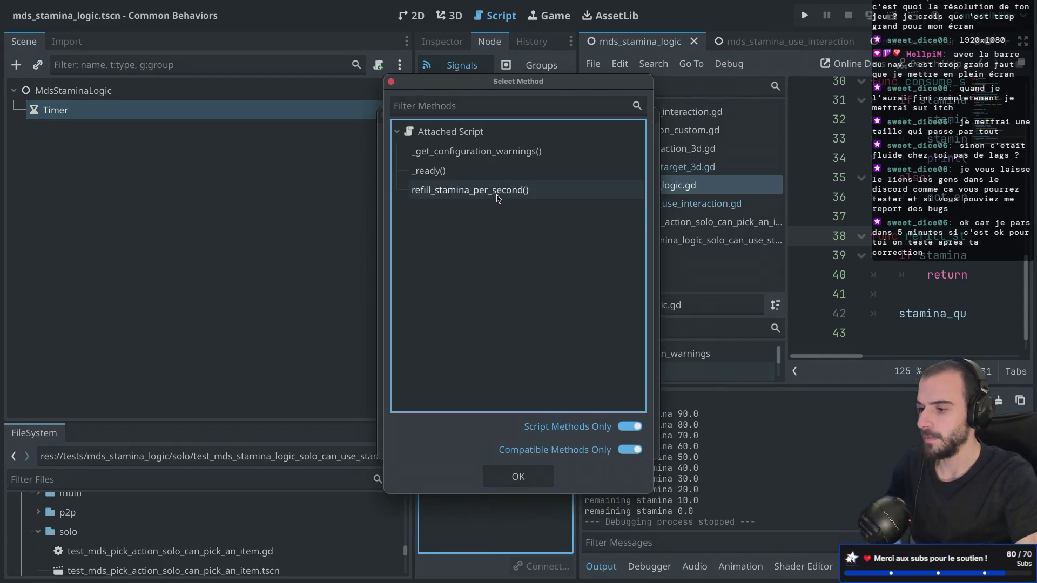
{"action": "double_click", "coordinate": [497, 197]}
{"action": "left_click", "coordinate": [575, 441]}
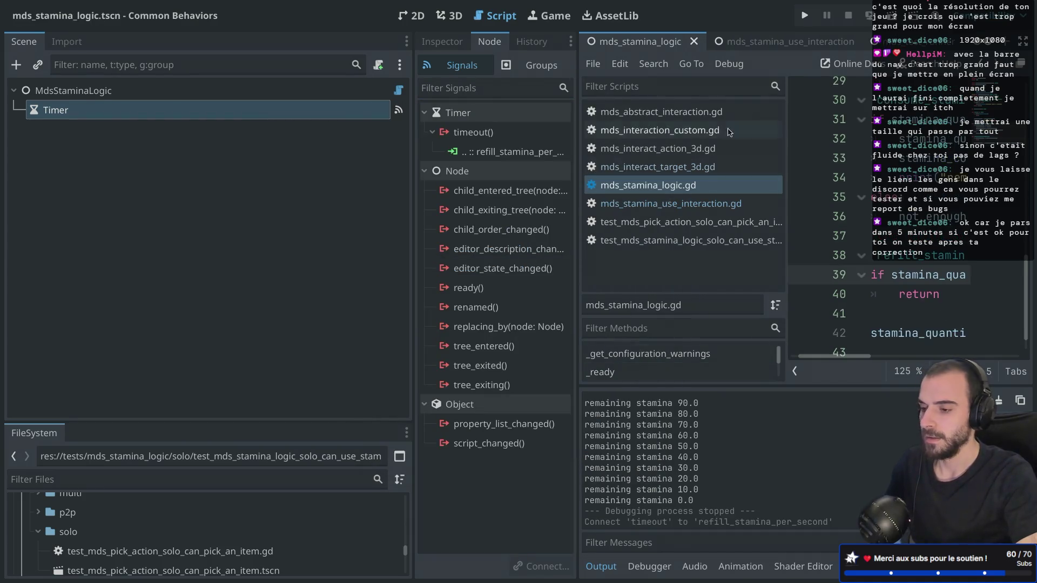
{"action": "key", "text": "ctrl+shift+F11"}
{"action": "left_click", "coordinate": [503, 41]}
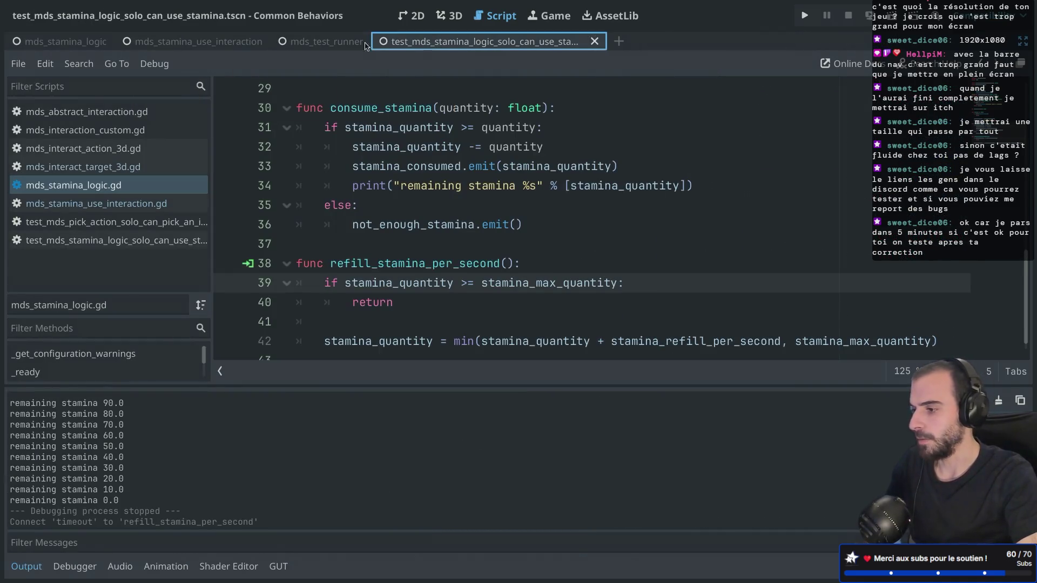
Step: Run the stamina test scene, use stamina on the item twice, then close the game
{"action": "left_click", "coordinate": [244, 47]}
{"action": "left_click", "coordinate": [485, 47]}
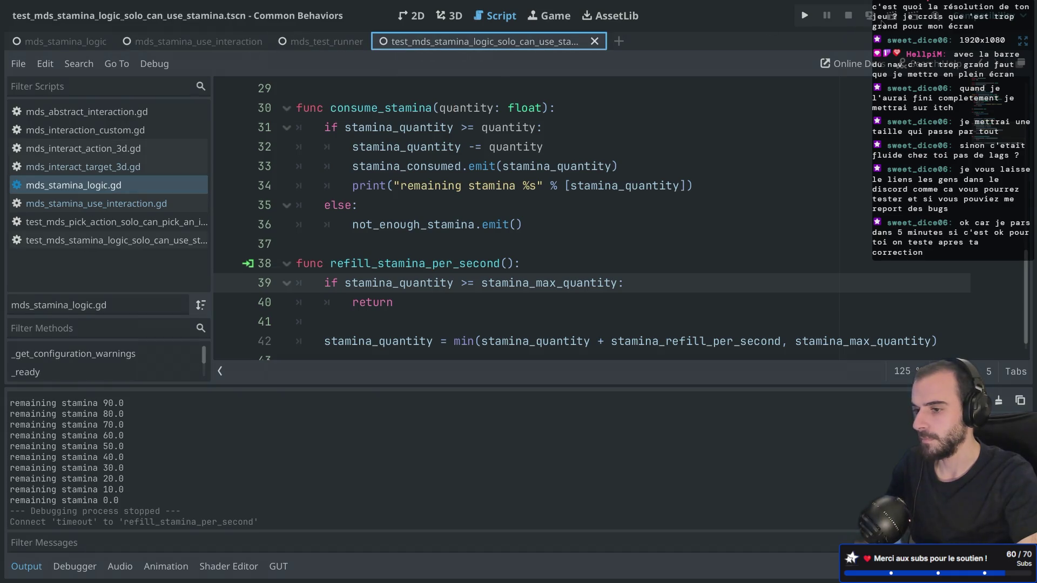
{"action": "left_click", "coordinate": [890, 20]}
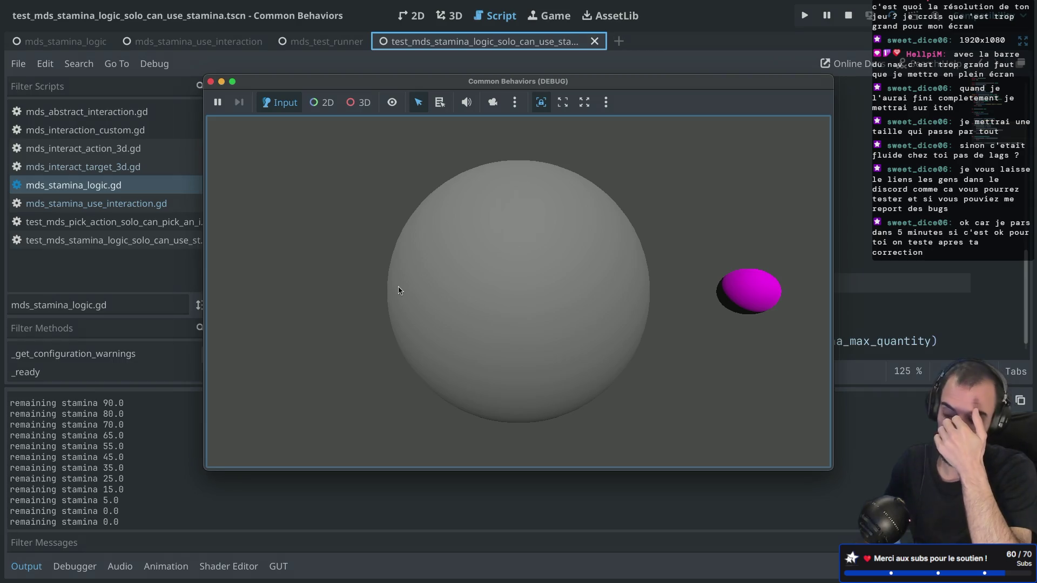
{"action": "left_click", "coordinate": [369, 324]}
{"action": "left_click", "coordinate": [365, 285]}
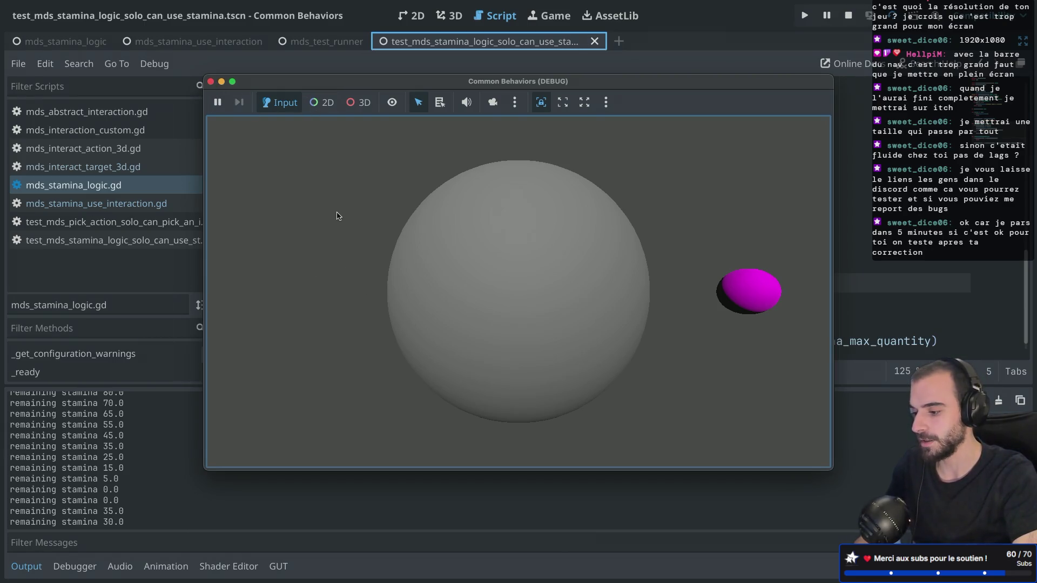
{"action": "left_click", "coordinate": [211, 81]}
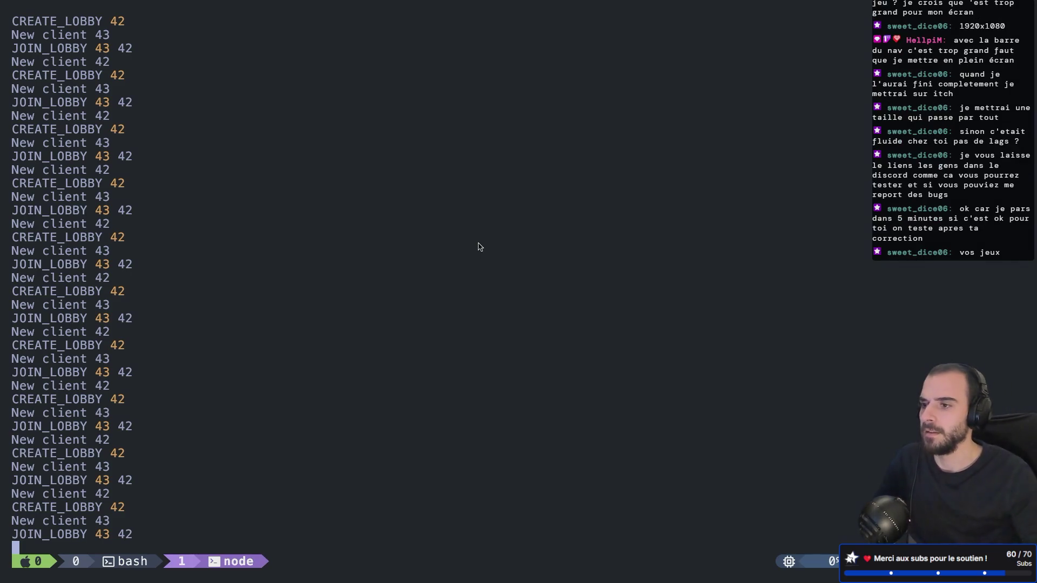
Step: Move to the empty desktop and launch Google Chrome through Spotlight
{"action": "key", "text": "alt+Tab"}
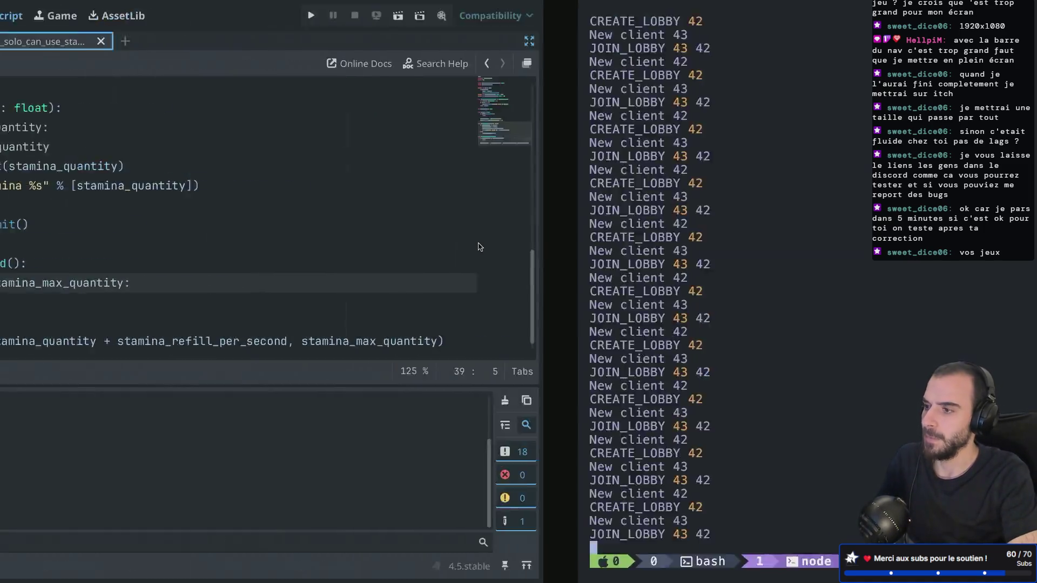
{"action": "key", "text": "ctrl+Right"}
{"action": "key", "text": "ctrl+Right"}
{"action": "key", "text": "ctrl+Right"}
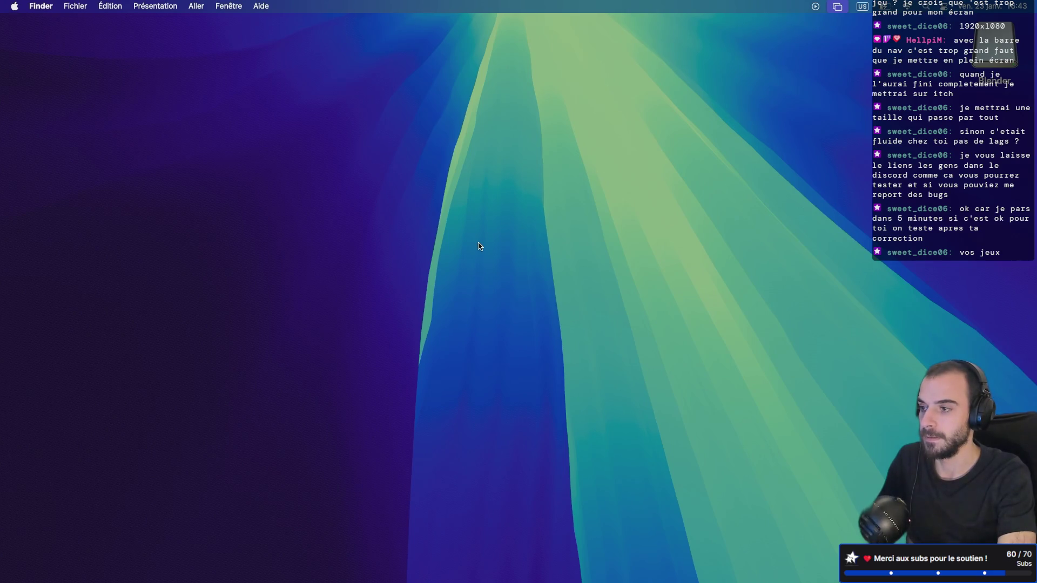
{"action": "key", "text": "super+space"}
{"action": "type", "text": "chrom"}
{"action": "key", "text": "Return"}
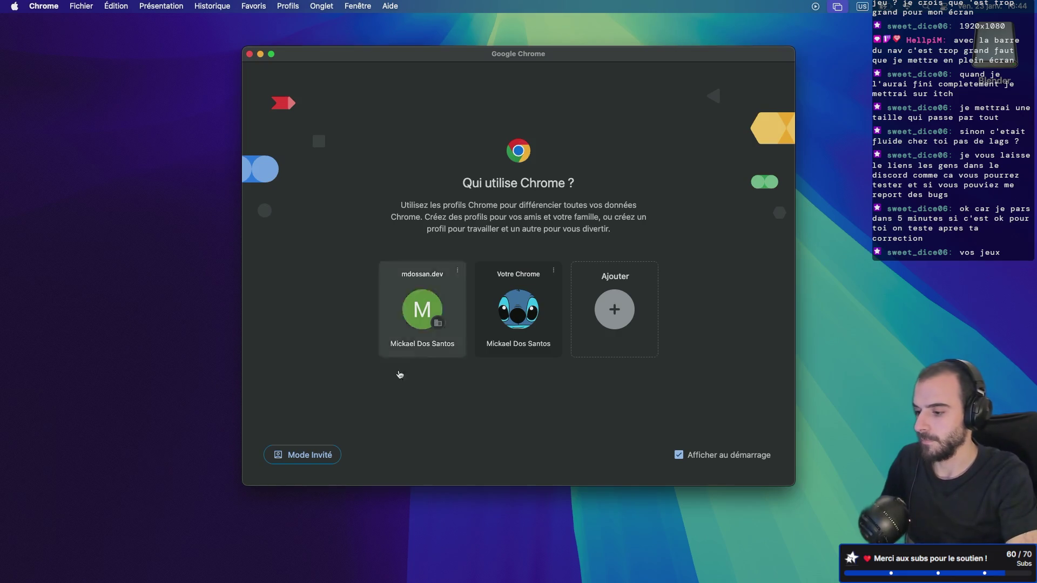
Step: Open a Chrome guest window and load the viewer's hosted game URL
{"action": "left_click", "coordinate": [308, 459]}
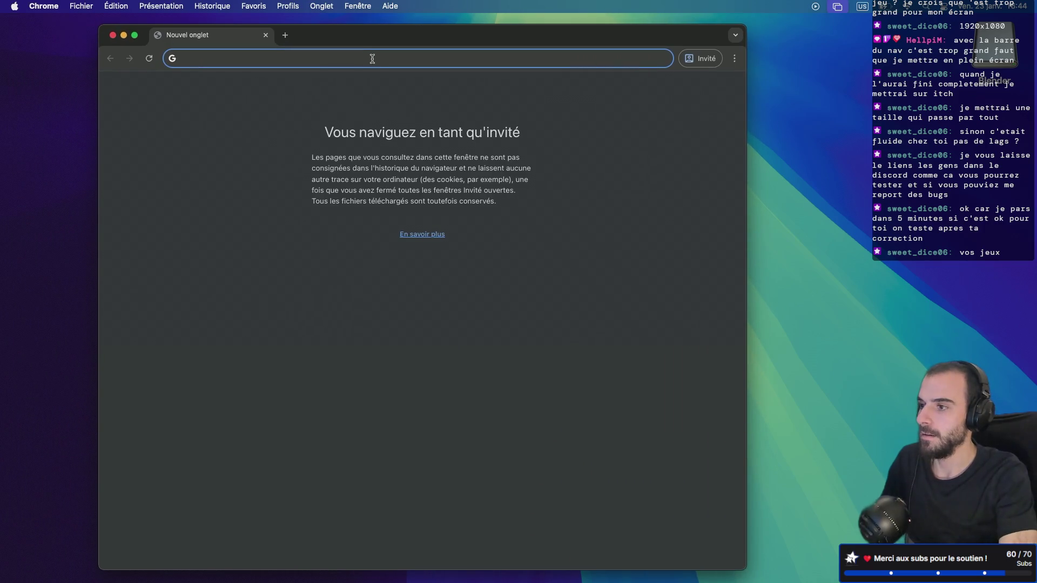
{"action": "type", "text": "https://"}
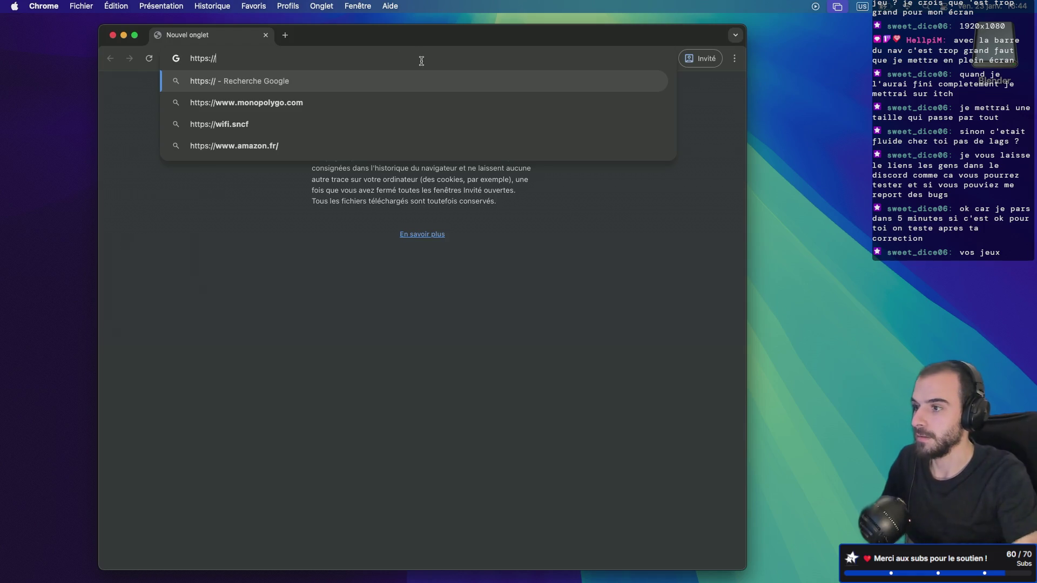
{"action": "type", "text": "2sec"}
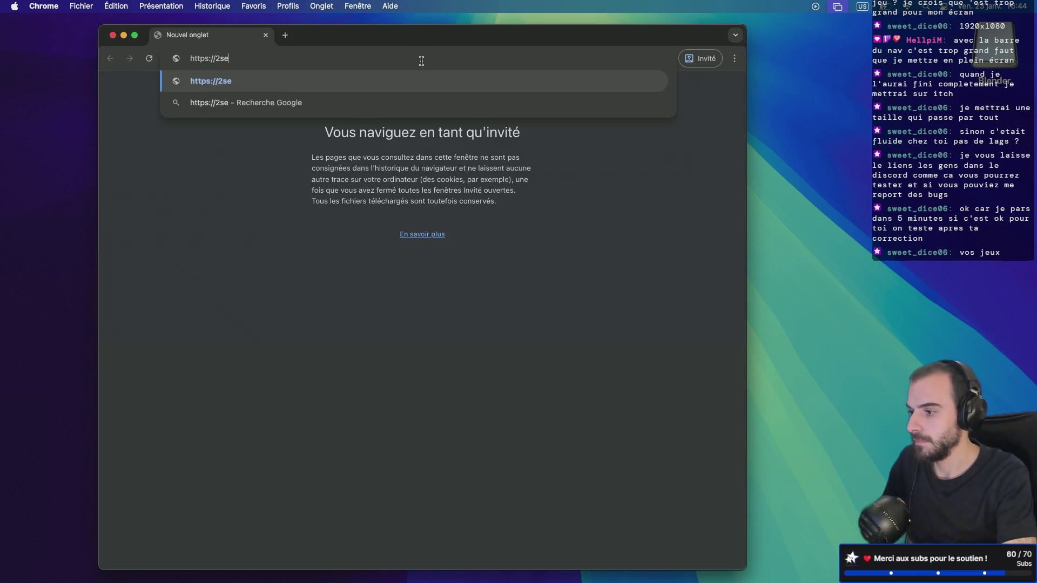
{"action": "key", "text": "BackSpace"}
{"action": "key", "text": "BackSpace"}
{"action": "type", "text": "ic"}
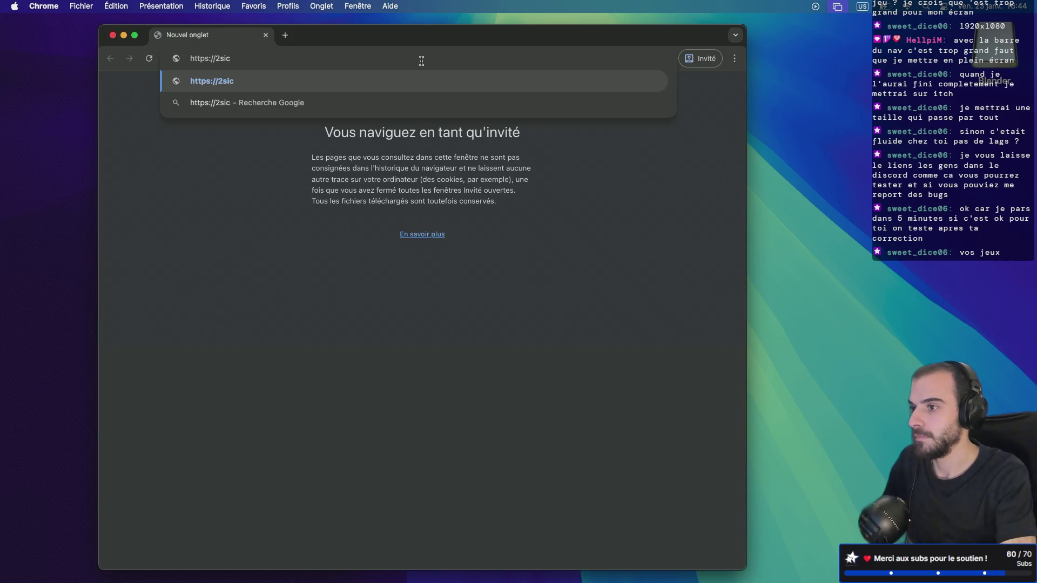
{"action": "type", "text": "music"}
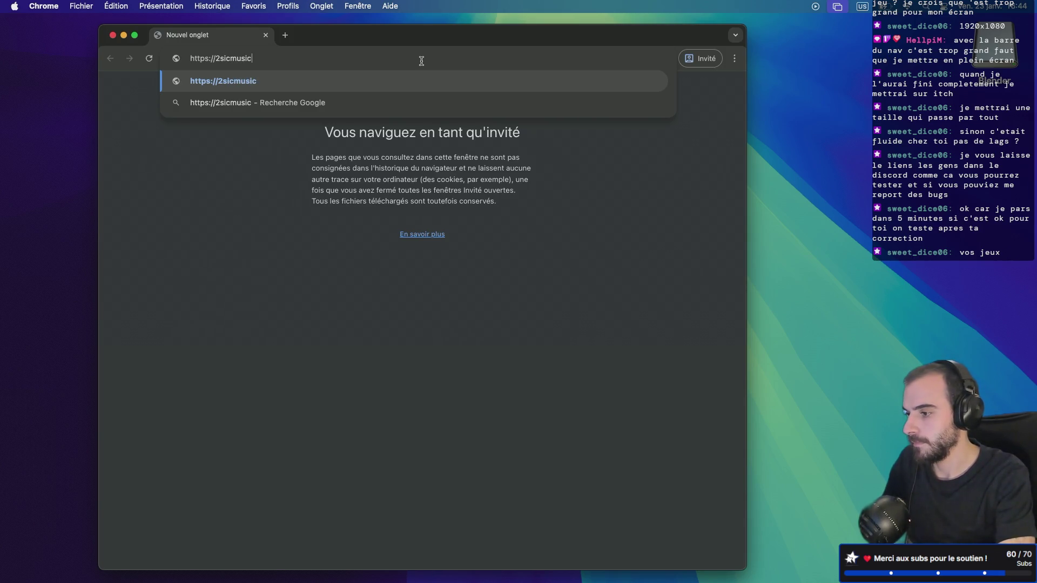
{"action": "type", "text": "distribution"}
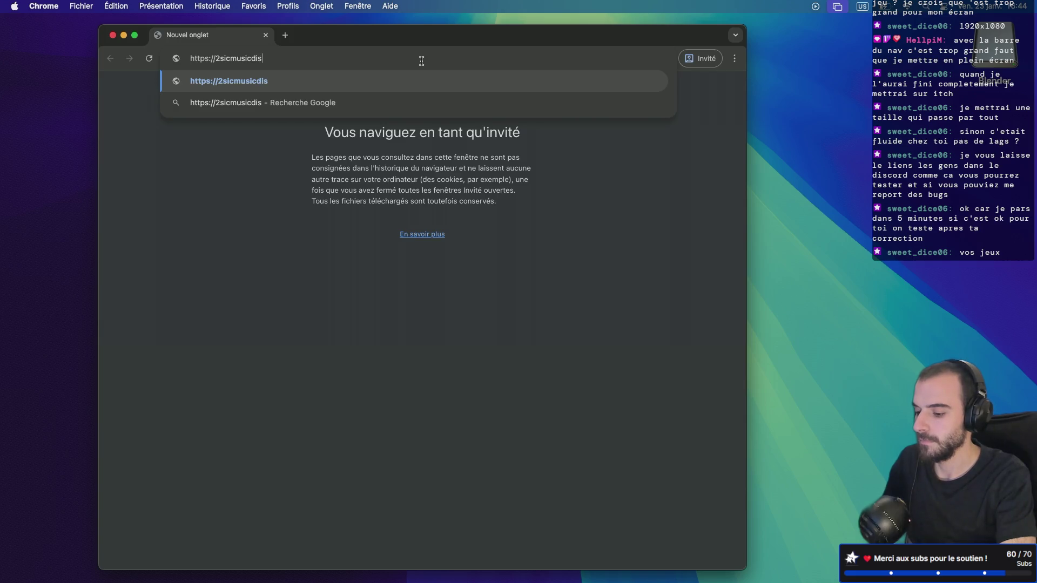
{"action": "type", "text": ".fr/mys"}
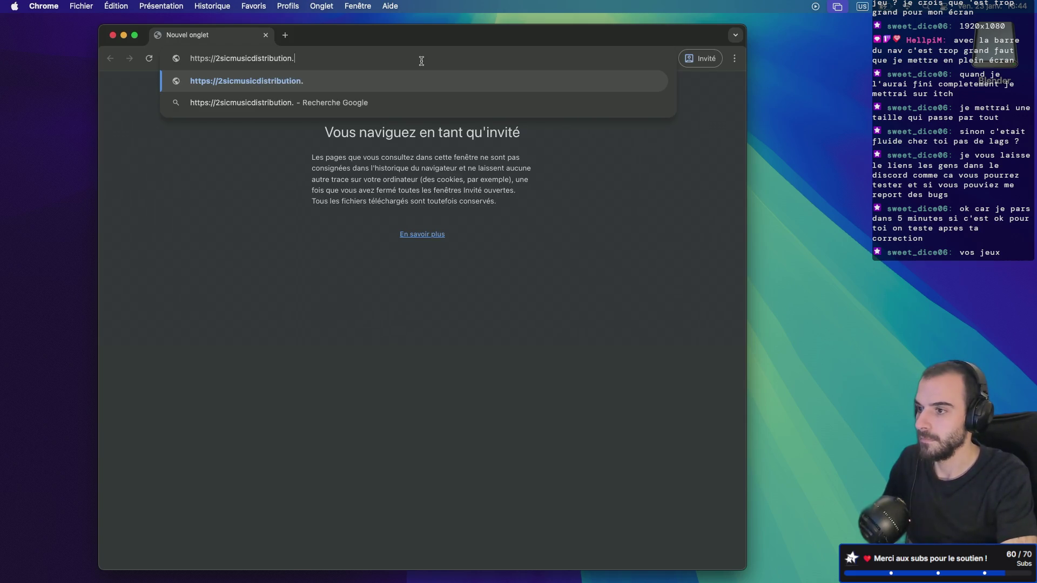
{"action": "type", "text": "ql"}
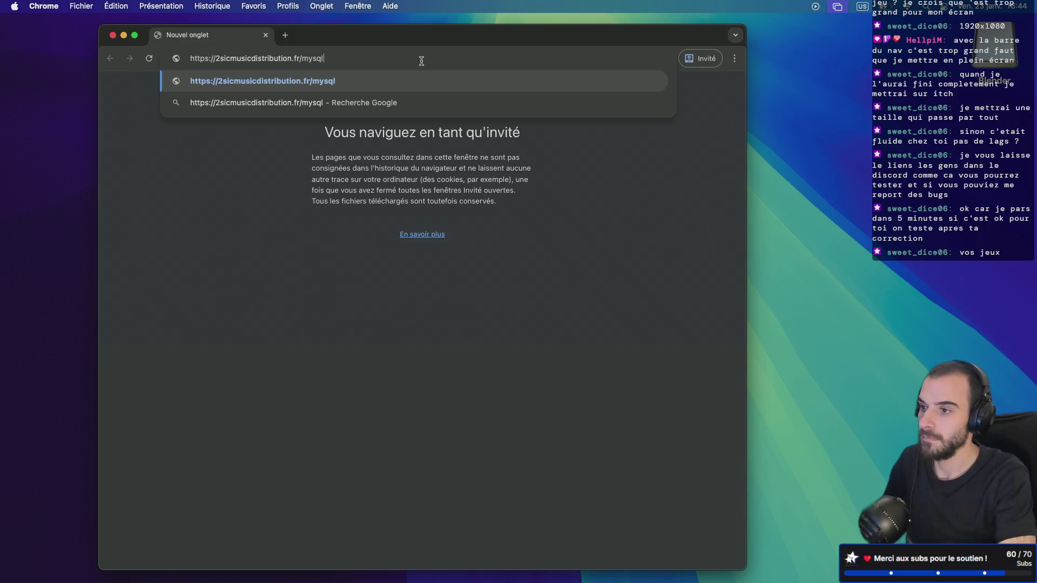
{"action": "type", "text": "/ronnie/"}
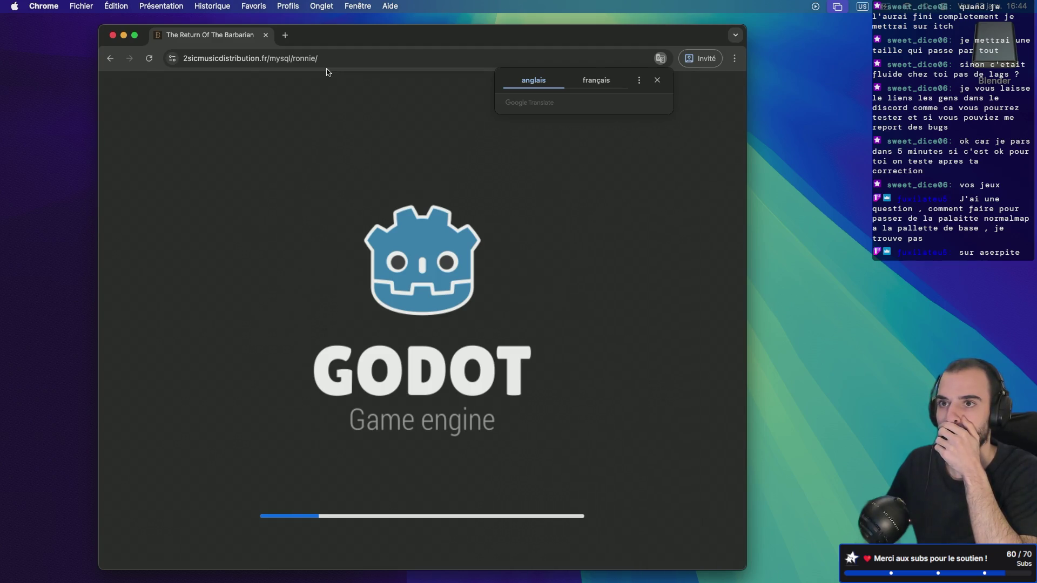
Step: Launch Aseprite via Spotlight, then return to the Chrome window
{"action": "key", "text": "super+space"}
{"action": "type", "text": "aseprite"}
{"action": "key", "text": "Return"}
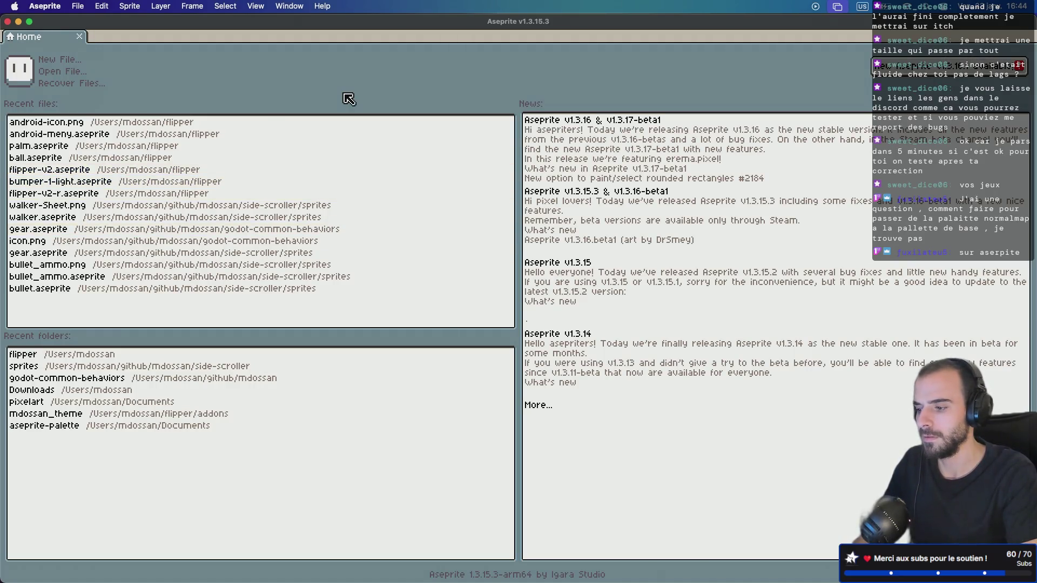
{"action": "key", "text": "super+Tab"}
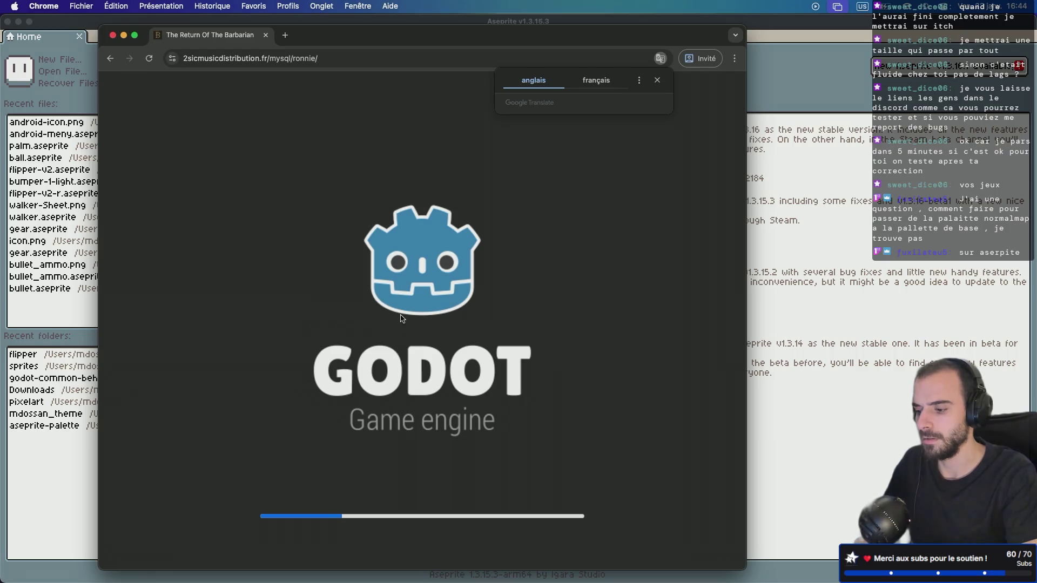
Step: Inspect the game page and expand a 'still waiting on run dependencies' console error
{"action": "right_click", "coordinate": [402, 318]}
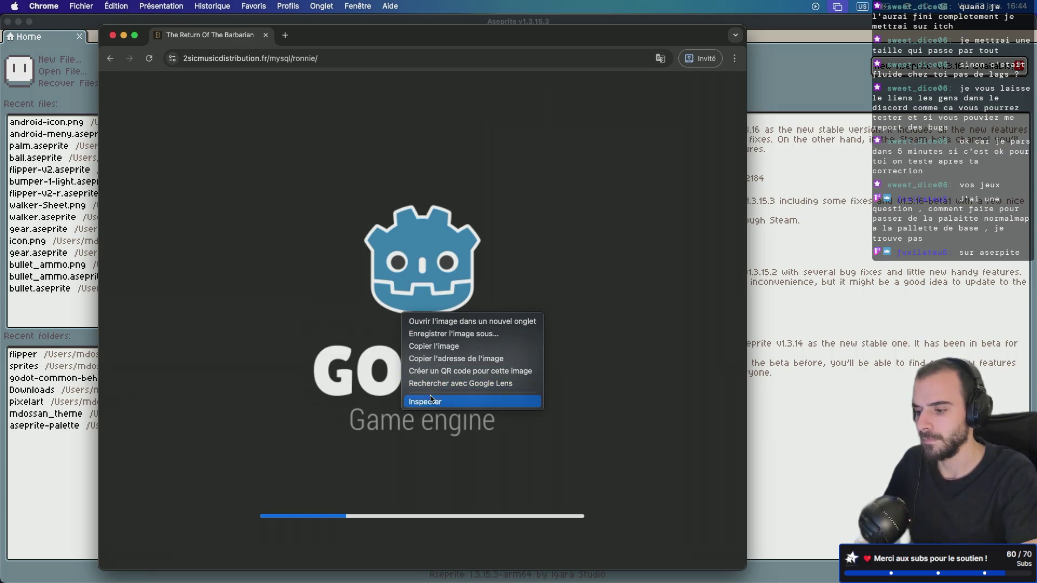
{"action": "left_click", "coordinate": [425, 414]}
{"action": "right_click", "coordinate": [438, 402]}
{"action": "left_click", "coordinate": [455, 486]}
{"action": "left_click", "coordinate": [402, 114]}
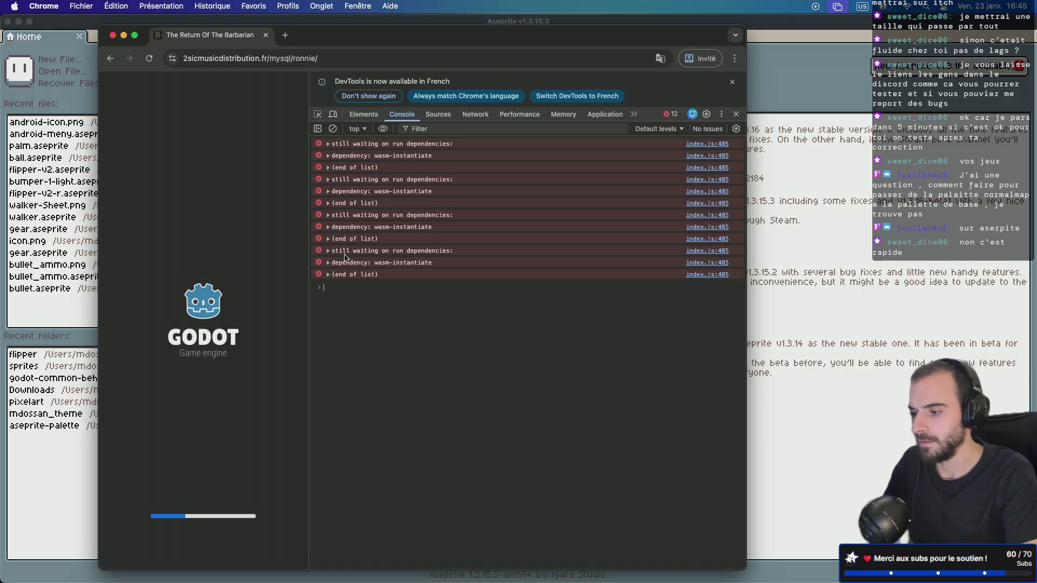
{"action": "left_click", "coordinate": [328, 251]}
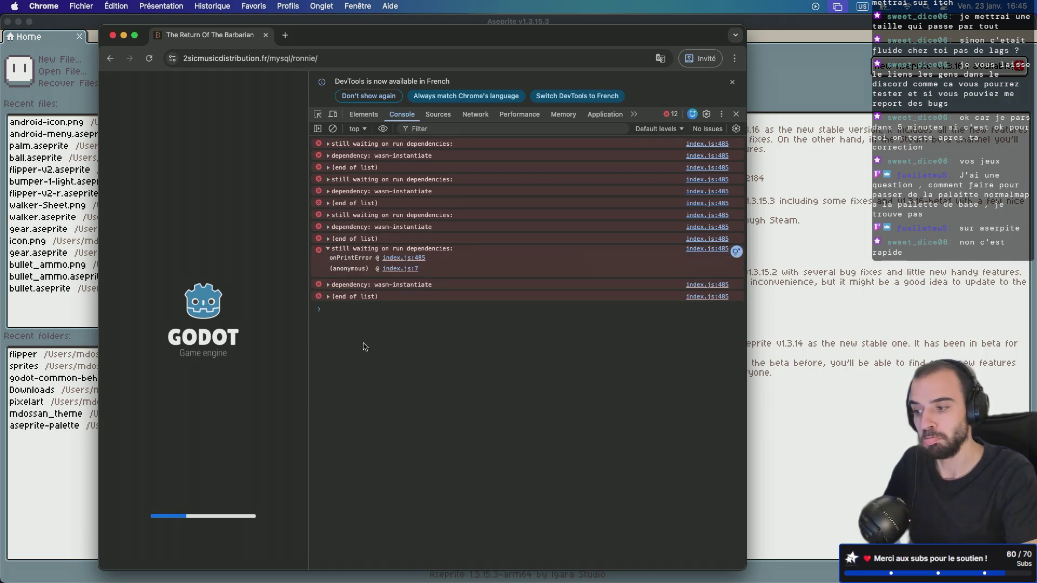
Step: Drag the DevTools divider right to widen the game, then bring Aseprite forward
{"action": "left_click", "coordinate": [781, 96]}
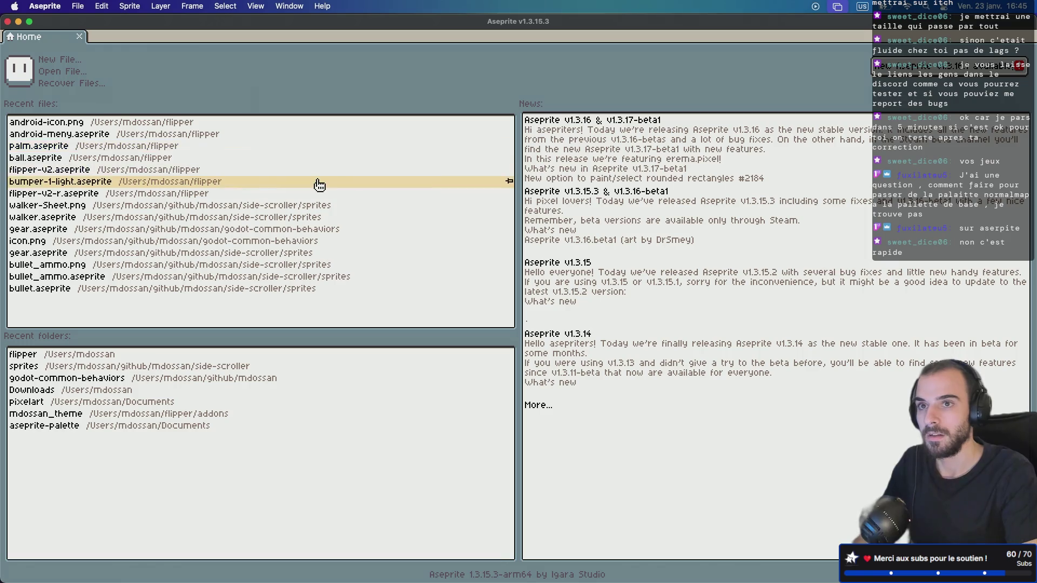
{"action": "key", "text": "super+Tab"}
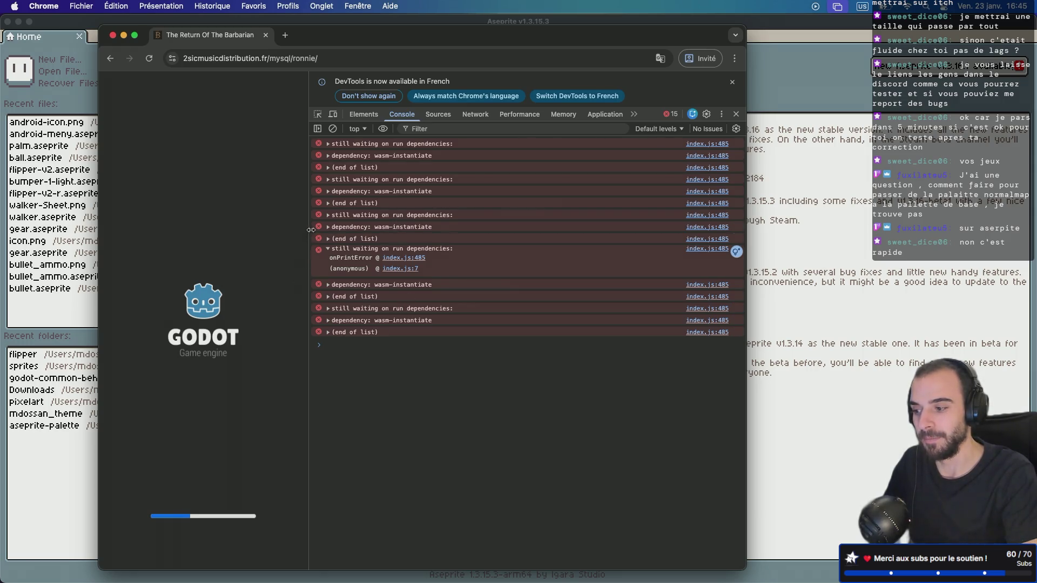
{"action": "left_click_drag", "start_coordinate": [310, 229], "coordinate": [541, 231]}
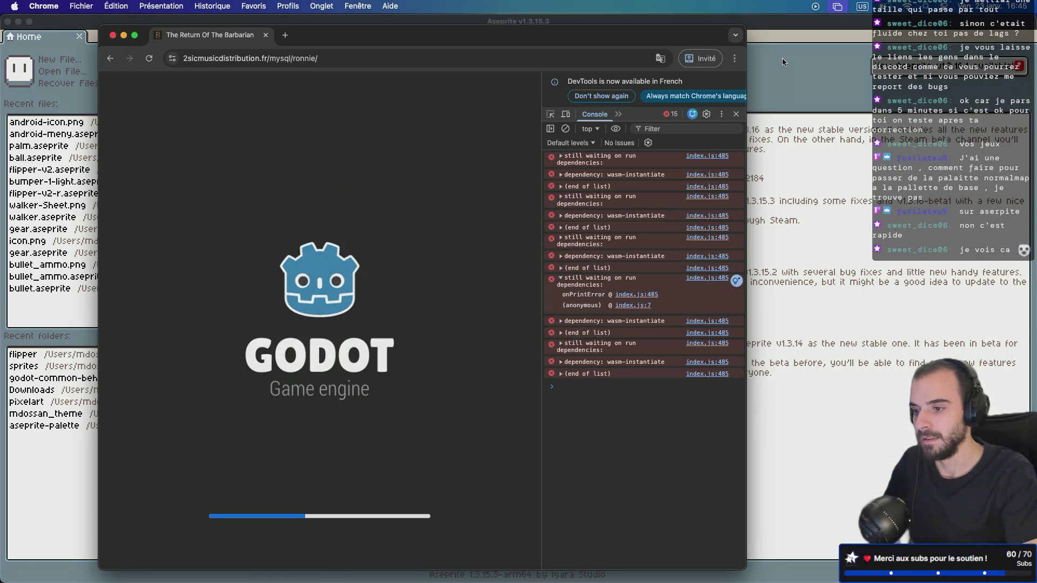
{"action": "left_click", "coordinate": [782, 57]}
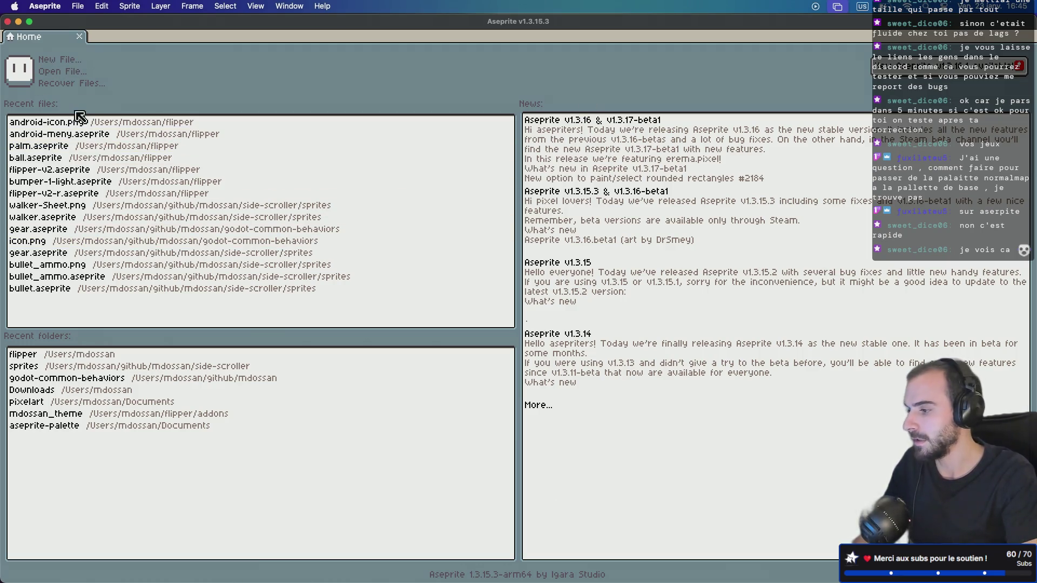
Step: Open ball.aseprite and try the RGB wheel before returning to the normal-map wheel
{"action": "left_click", "coordinate": [56, 160]}
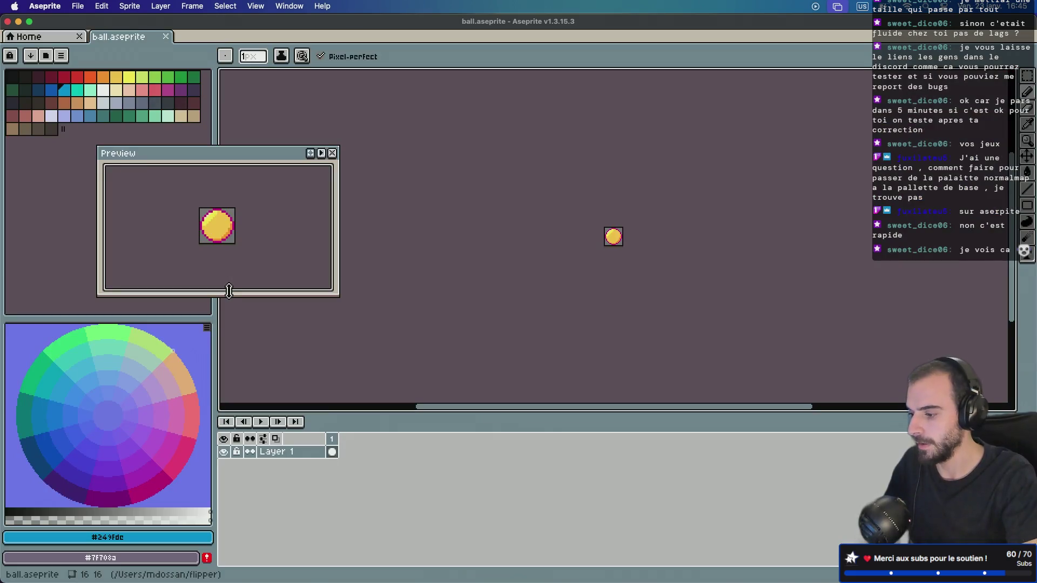
{"action": "left_click", "coordinate": [61, 56]}
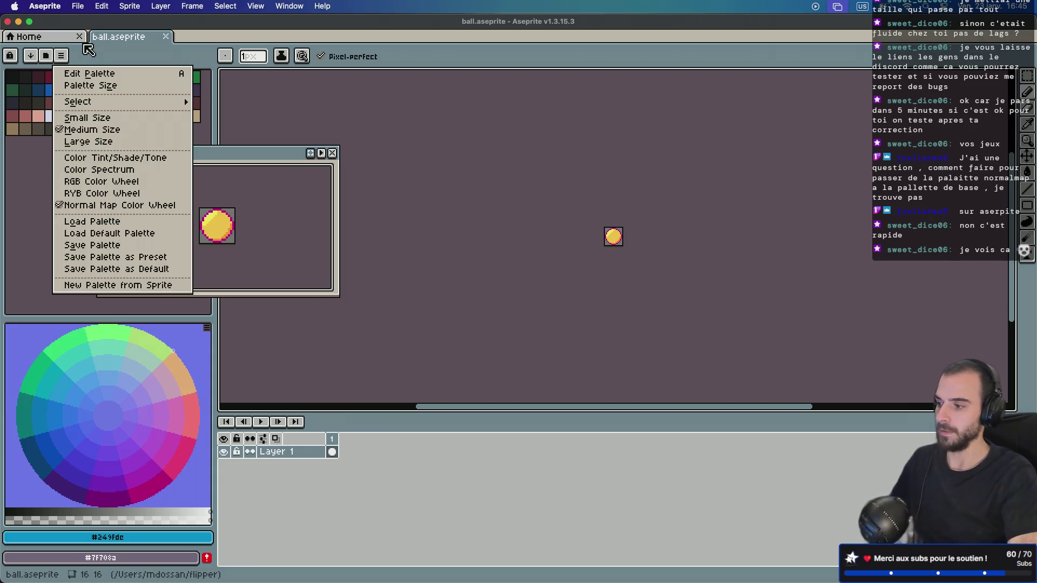
{"action": "left_click", "coordinate": [68, 58]}
{"action": "left_click", "coordinate": [68, 58]}
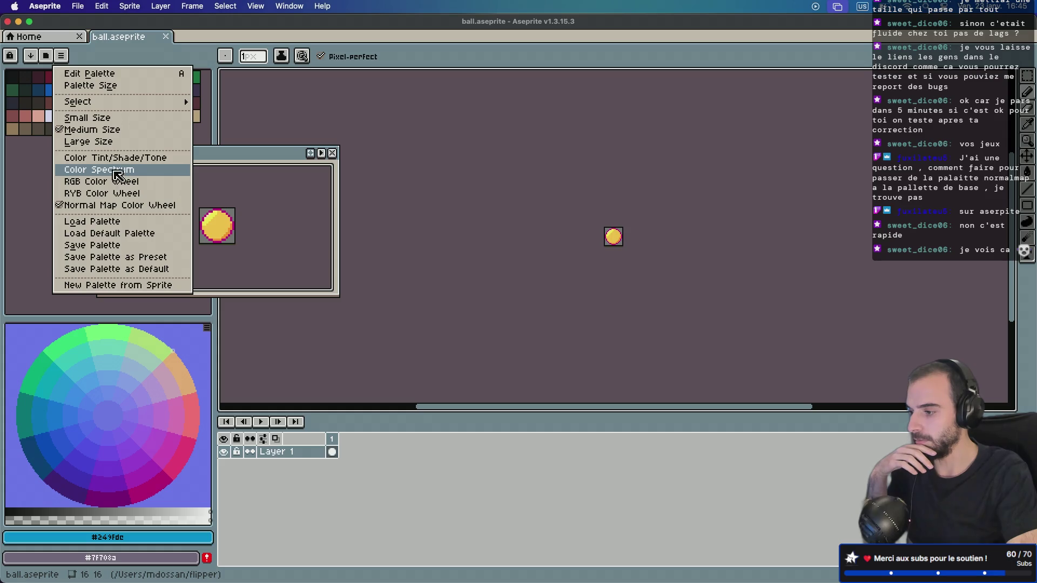
{"action": "left_click", "coordinate": [130, 185]}
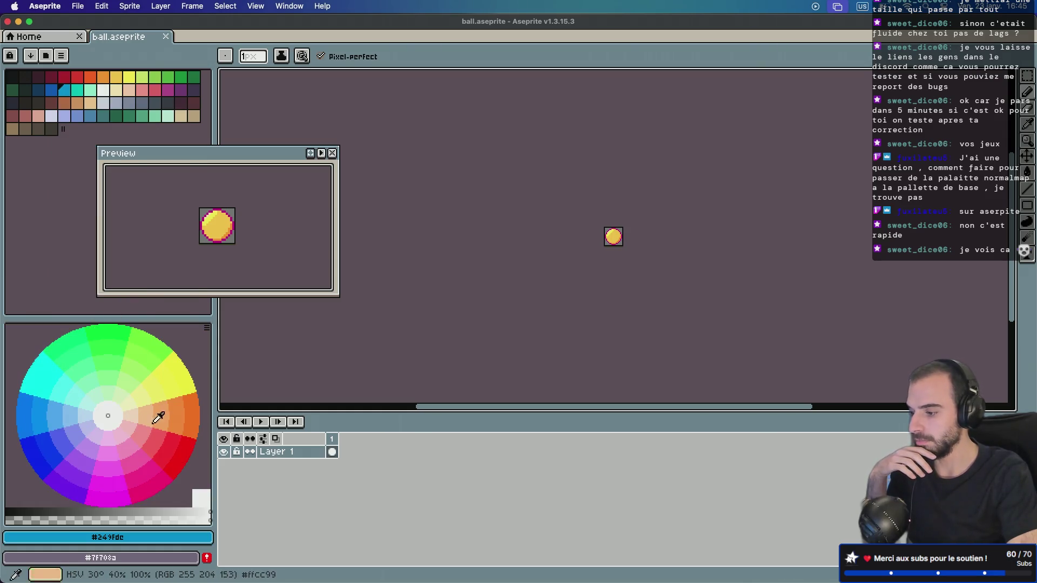
{"action": "left_click", "coordinate": [63, 56]}
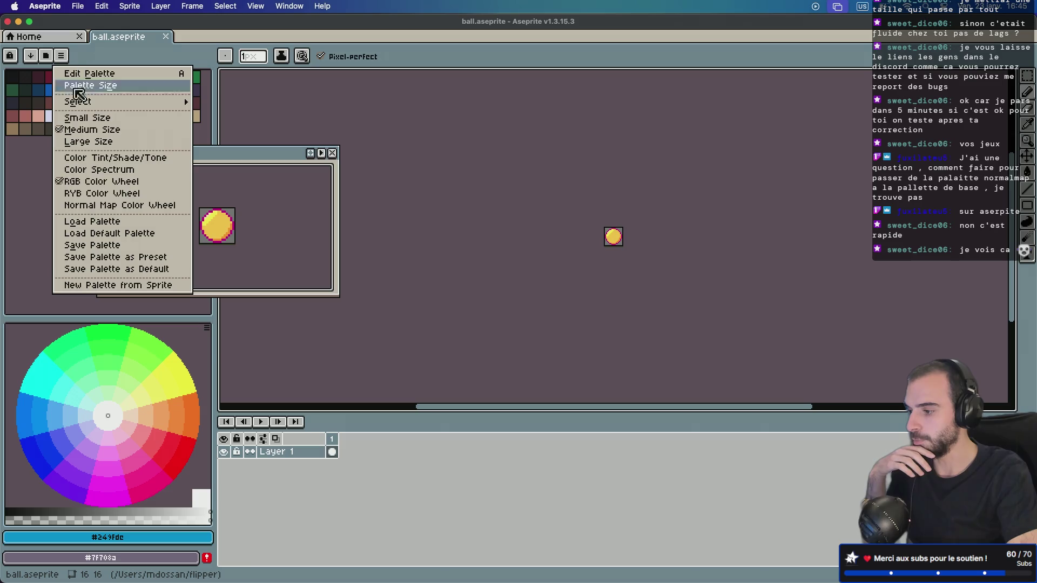
{"action": "left_click", "coordinate": [115, 204]}
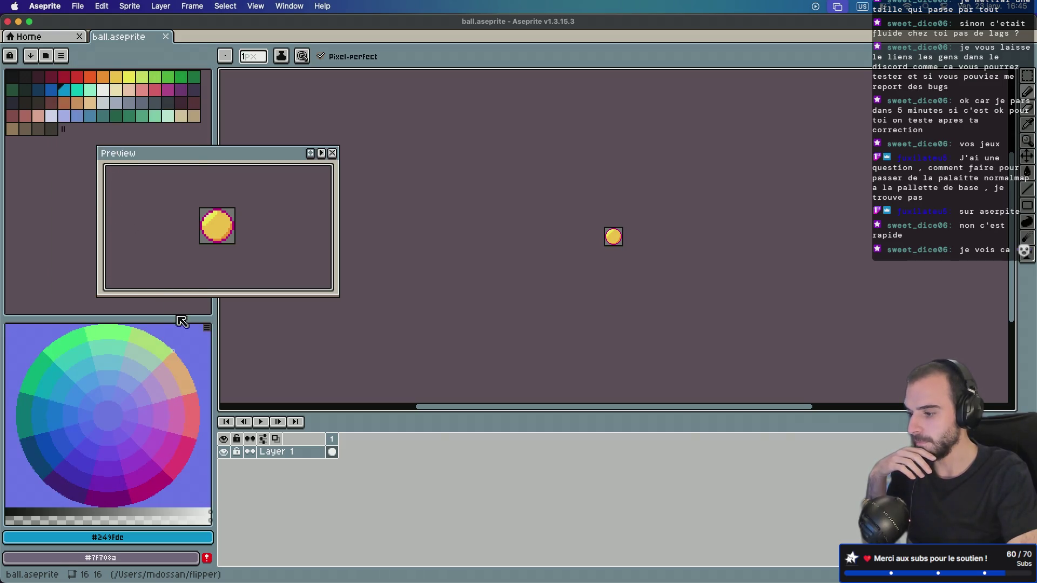
Step: Turn the colour wheel's discrete colour steps off and back on
{"action": "left_click", "coordinate": [208, 327]}
{"action": "left_click", "coordinate": [208, 326]}
{"action": "left_click", "coordinate": [207, 327]}
{"action": "left_click", "coordinate": [222, 332]}
{"action": "left_click", "coordinate": [208, 327]}
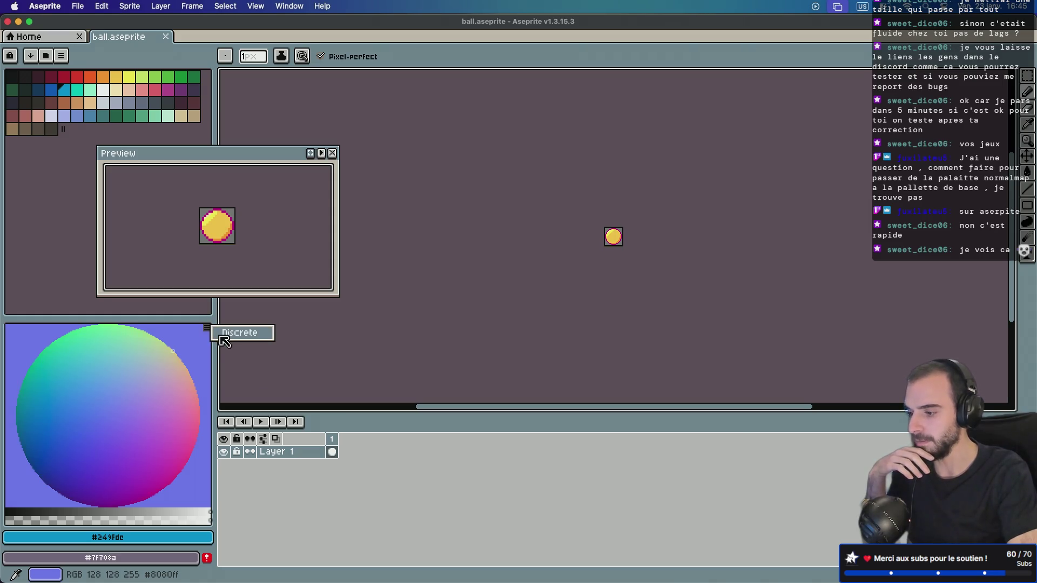
{"action": "left_click", "coordinate": [224, 334]}
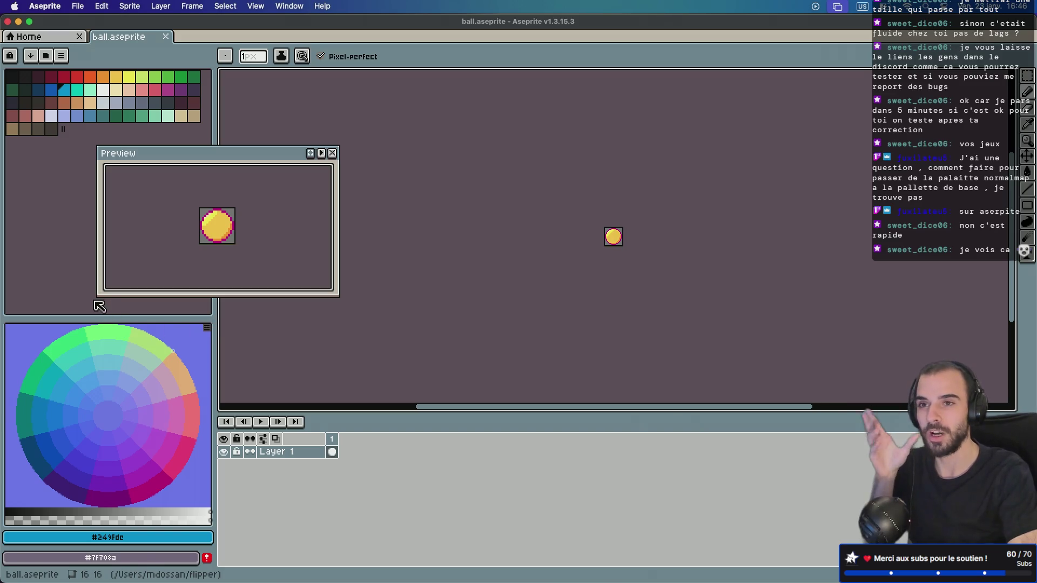
Step: Try Color Spectrum and Tint/Shade/Tone, then restore the Normal Map Color Wheel
{"action": "left_click", "coordinate": [61, 56]}
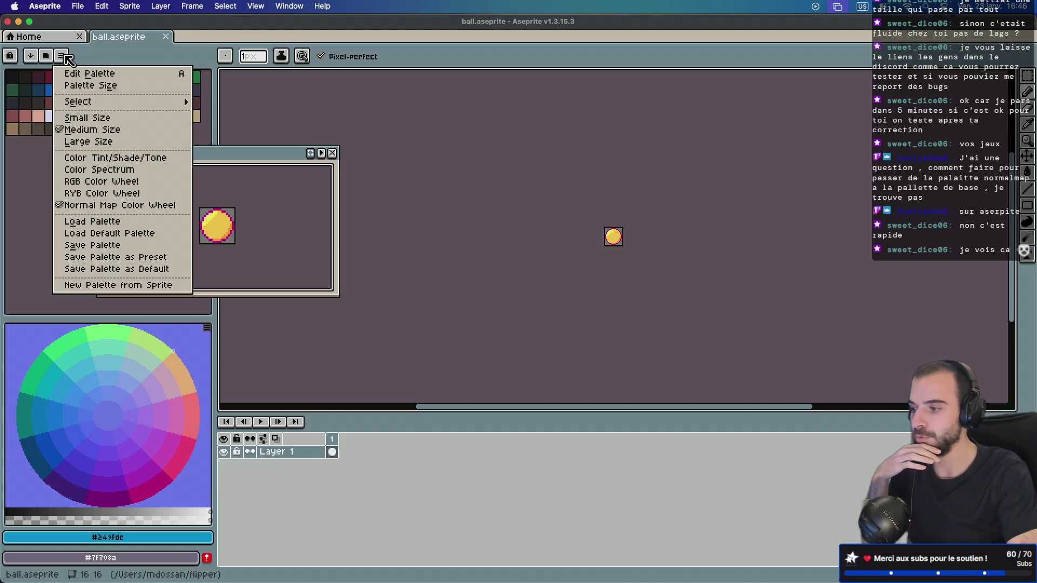
{"action": "left_click", "coordinate": [103, 169]}
{"action": "left_click", "coordinate": [61, 55]}
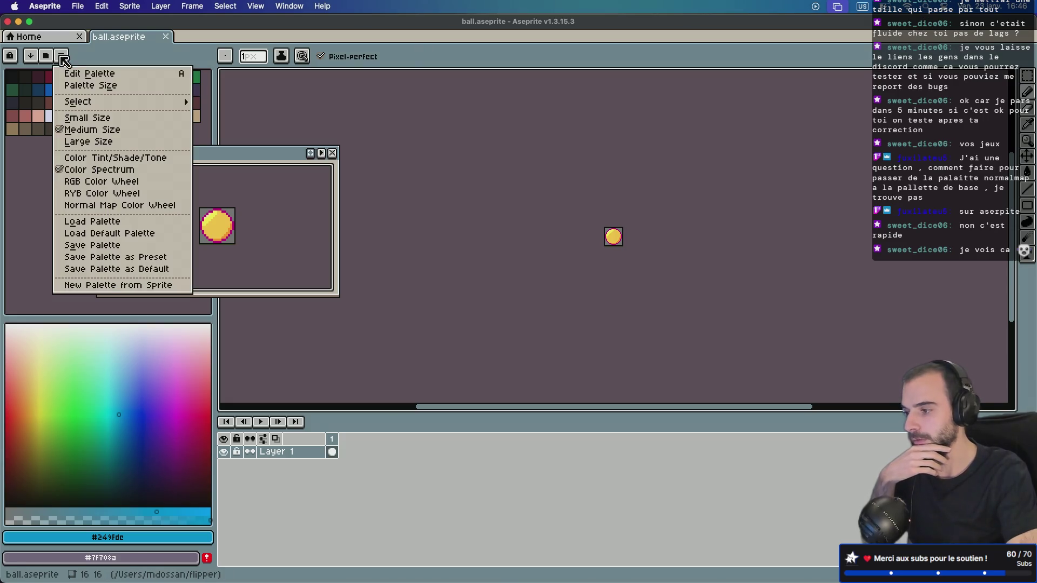
{"action": "left_click", "coordinate": [120, 156]}
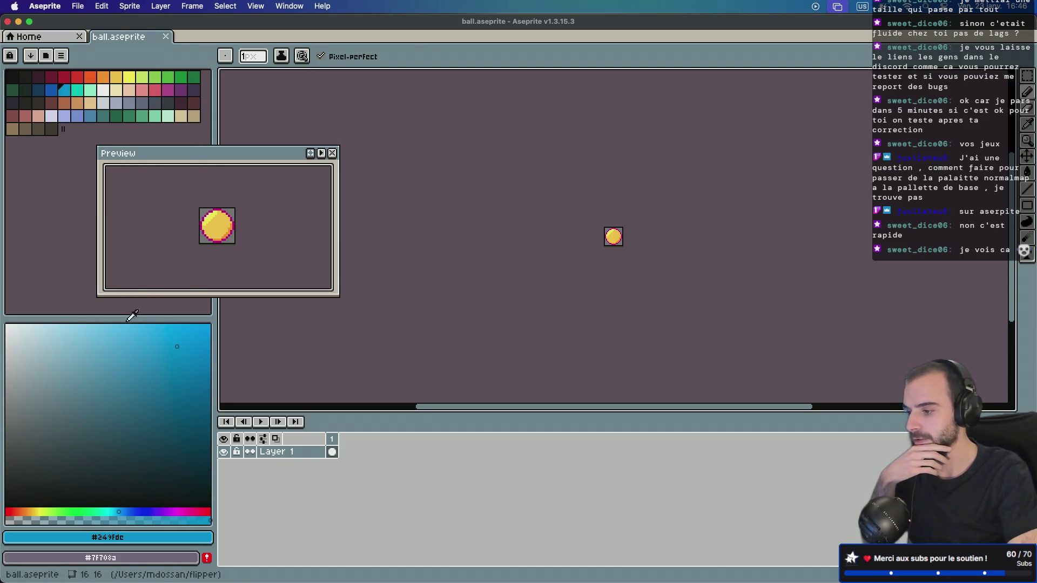
{"action": "left_click", "coordinate": [61, 56]}
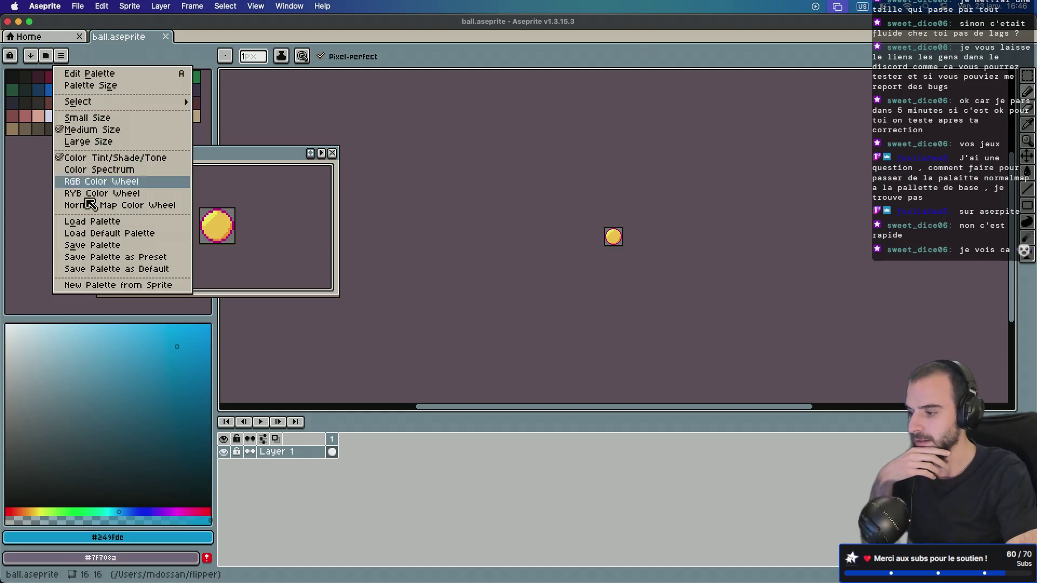
{"action": "left_click", "coordinate": [132, 206]}
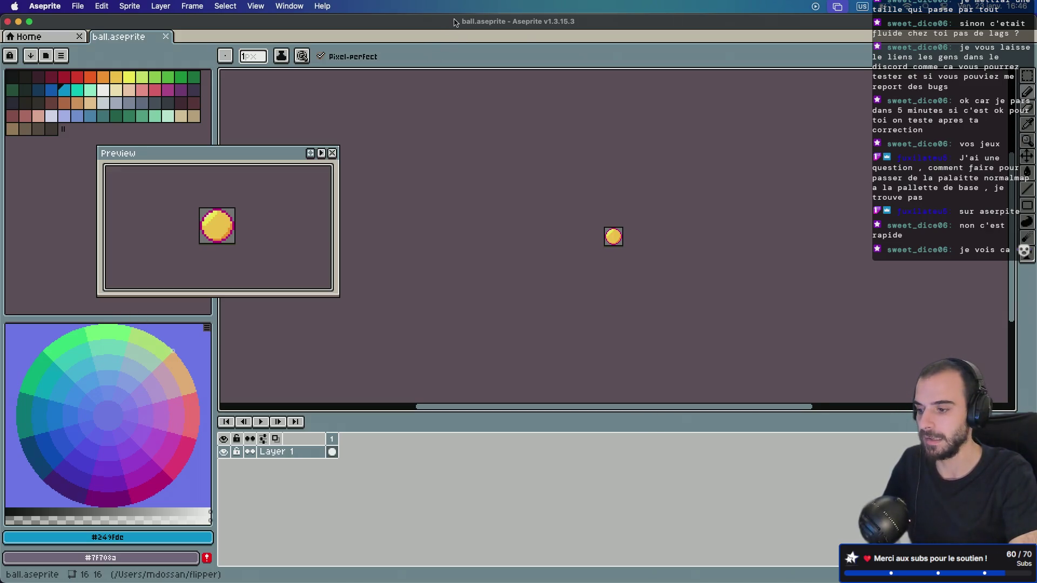
{"action": "key", "text": "super+Tab"}
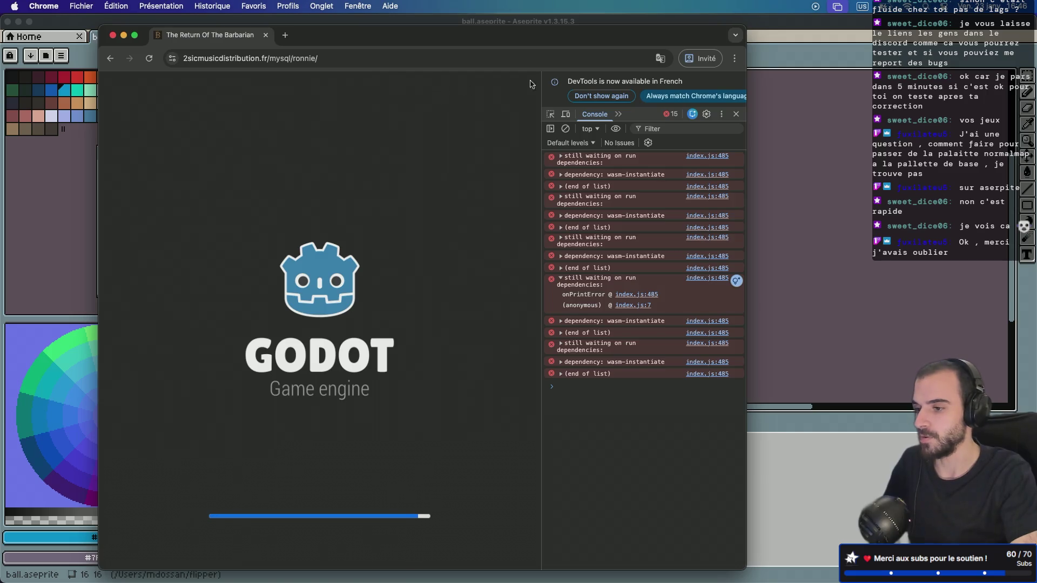
Step: Hide Aseprite and close the developer console beside the game
{"action": "left_click", "coordinate": [618, 20]}
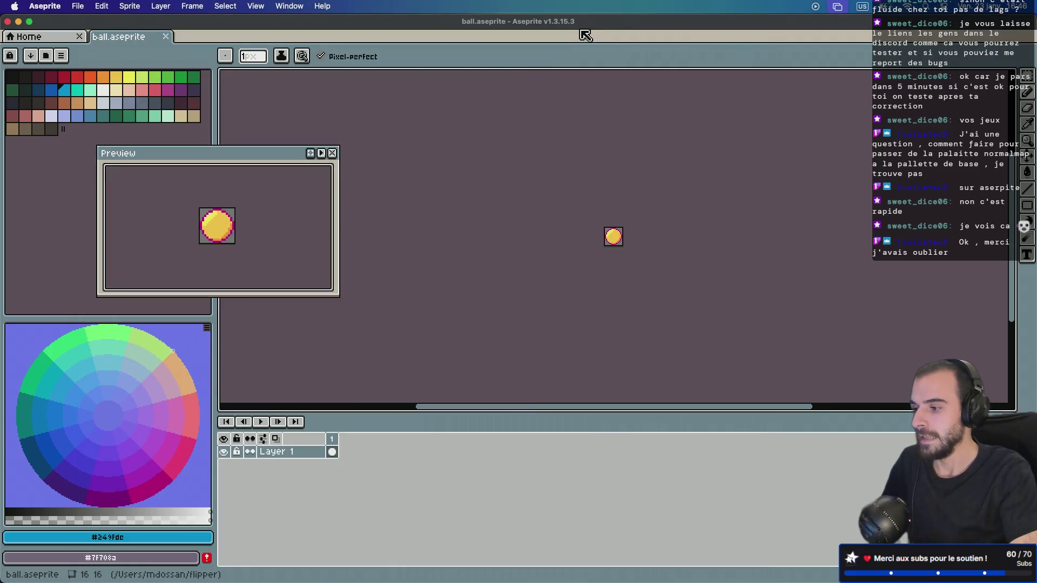
{"action": "key", "text": "super+h"}
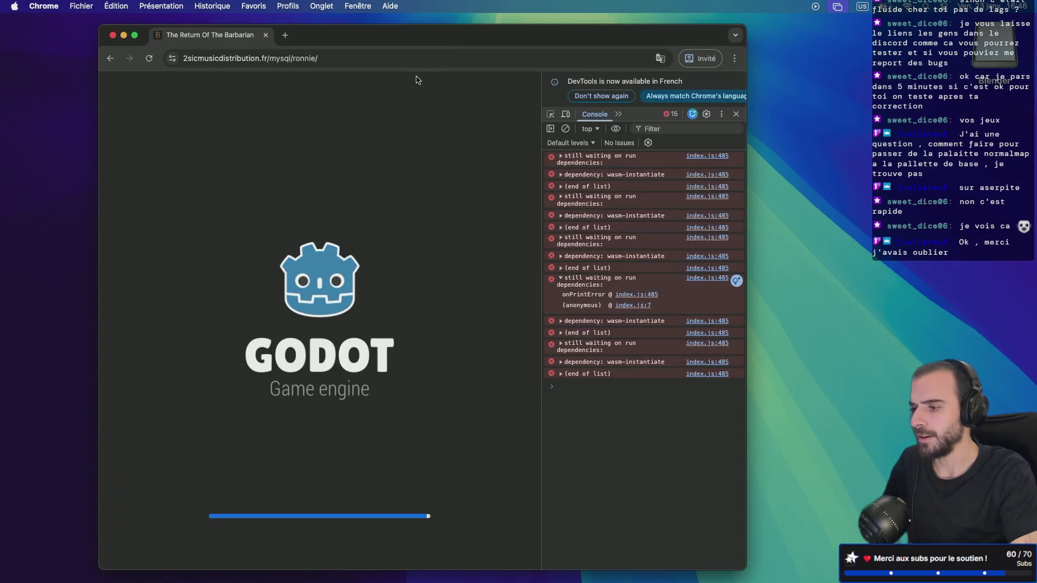
{"action": "left_click_drag", "start_coordinate": [456, 41], "coordinate": [499, 40]}
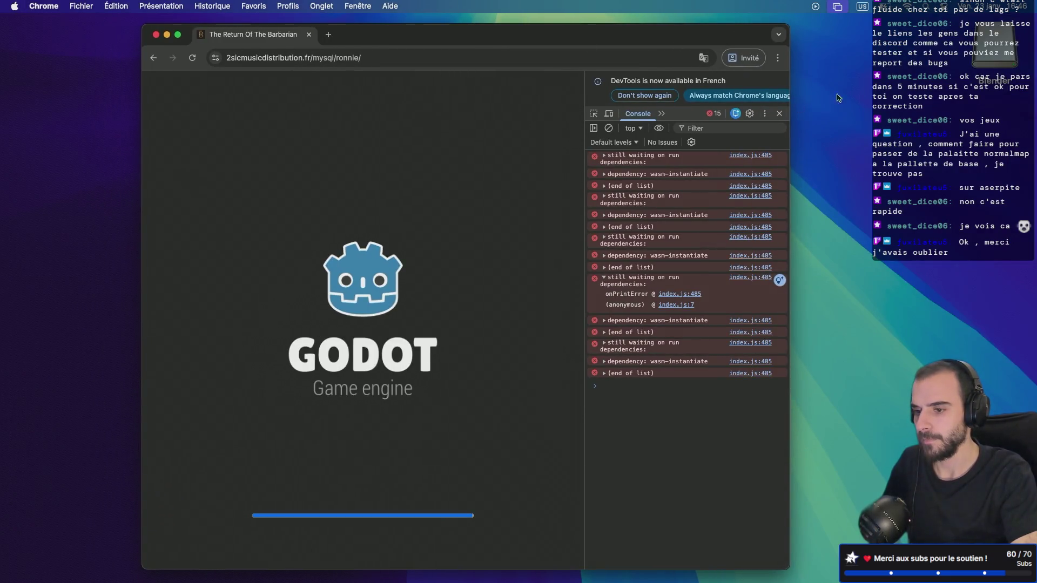
{"action": "right_click", "coordinate": [991, 59]}
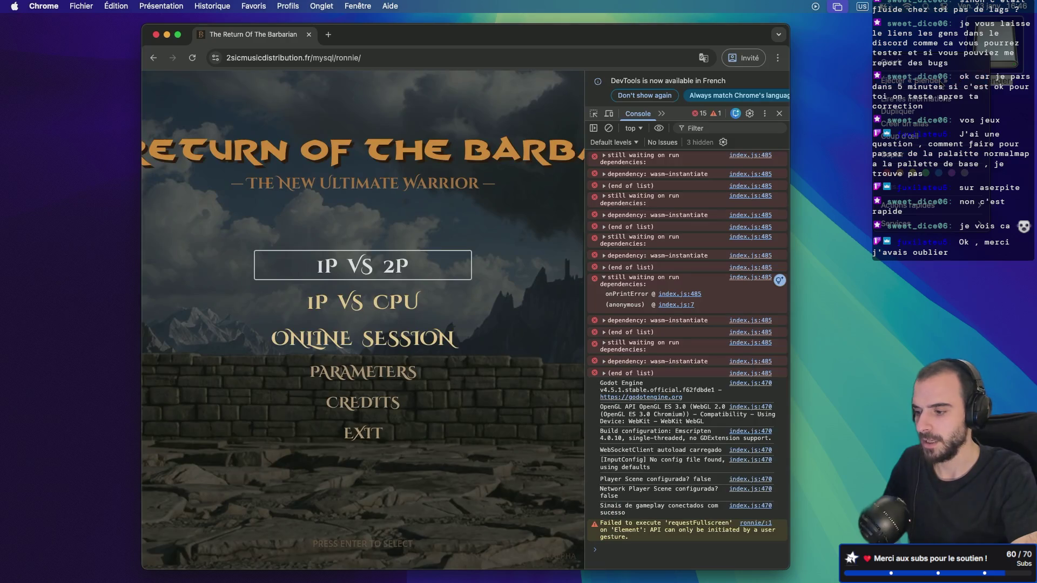
{"action": "left_click", "coordinate": [424, 208]}
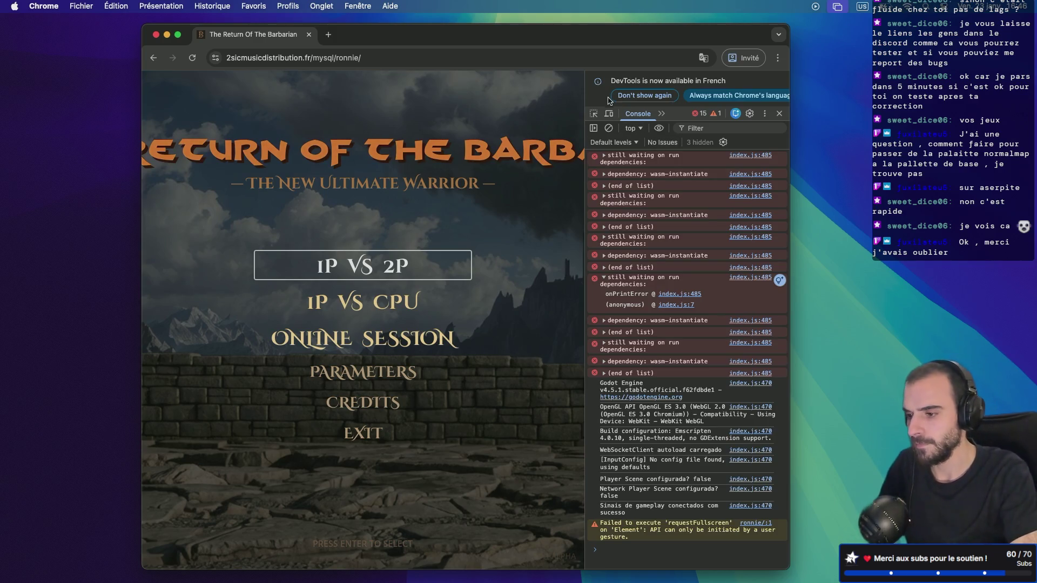
{"action": "left_click", "coordinate": [779, 114]}
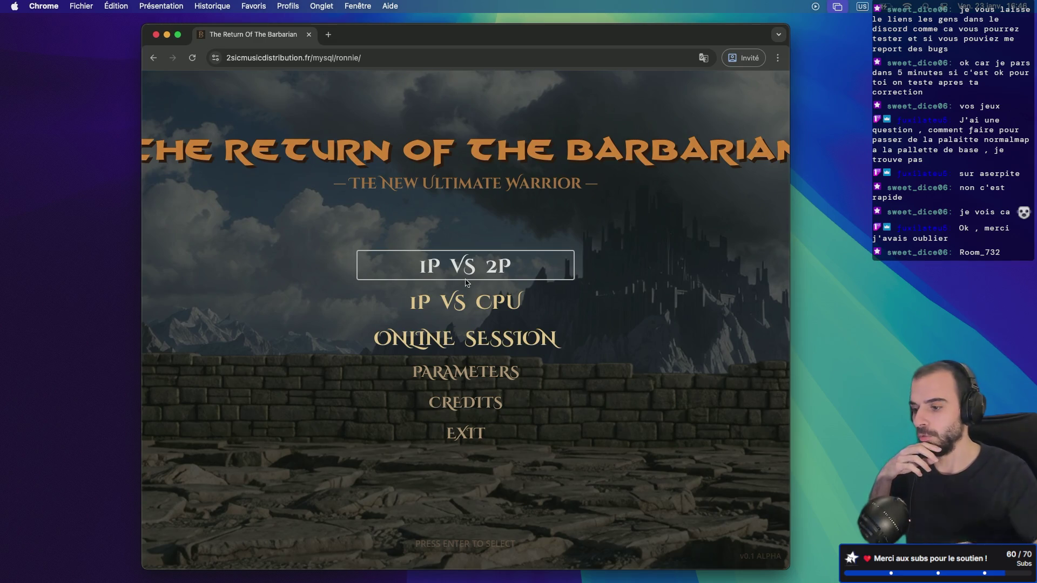
Step: Start a 1P VS 2P match, maximize the browser window, then go back a page
{"action": "left_click", "coordinate": [483, 274]}
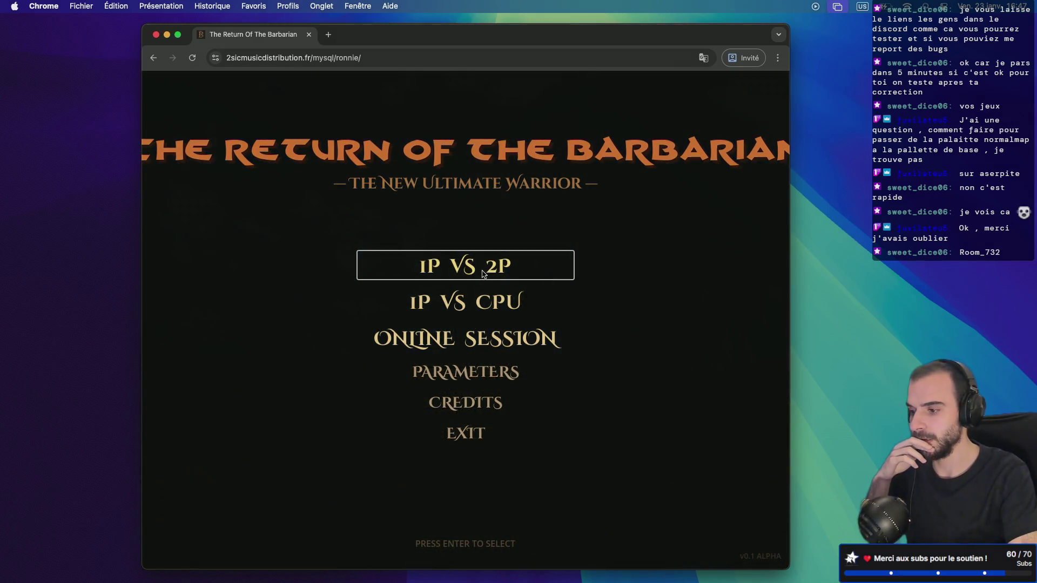
{"action": "key", "text": "Return"}
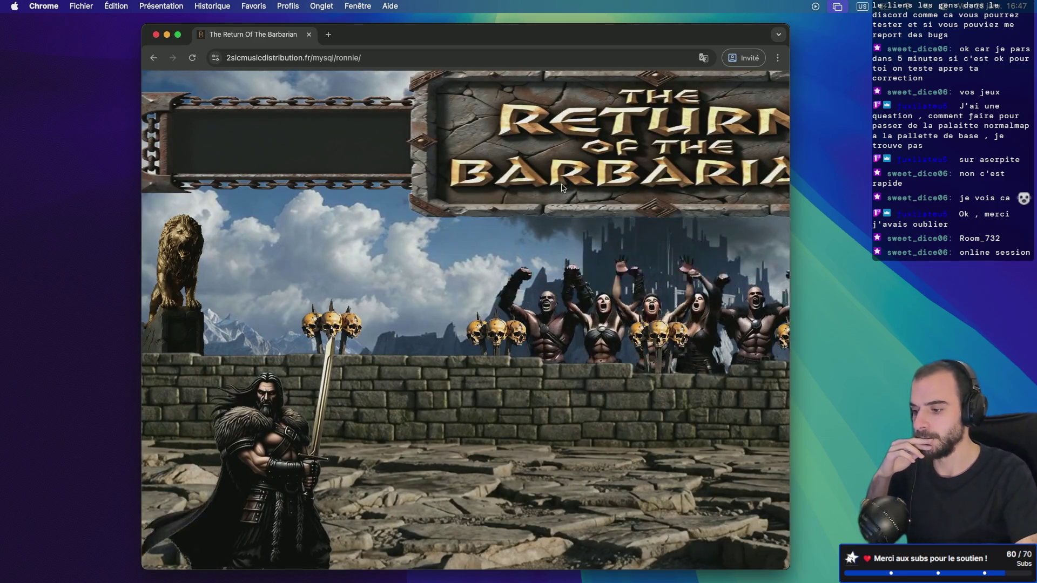
{"action": "double_click", "coordinate": [523, 38]}
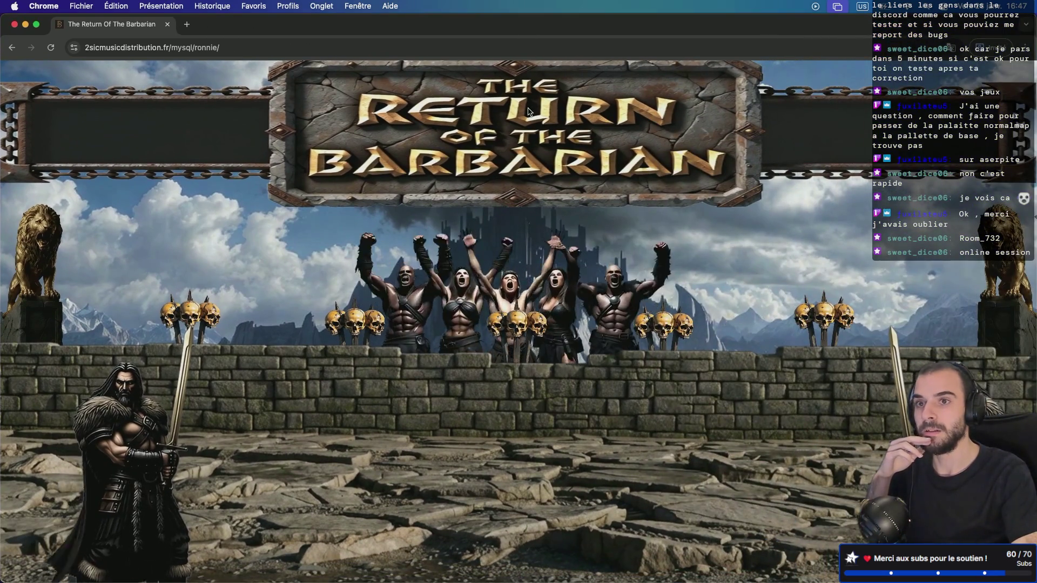
{"action": "left_click", "coordinate": [9, 49]}
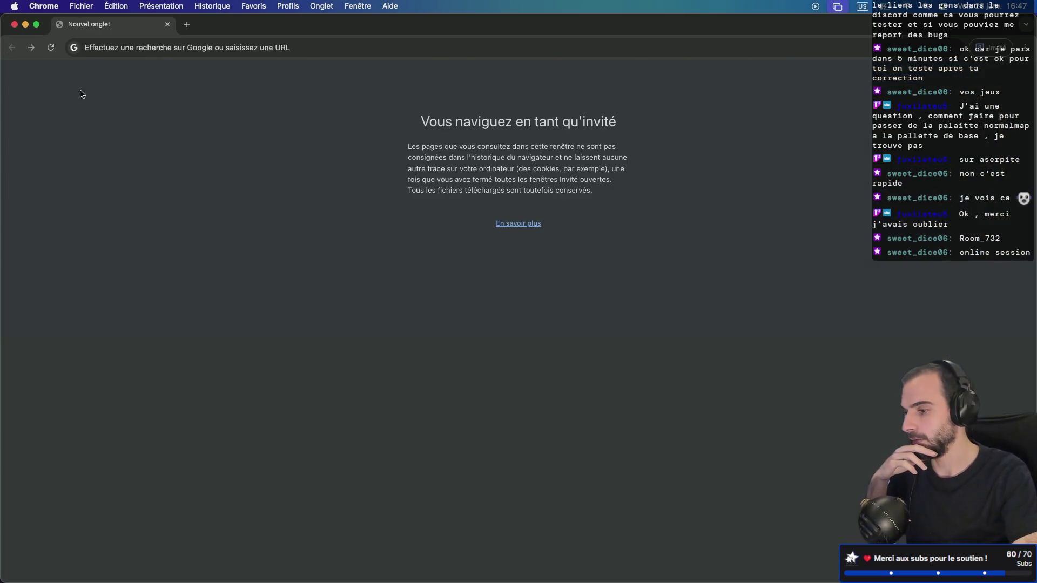
Step: Go forward to The Return Of The Barbarian page and let the Godot loader progress
{"action": "left_click", "coordinate": [31, 47]}
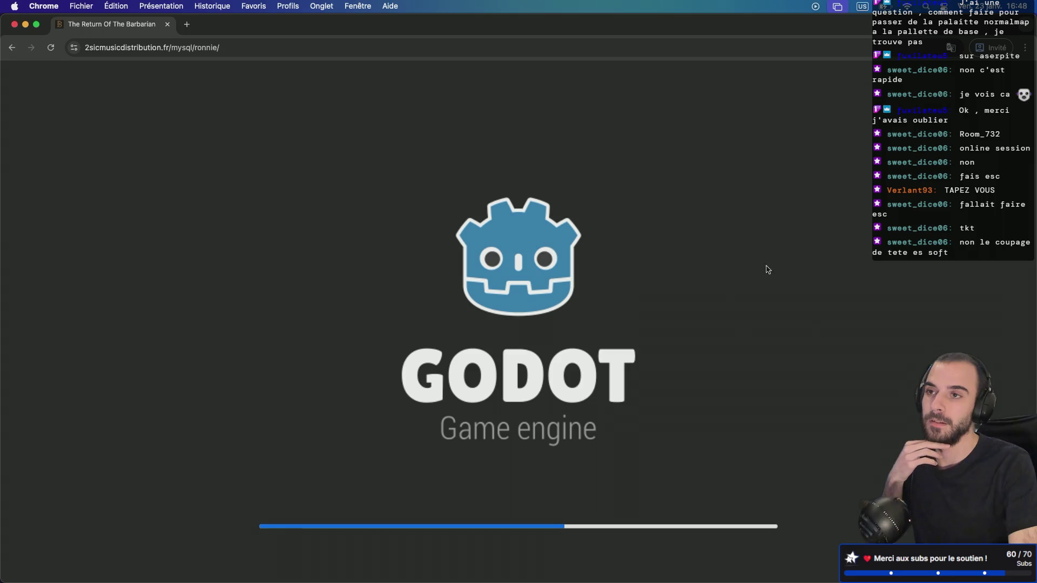
{"action": "left_click", "coordinate": [1027, 48]}
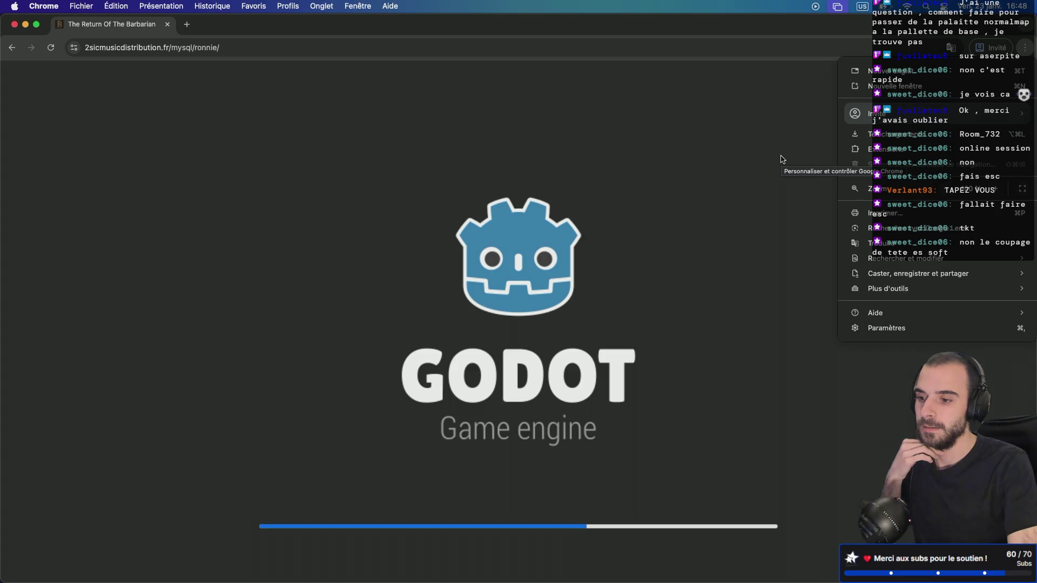
{"action": "key", "text": "Escape"}
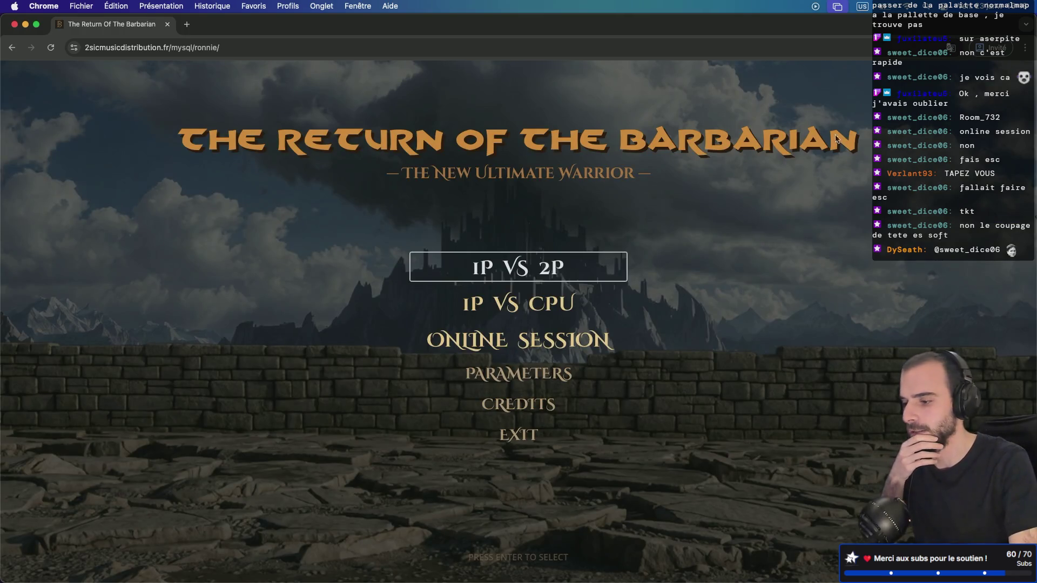
Step: Open ONLINE SESSION and join room PRTH from the Available Rooms list
{"action": "left_click", "coordinate": [521, 339]}
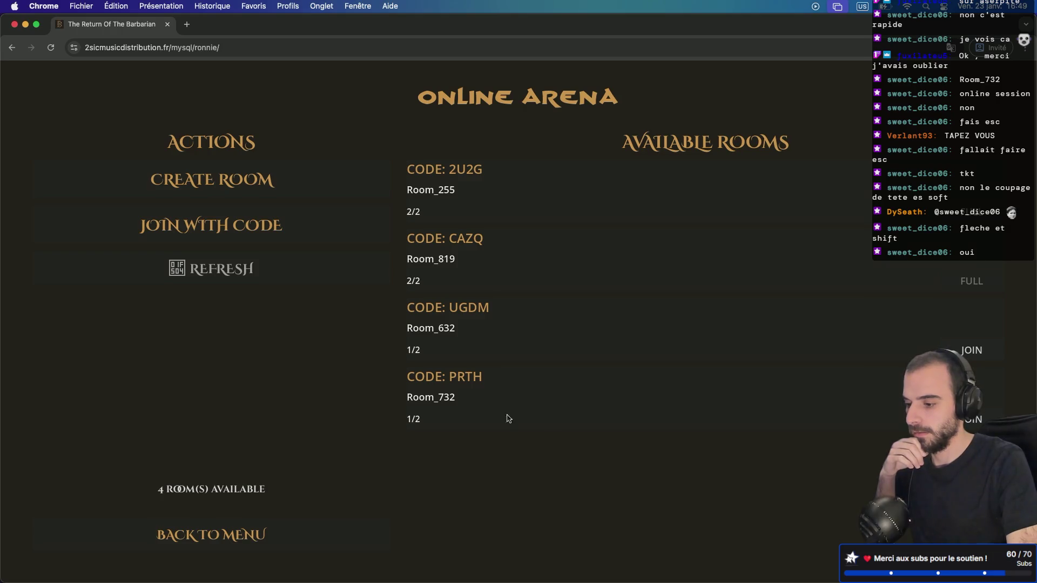
{"action": "left_click", "coordinate": [972, 419]}
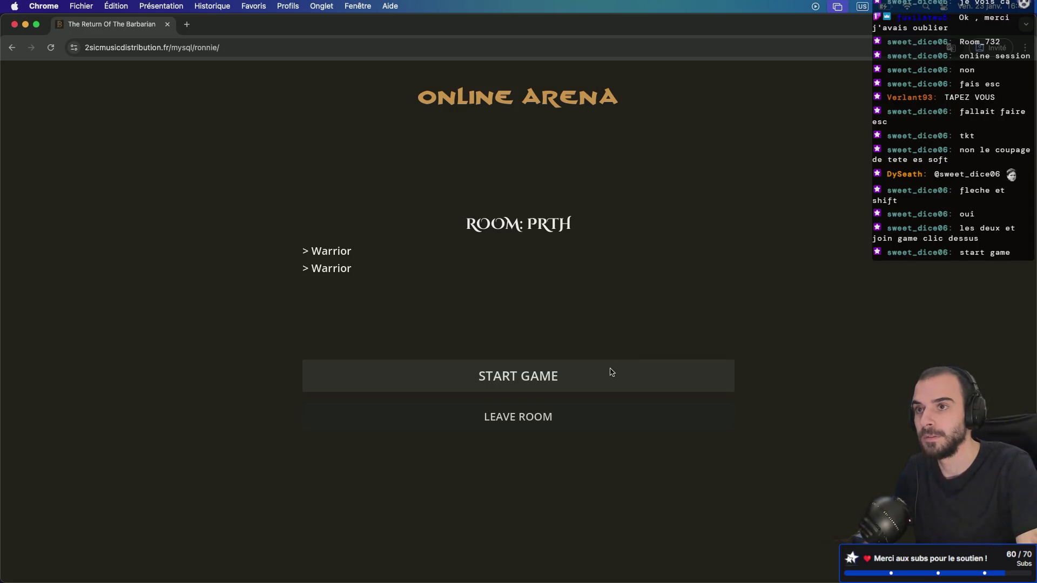
Step: Start the PRTH online match, play to GAME OVER, and bring up the exit prompt
{"action": "left_click", "coordinate": [584, 381]}
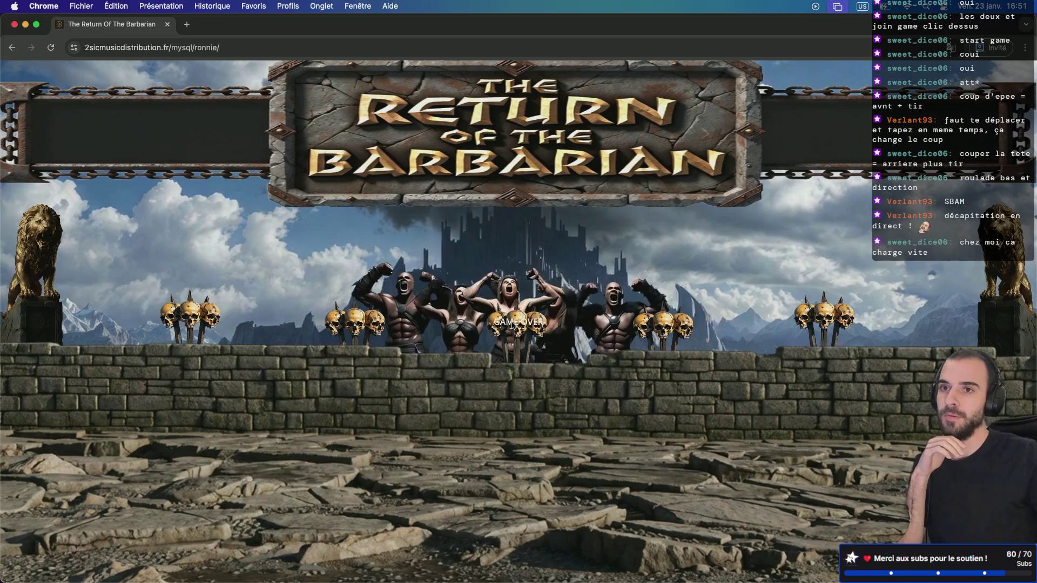
{"action": "key", "text": "Escape"}
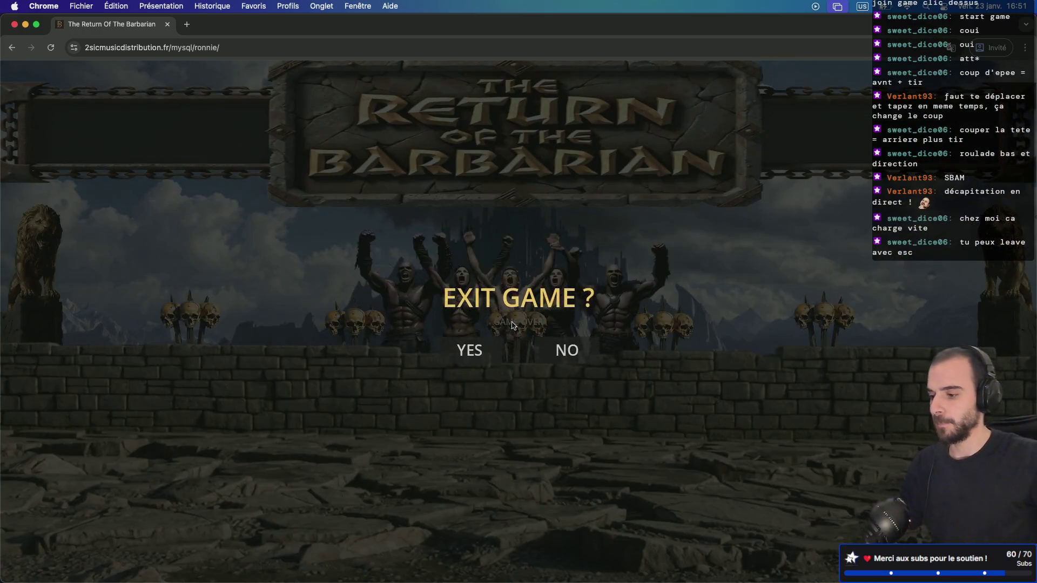
{"action": "left_click", "coordinate": [495, 348]}
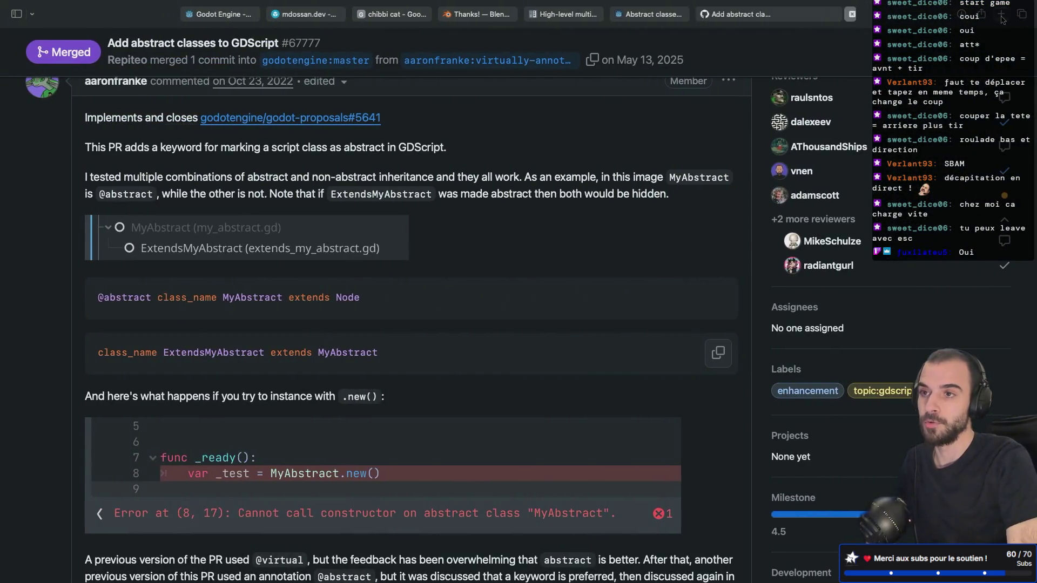
Step: Open a new Safari tab and load itch.io
{"action": "key", "text": "super+t"}
{"action": "type", "text": "ithc"}
{"action": "key", "text": "BackSpace"}
{"action": "key", "text": "BackSpace"}
{"action": "type", "text": "tch"}
{"action": "key", "text": "Return"}
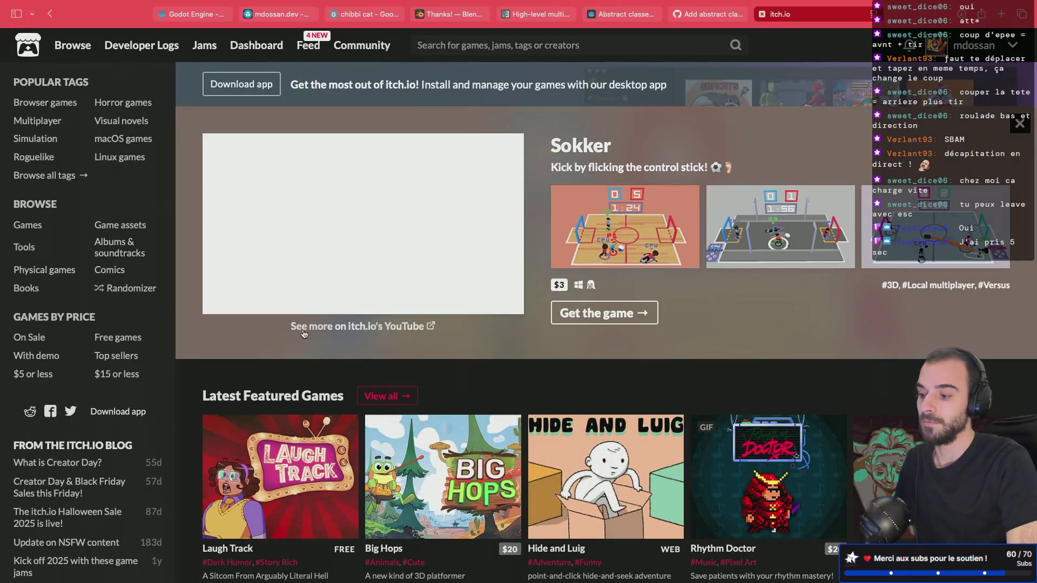
Step: Go to the itch.io creator dashboard and open the Miami Flipper 1987 page
{"action": "left_click", "coordinate": [1014, 47]}
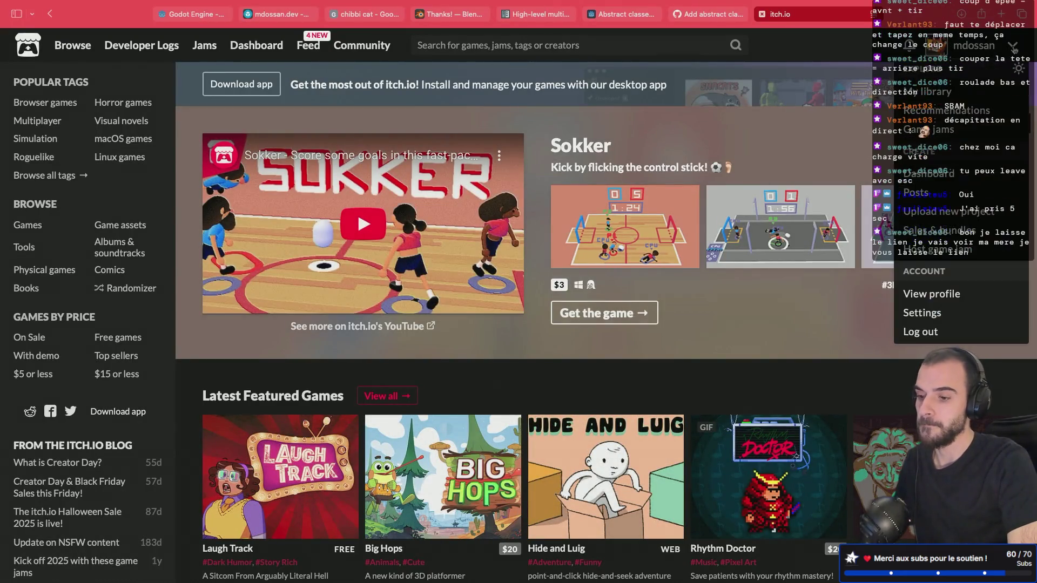
{"action": "left_click", "coordinate": [946, 172]}
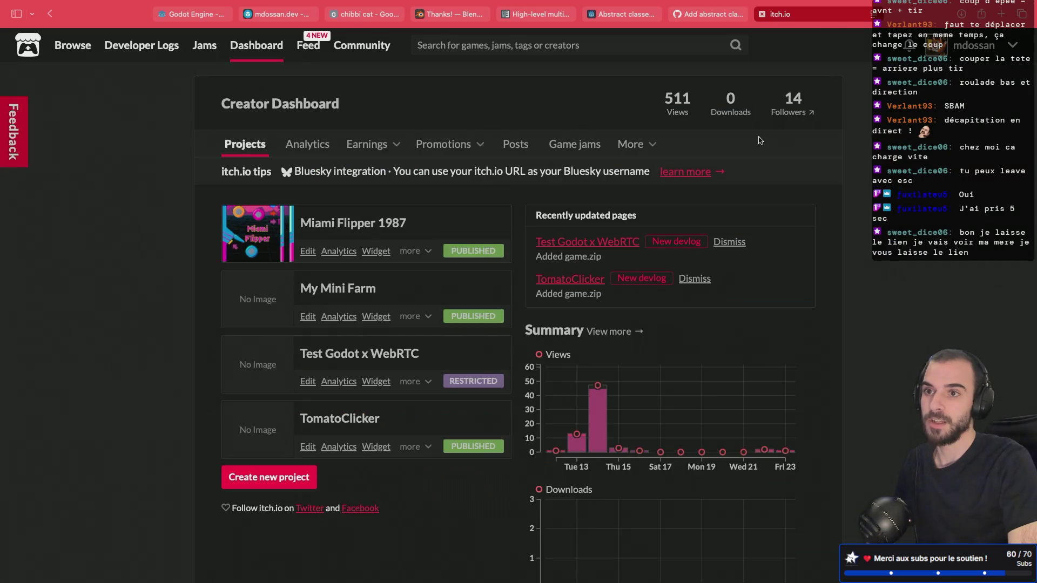
{"action": "left_click", "coordinate": [346, 226]}
Step: Switch across desktop spaces and launch the Godot Project Manager from the Dock
{"action": "key", "text": "super+Tab"}
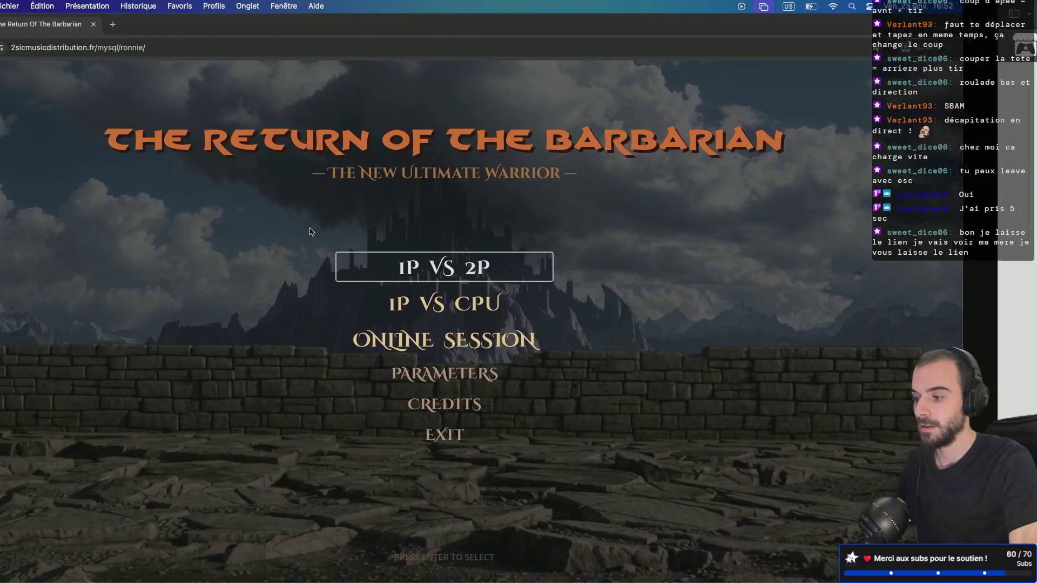
{"action": "key", "text": "super+Tab"}
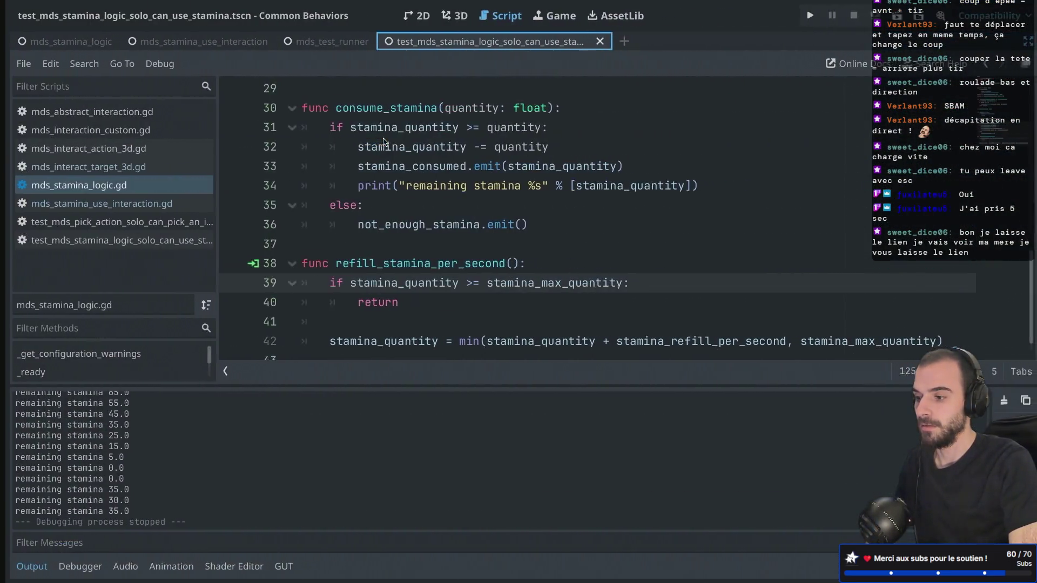
{"action": "key", "text": "super+Tab"}
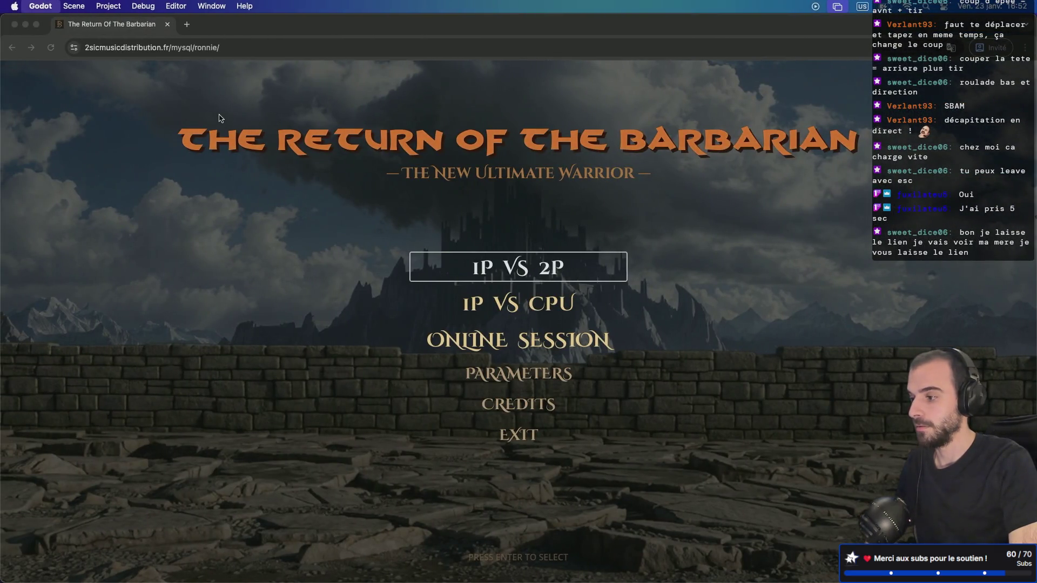
{"action": "key", "text": "ctrl+Right"}
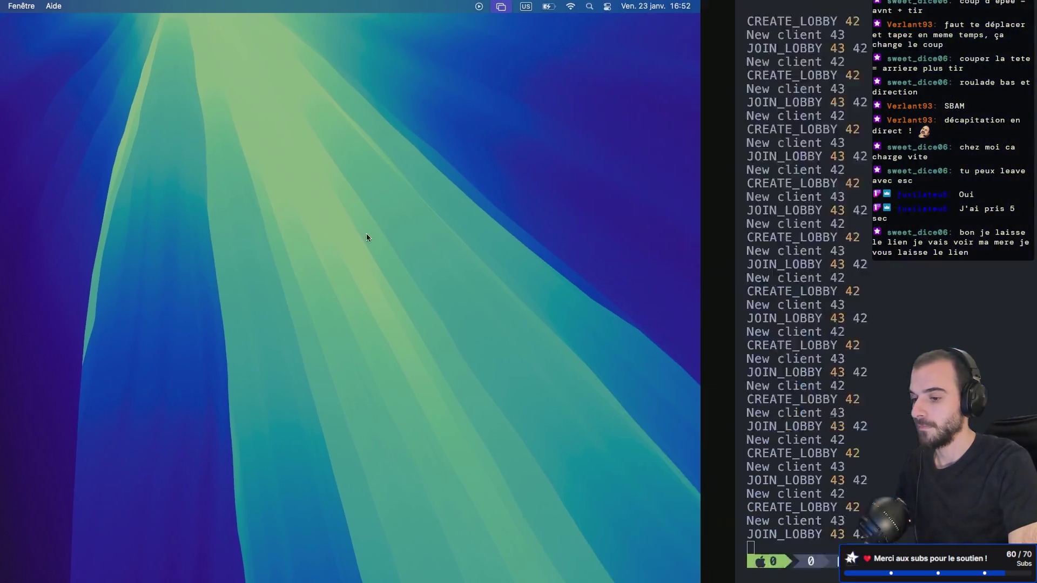
{"action": "key", "text": "ctrl+Left"}
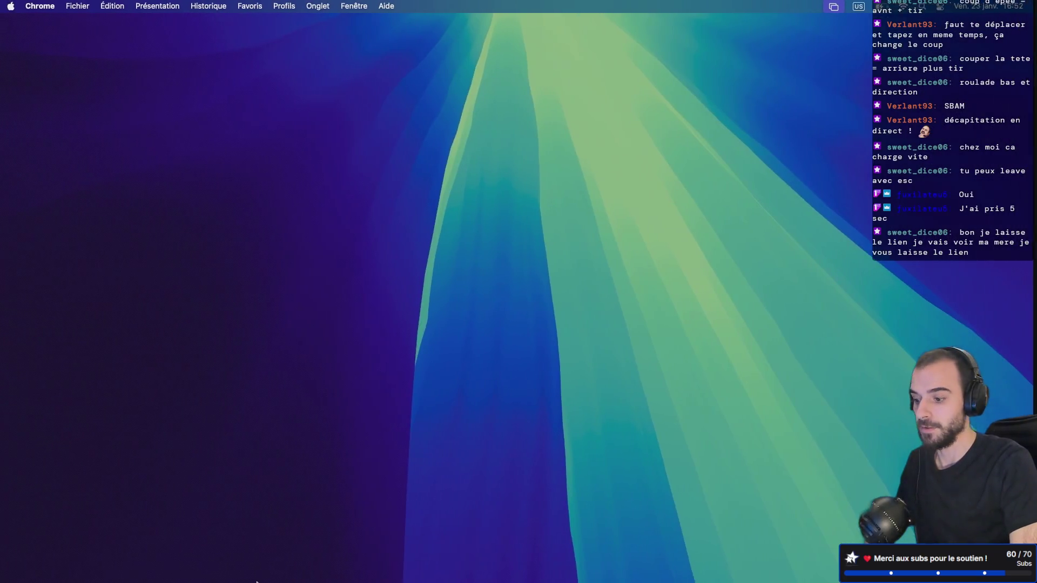
{"action": "mouse_move", "coordinate": [460, 581]}
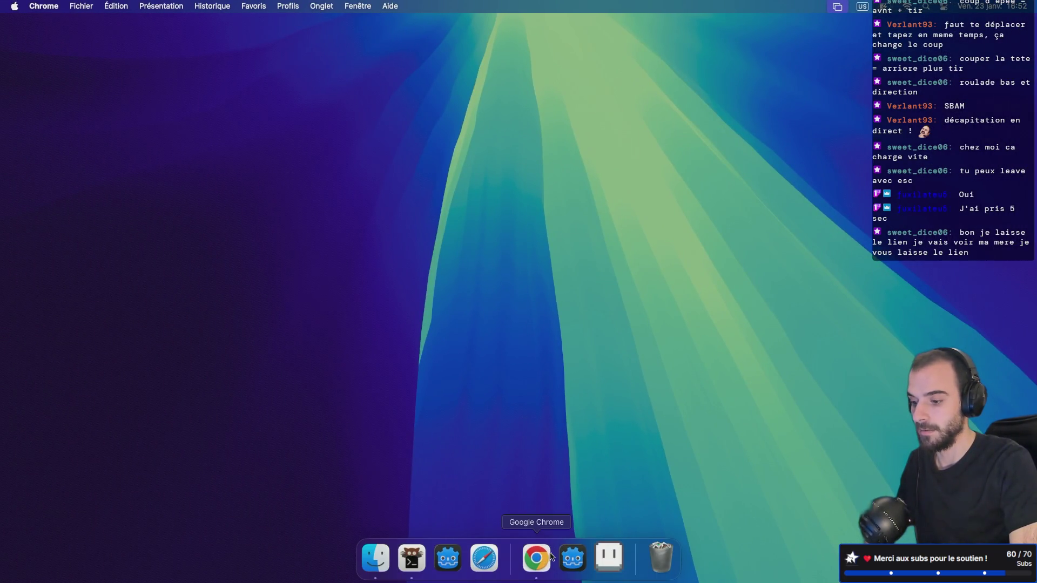
{"action": "left_click", "coordinate": [447, 560]}
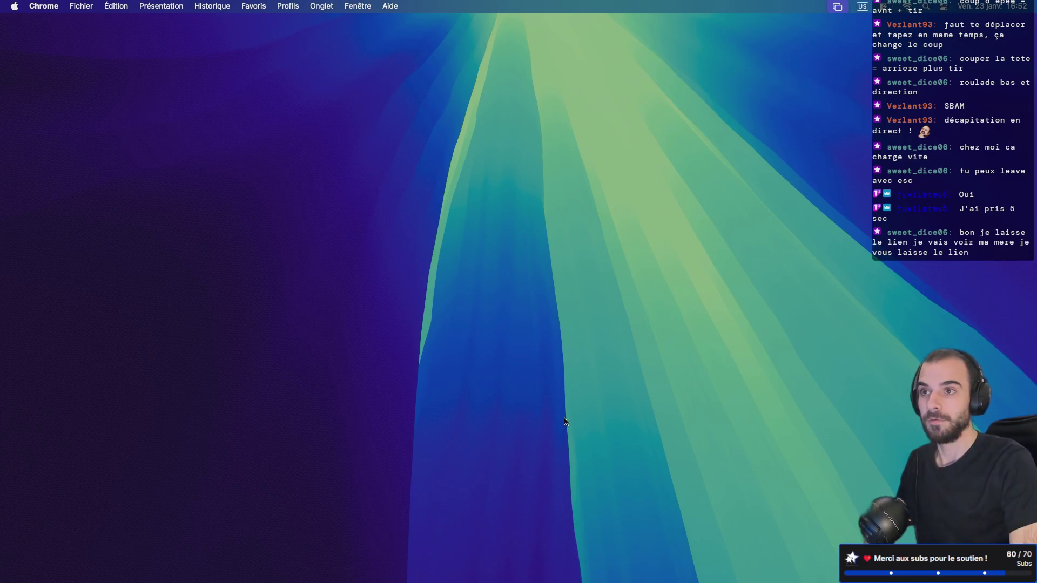
Step: Launch Safari through Spotlight
{"action": "key", "text": "super+space"}
{"action": "type", "text": "s"}
{"action": "key", "text": "Return"}
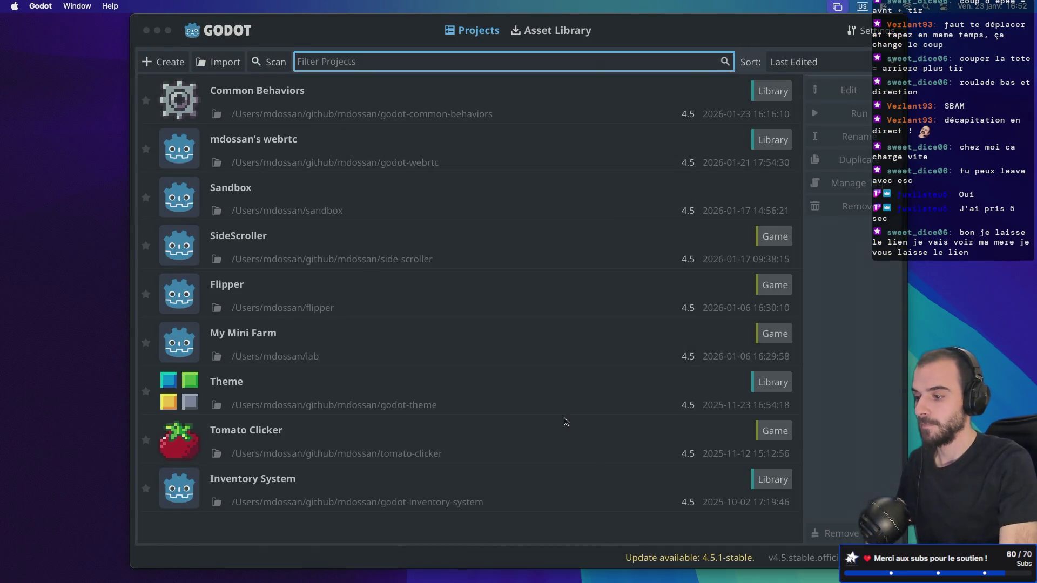
Step: Load the itch.io home page in Safari and make the window full screen
{"action": "type", "text": "itch"}
{"action": "key", "text": "Return"}
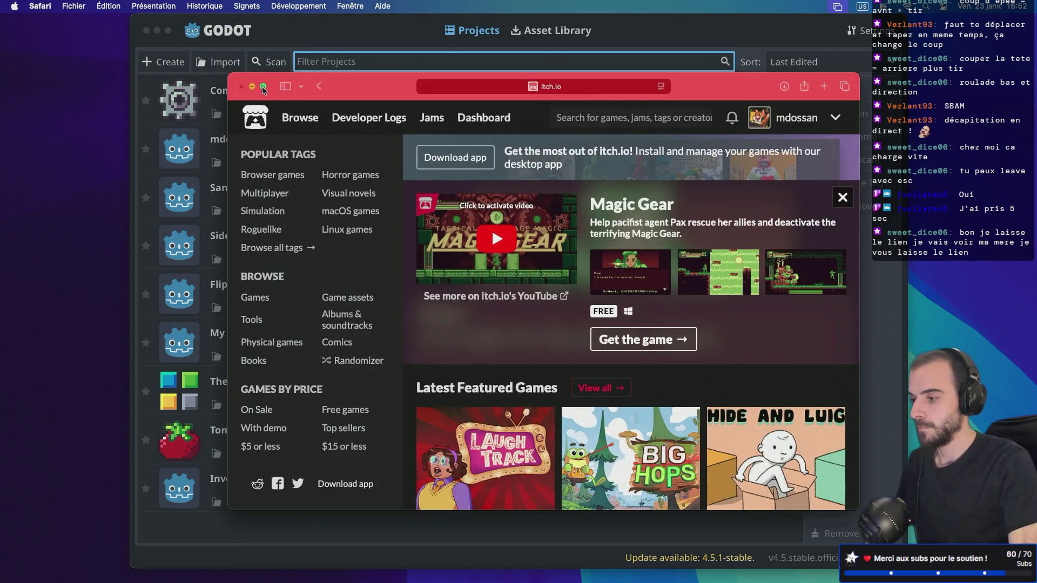
{"action": "left_click", "coordinate": [263, 89]}
Step: Open the Common Behaviors project in Godot, then return to the full-screen itch.io browser
{"action": "key", "text": "ctrl+Left"}
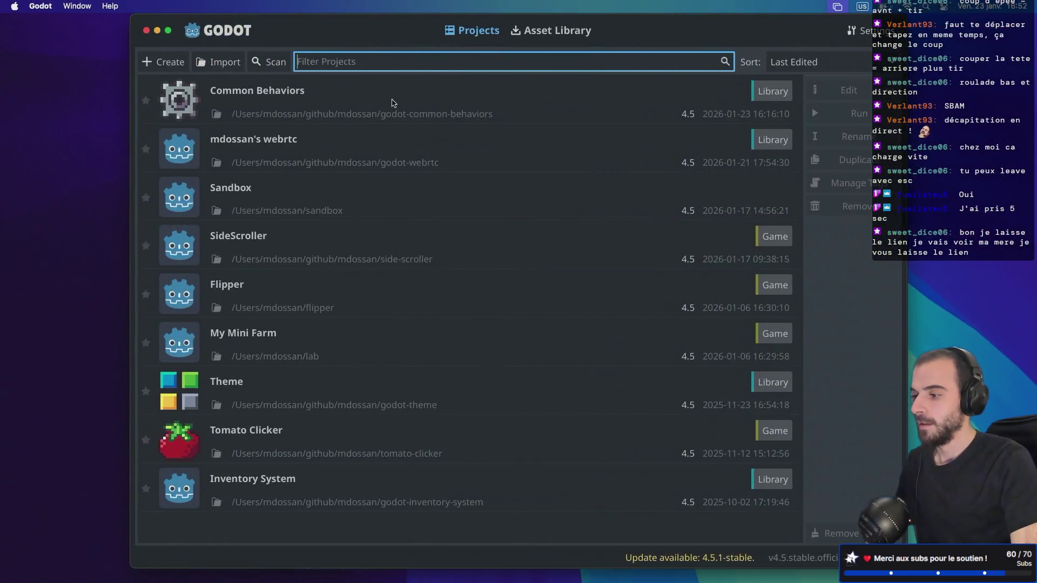
{"action": "double_click", "coordinate": [393, 103]}
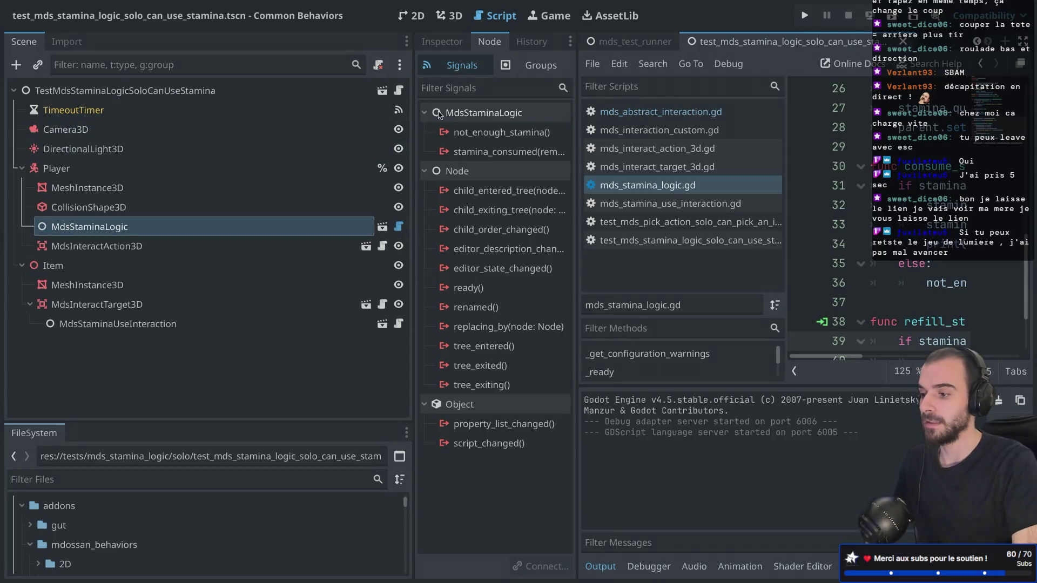
{"action": "key", "text": "super+Right"}
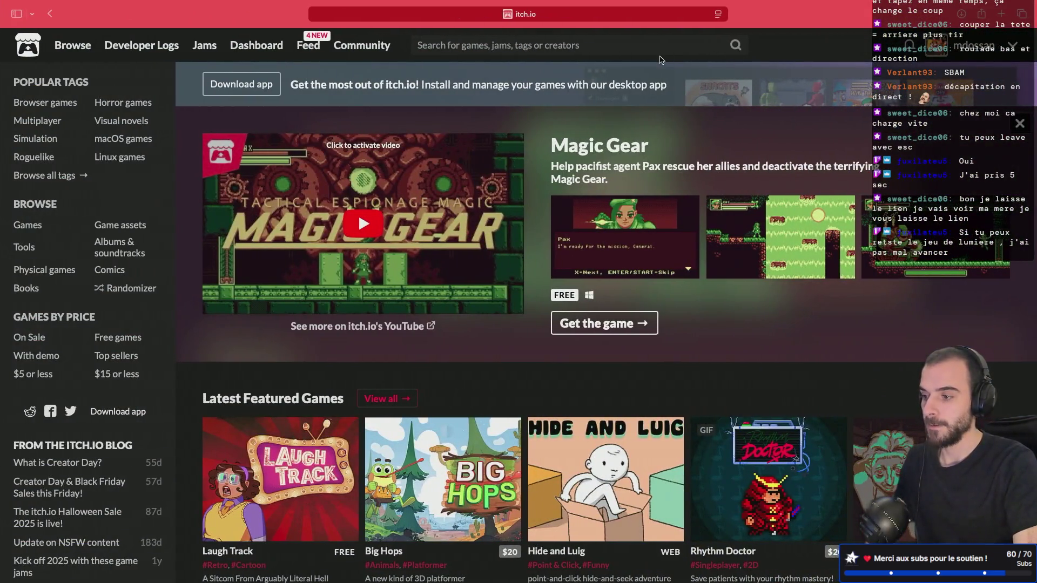
Step: Open the itch.io Feed and scroll through it to find the viewer's post
{"action": "left_click", "coordinate": [316, 53]}
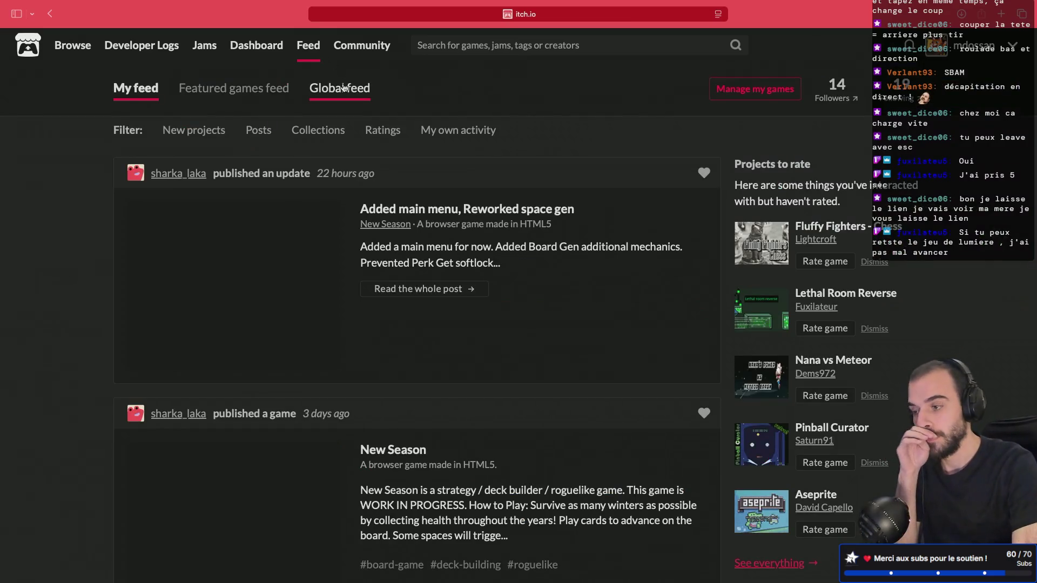
{"action": "scroll", "coordinate": [446, 287], "scroll_direction": "down", "scroll_amount": 3}
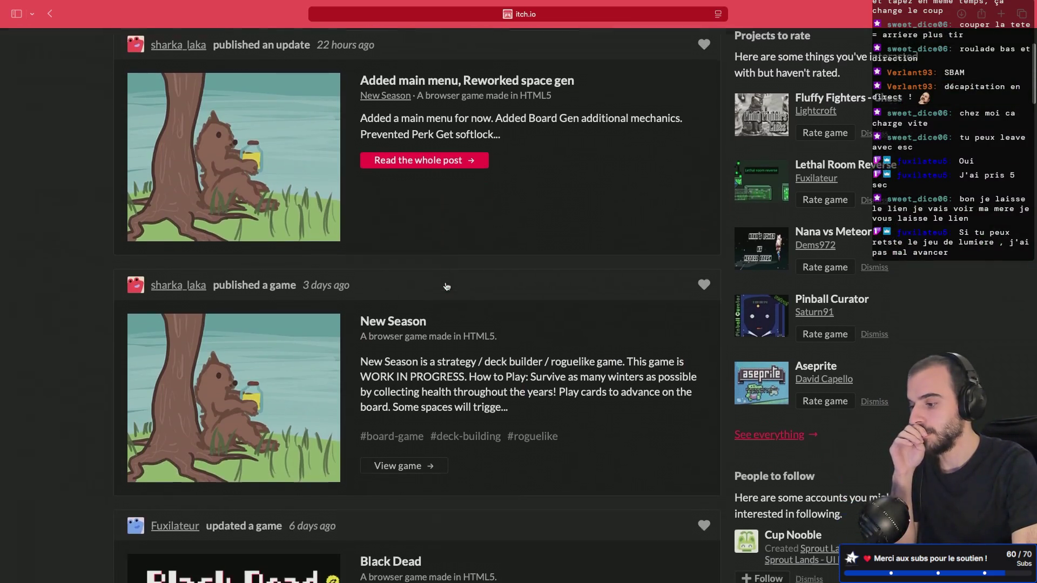
{"action": "scroll", "coordinate": [447, 286], "scroll_direction": "down", "scroll_amount": 5}
{"action": "scroll", "coordinate": [370, 298], "scroll_direction": "down", "scroll_amount": 8}
{"action": "scroll", "coordinate": [369, 298], "scroll_direction": "up", "scroll_amount": 15}
{"action": "scroll", "coordinate": [284, 164], "scroll_direction": "down", "scroll_amount": 15}
{"action": "scroll", "coordinate": [282, 199], "scroll_direction": "up", "scroll_amount": 3}
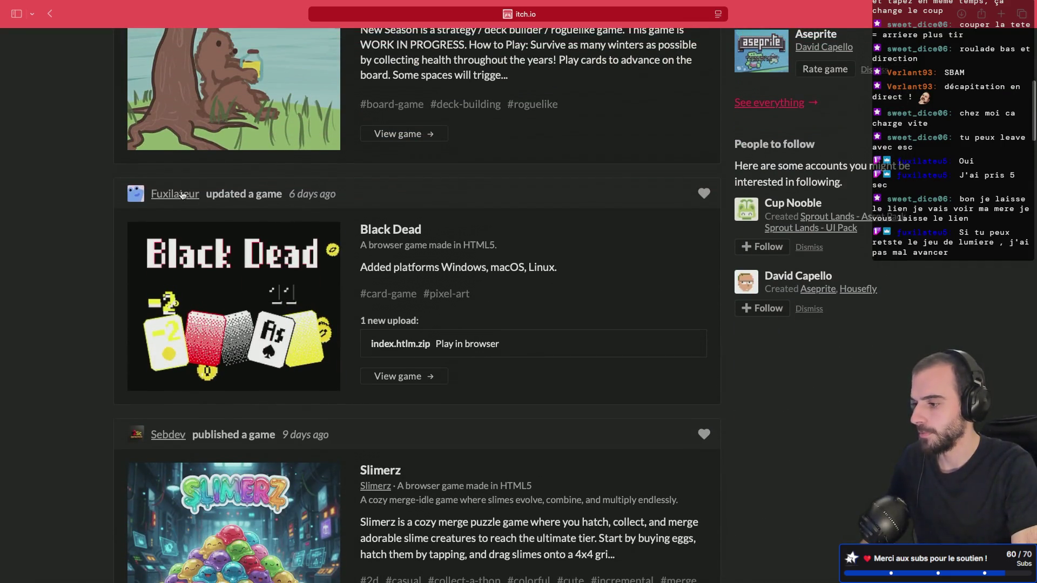
{"action": "scroll", "coordinate": [419, 271], "scroll_direction": "down", "scroll_amount": 8}
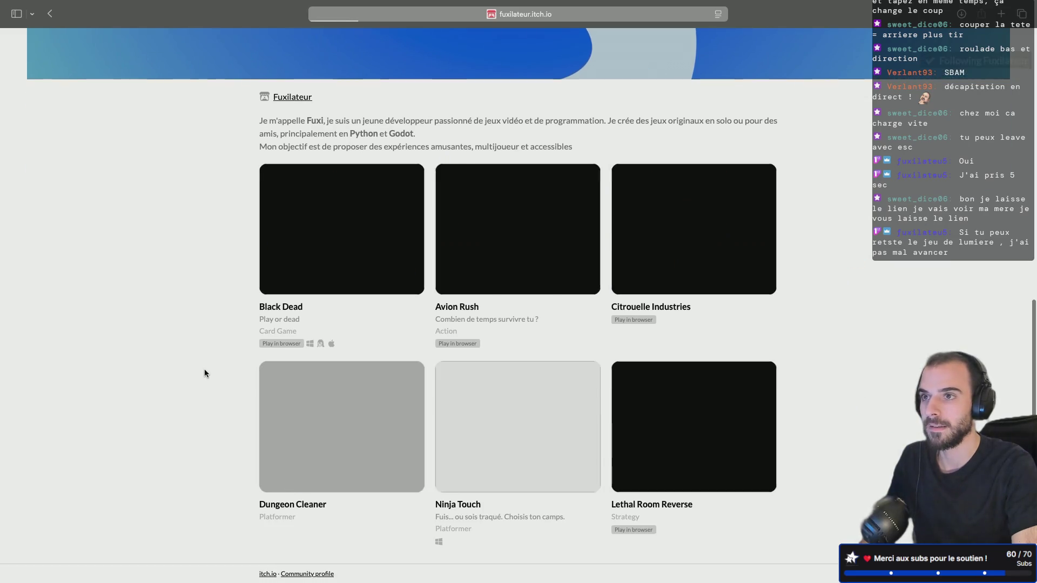
{"action": "scroll", "coordinate": [204, 373], "scroll_direction": "up", "scroll_amount": 10}
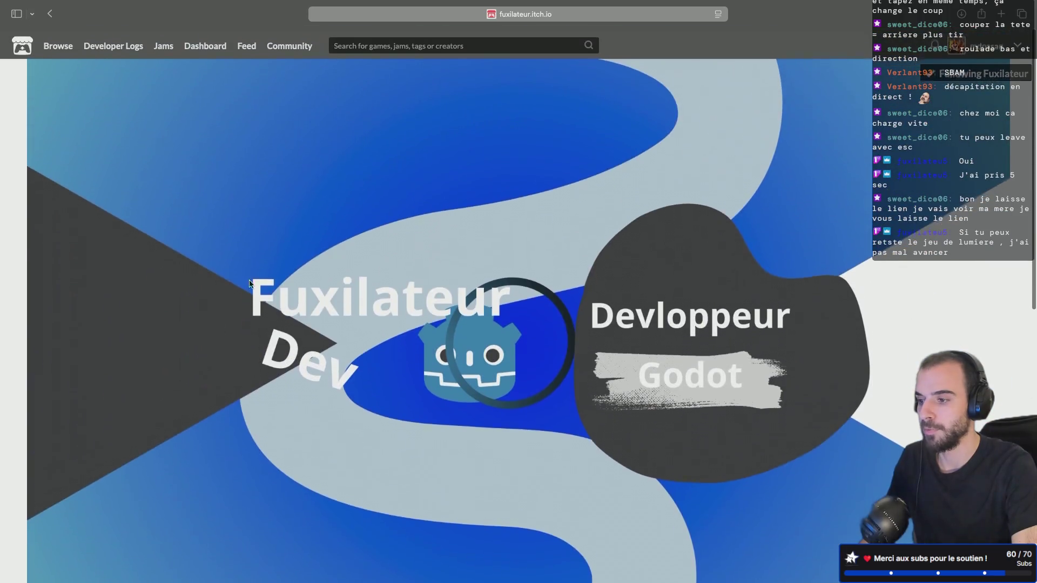
Step: Open the Light Survivor game page from Safari's address-bar history suggestions
{"action": "left_click", "coordinate": [575, 16]}
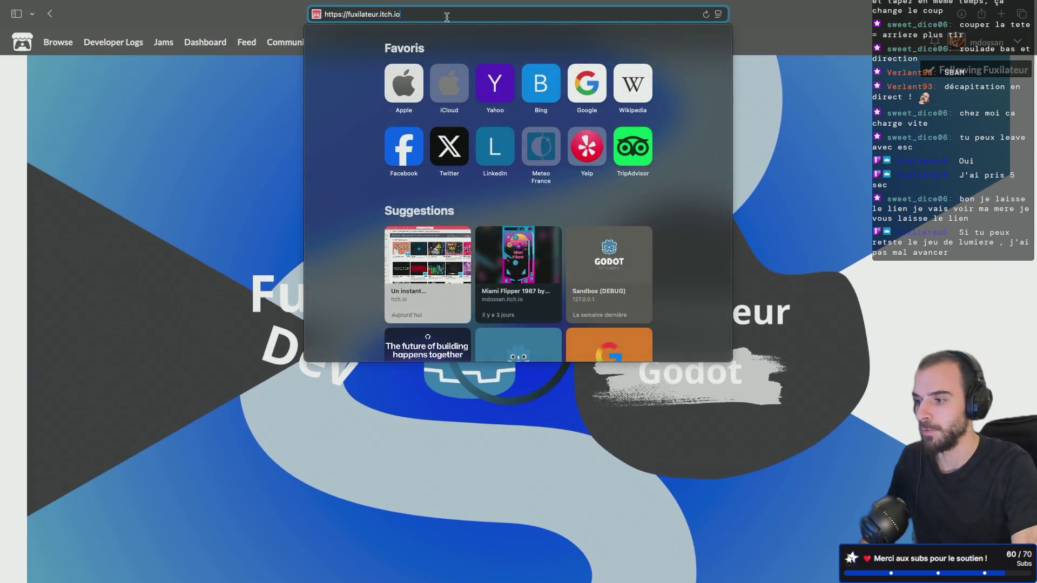
{"action": "left_click", "coordinate": [211, 239]}
{"action": "scroll", "coordinate": [211, 239], "scroll_direction": "down", "scroll_amount": 10}
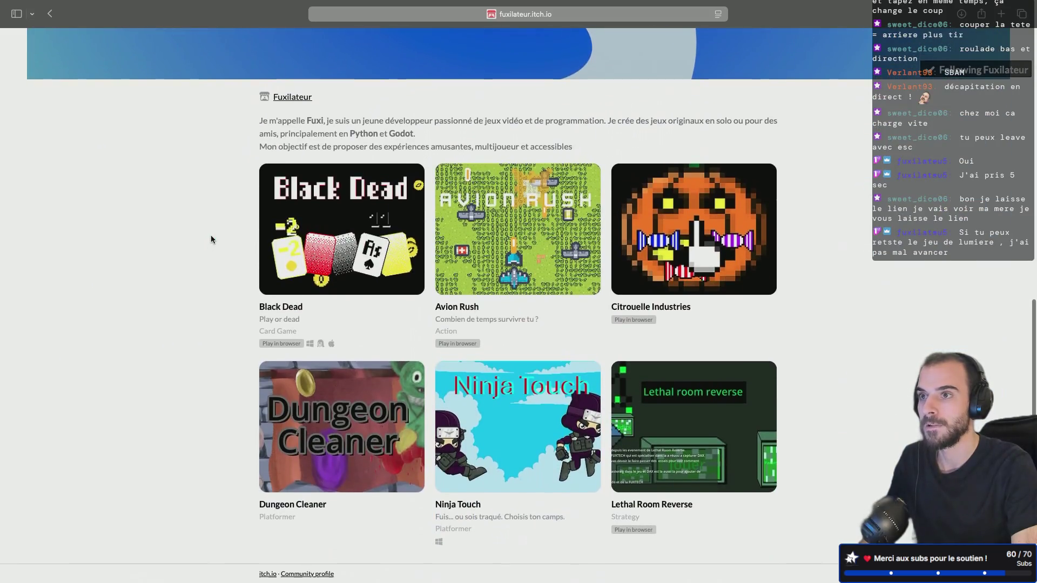
{"action": "scroll", "coordinate": [210, 235], "scroll_direction": "up", "scroll_amount": 10}
{"action": "left_click", "coordinate": [574, 16]}
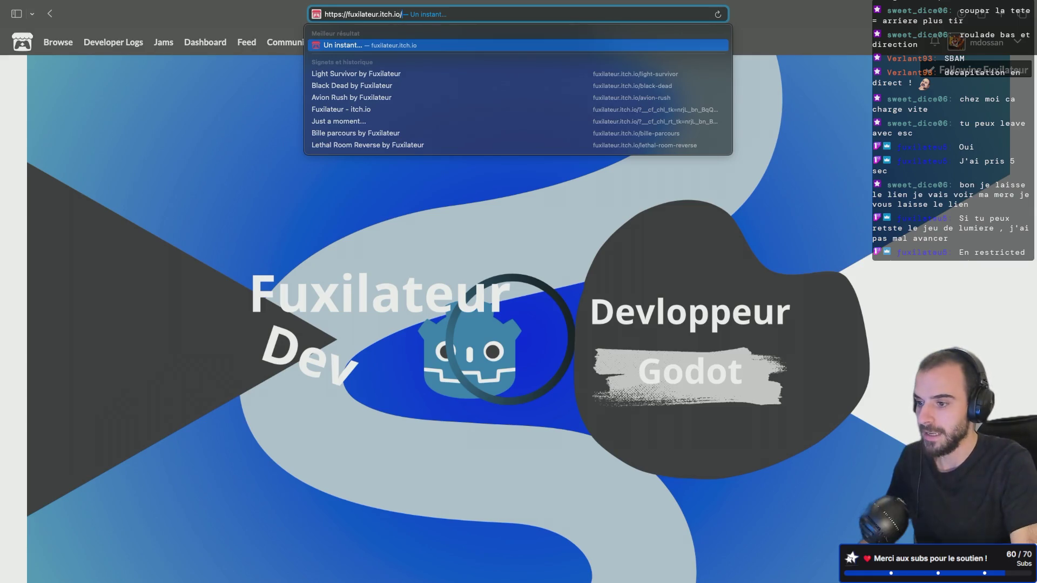
{"action": "left_click", "coordinate": [607, 77]}
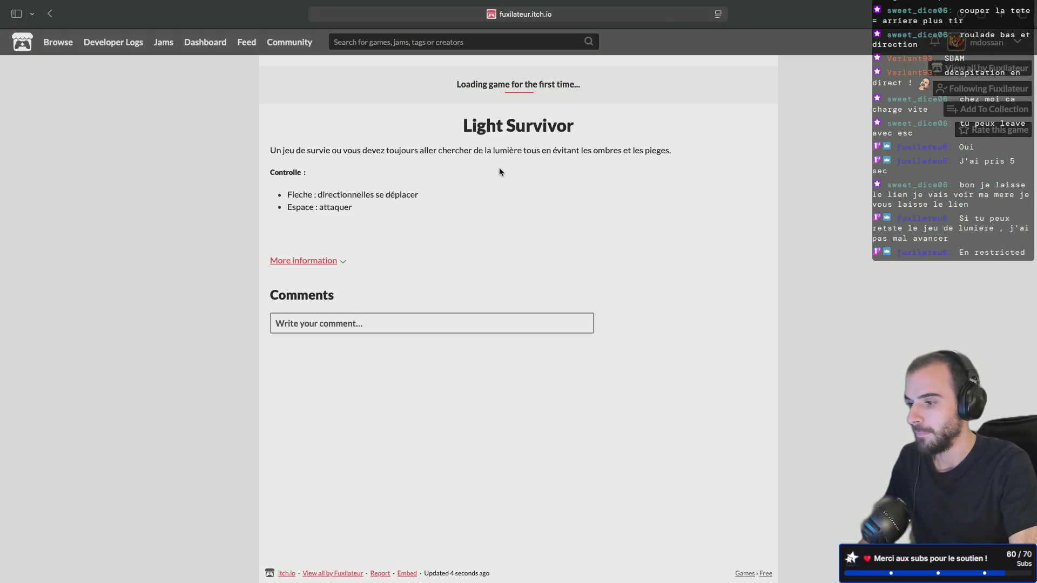
Step: Run Light Survivor and play several waves, picking upgrades like Degats and Coldown and raising the volume
{"action": "left_click", "coordinate": [499, 171]}
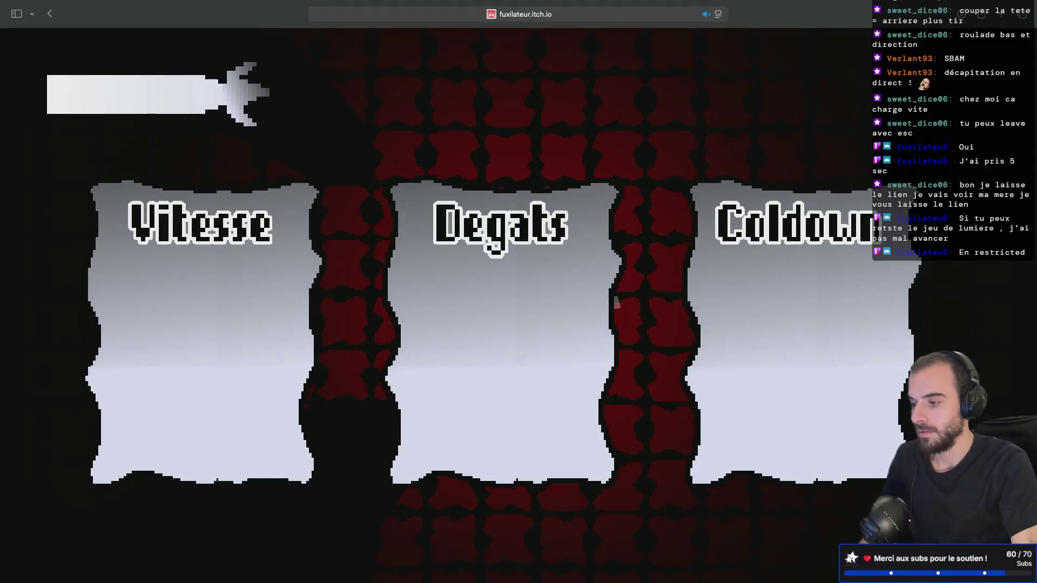
{"action": "left_click", "coordinate": [489, 313]}
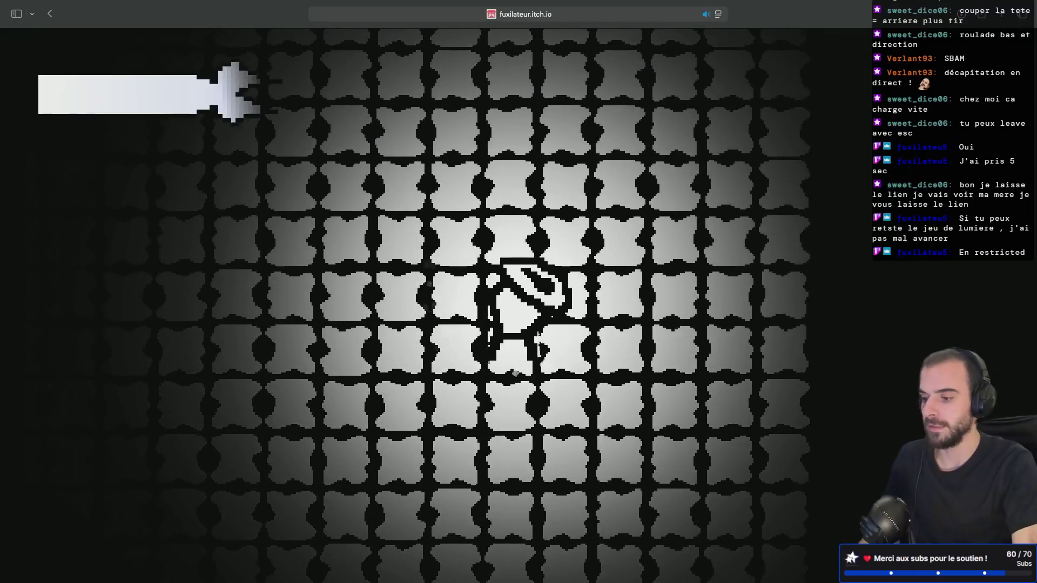
{"action": "left_click", "coordinate": [540, 324]}
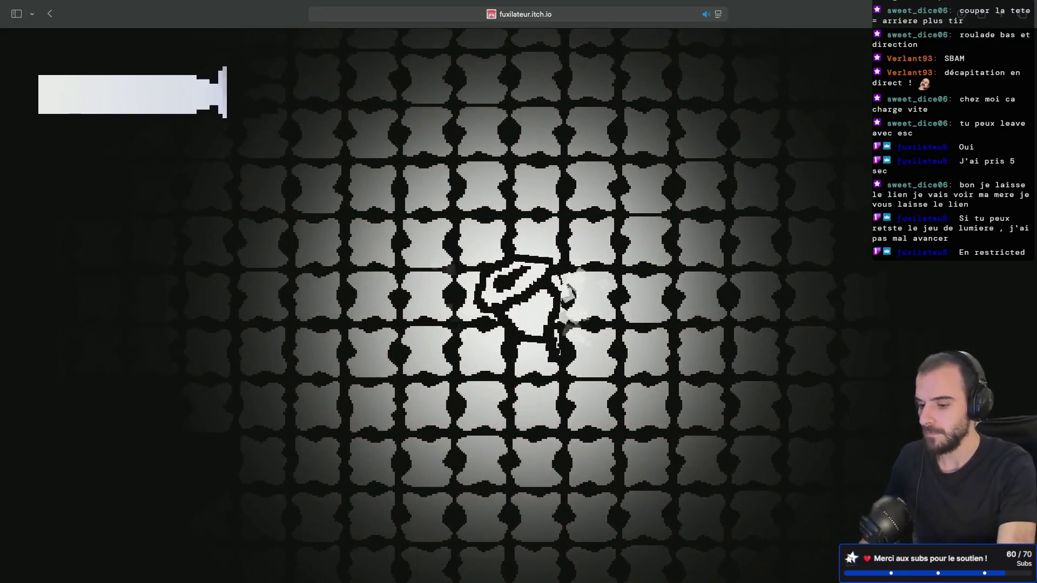
{"action": "key", "text": "XF86AudioLowerVolume"}
{"action": "key", "text": "XF86AudioRaiseVolume"}
{"action": "key", "text": "XF86AudioRaiseVolume"}
{"action": "key", "text": "XF86AudioRaiseVolume"}
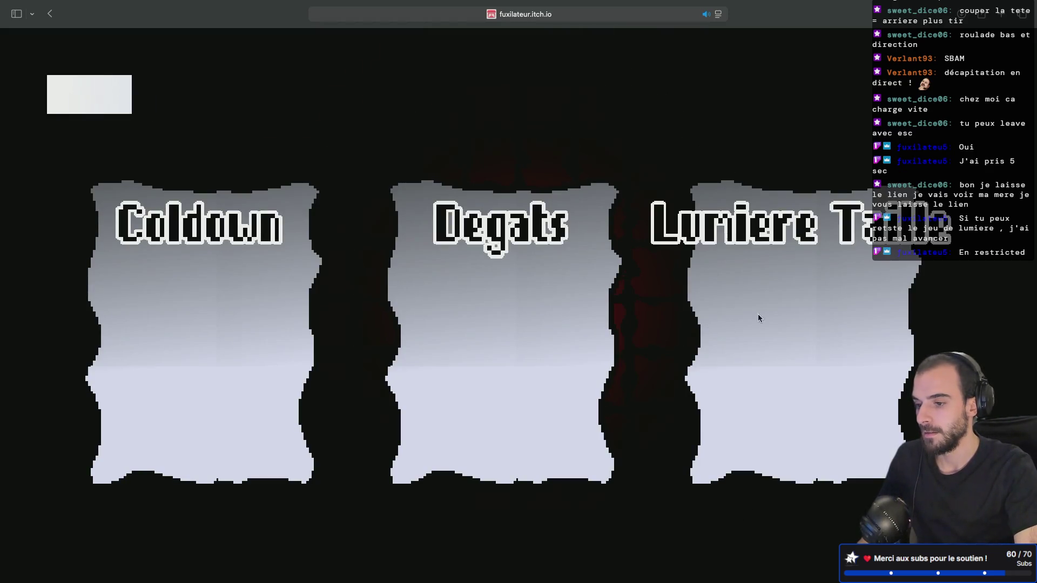
{"action": "left_click", "coordinate": [225, 335]}
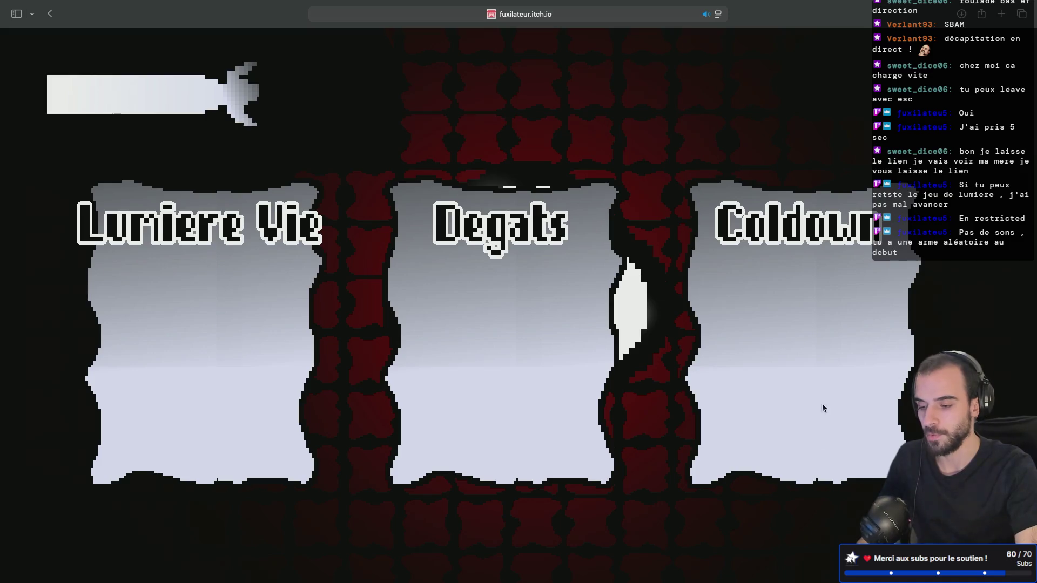
{"action": "left_click", "coordinate": [789, 368]}
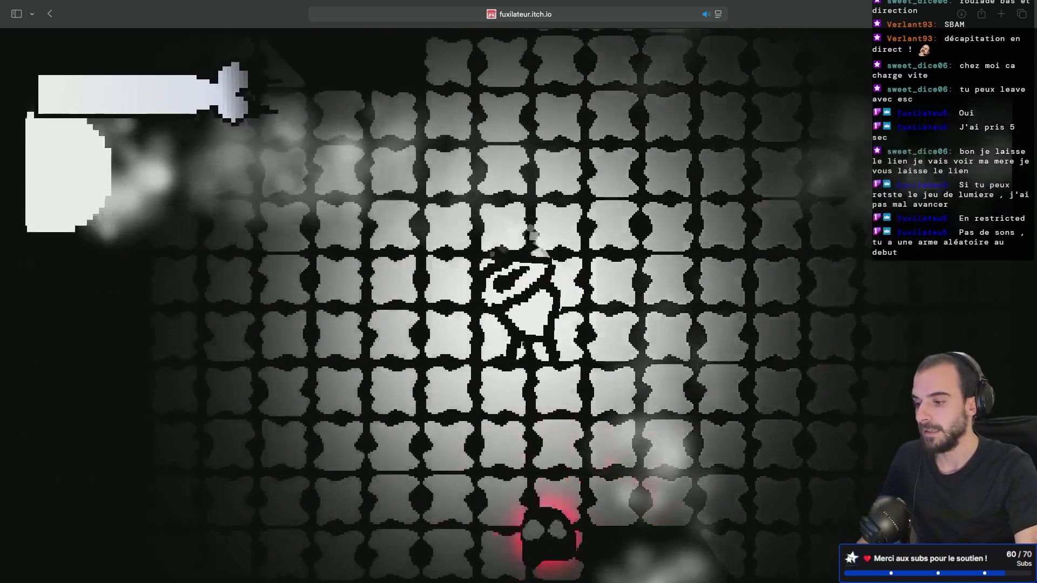
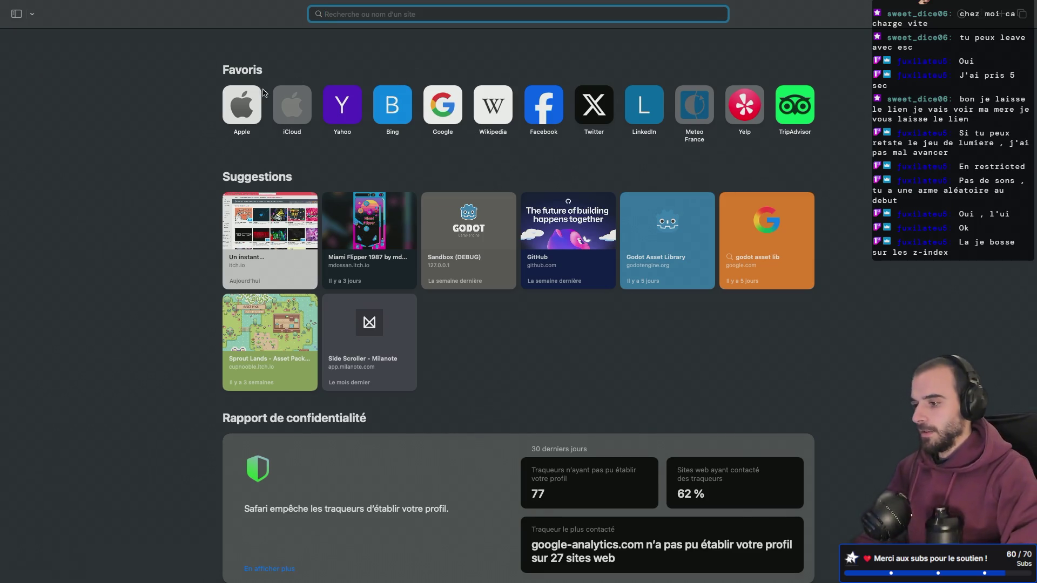
Step: Switch from Safari's start page back to the full-screen Godot editor space
{"action": "key", "text": "ctrl+Left"}
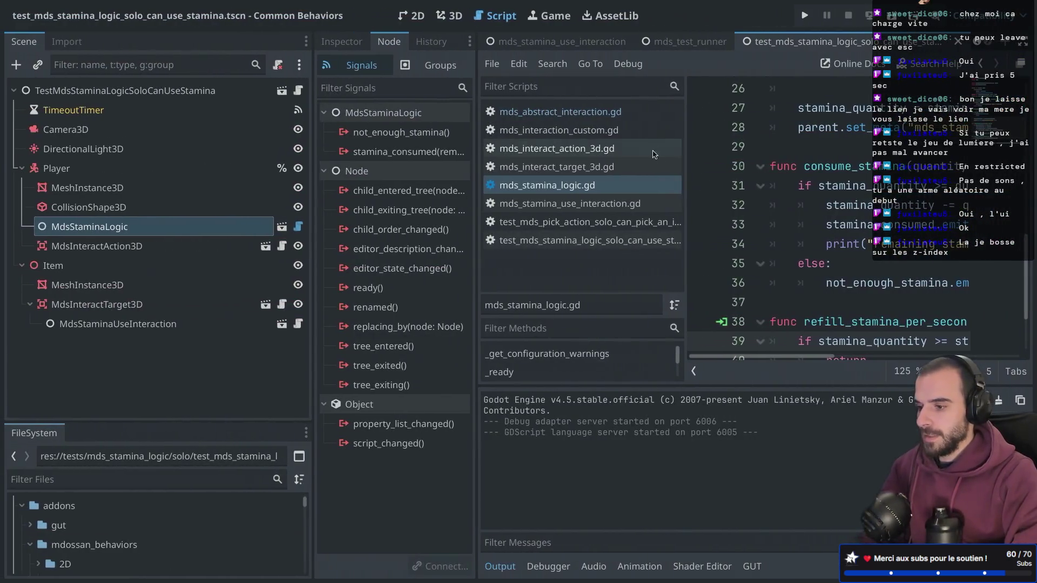
Step: Close the mds_test_runner scene and run the stamina test scene, logging stamina from 90.0 to 5.0
{"action": "key", "text": "ctrl+shift+F11"}
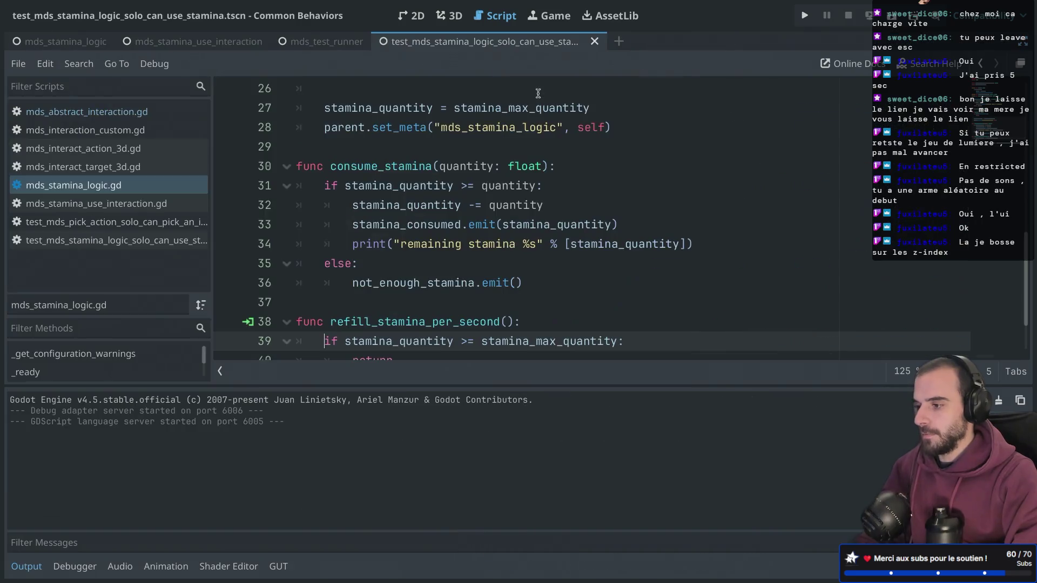
{"action": "middle_click", "coordinate": [330, 42]}
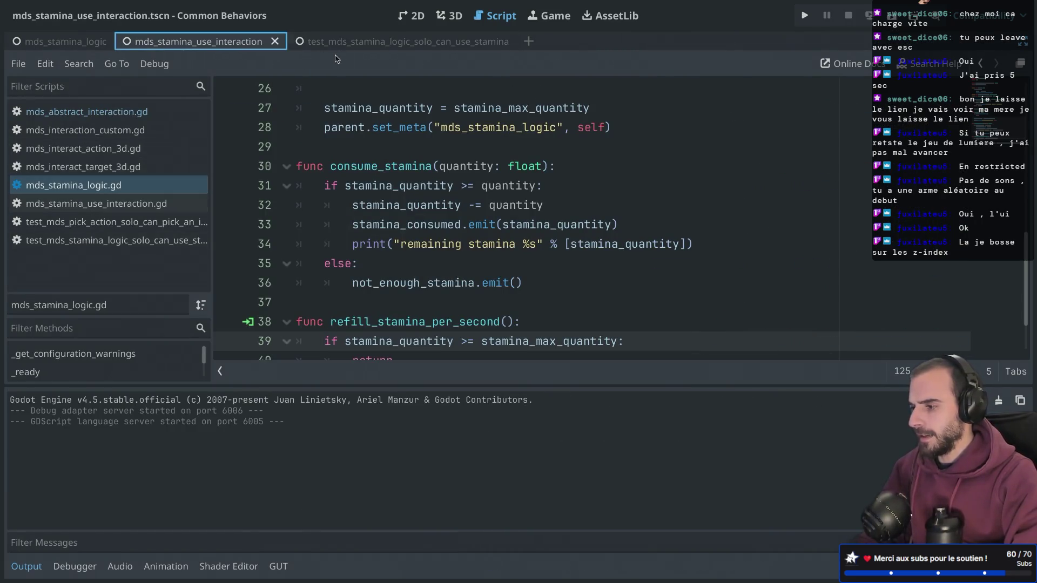
{"action": "left_click", "coordinate": [389, 42]}
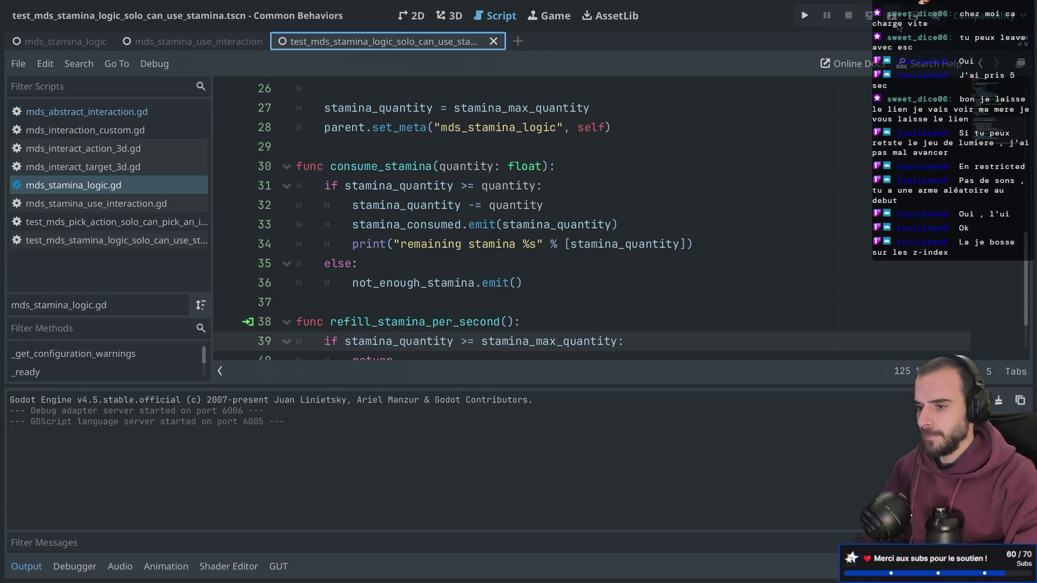
{"action": "left_click", "coordinate": [891, 15]}
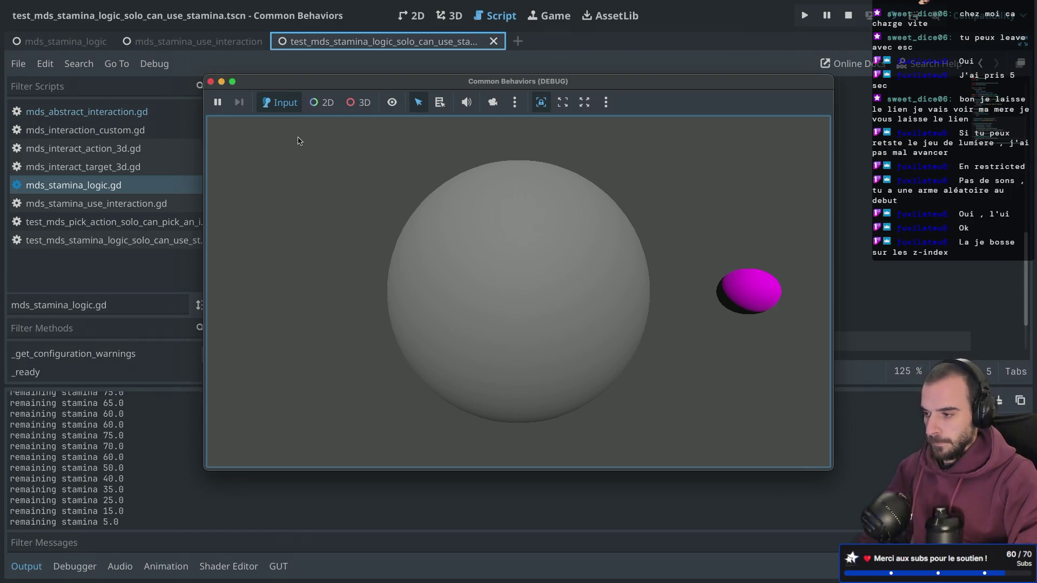
{"action": "left_click", "coordinate": [211, 82]}
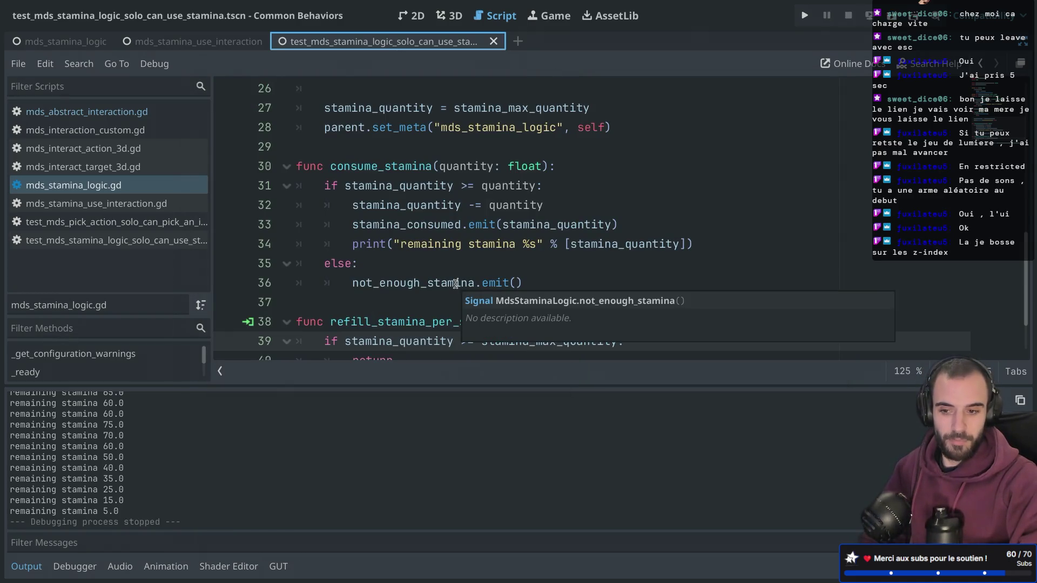
Step: Scroll through mds_stamina_logic.gd, then restore the scene tree, signals and FileSystem panels
{"action": "left_click", "coordinate": [550, 210]}
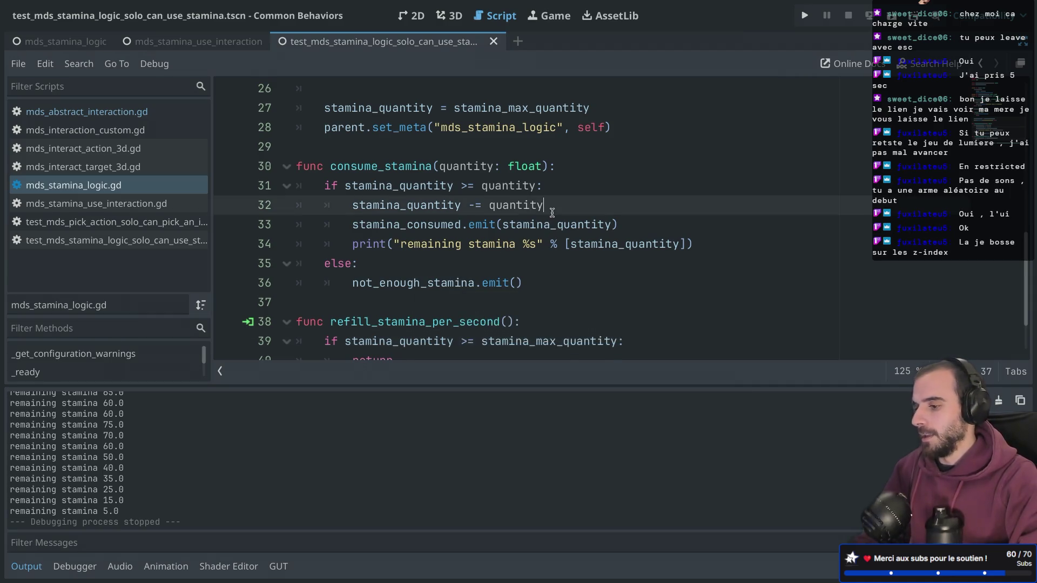
{"action": "scroll", "coordinate": [552, 212], "scroll_direction": "down", "scroll_amount": 2}
{"action": "scroll", "coordinate": [552, 212], "scroll_direction": "up", "scroll_amount": 2}
{"action": "scroll", "coordinate": [552, 212], "scroll_direction": "down", "scroll_amount": 2}
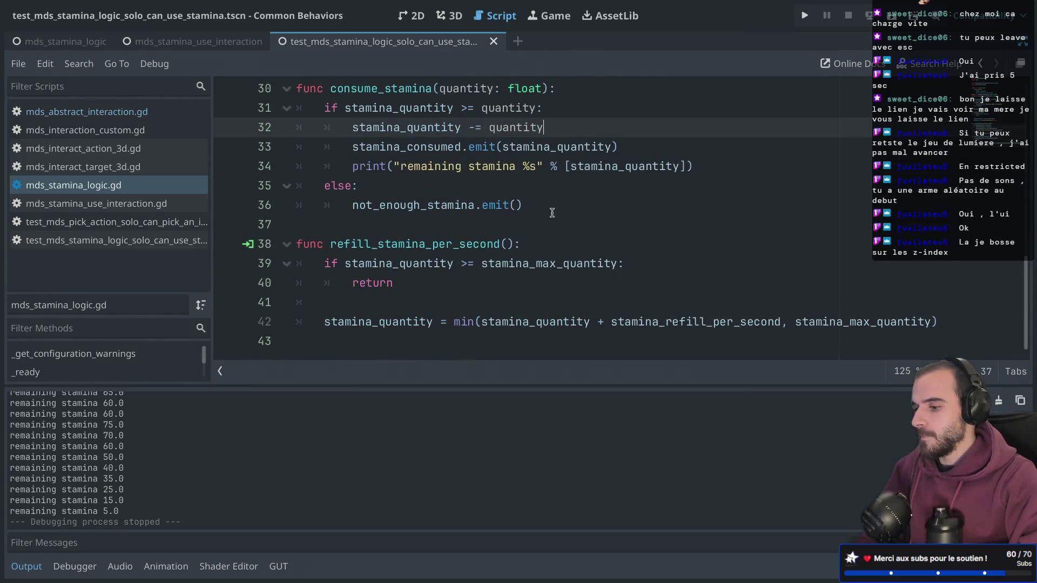
{"action": "scroll", "coordinate": [552, 212], "scroll_direction": "up", "scroll_amount": 12}
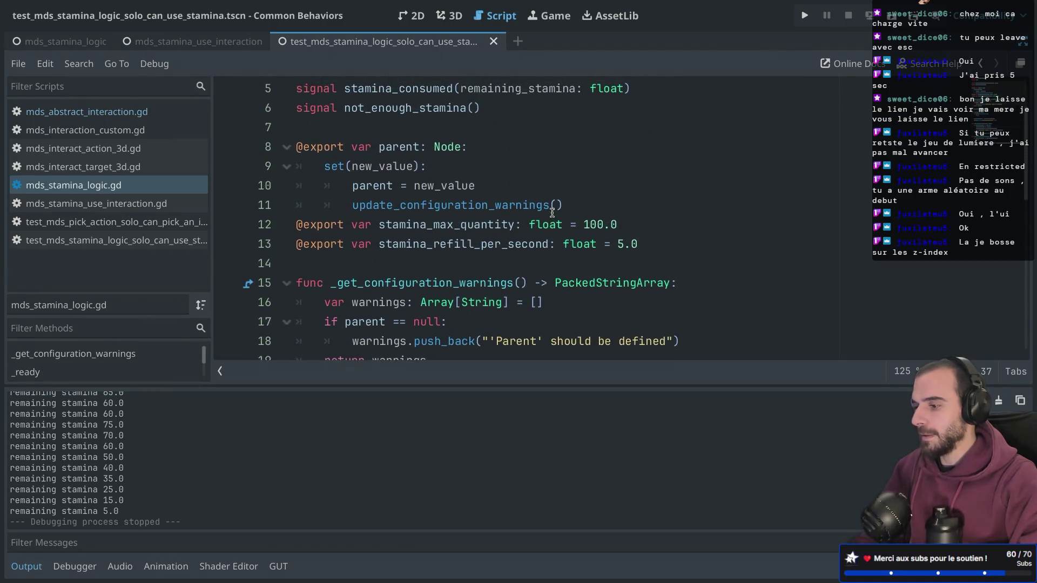
{"action": "scroll", "coordinate": [552, 212], "scroll_direction": "up", "scroll_amount": 2}
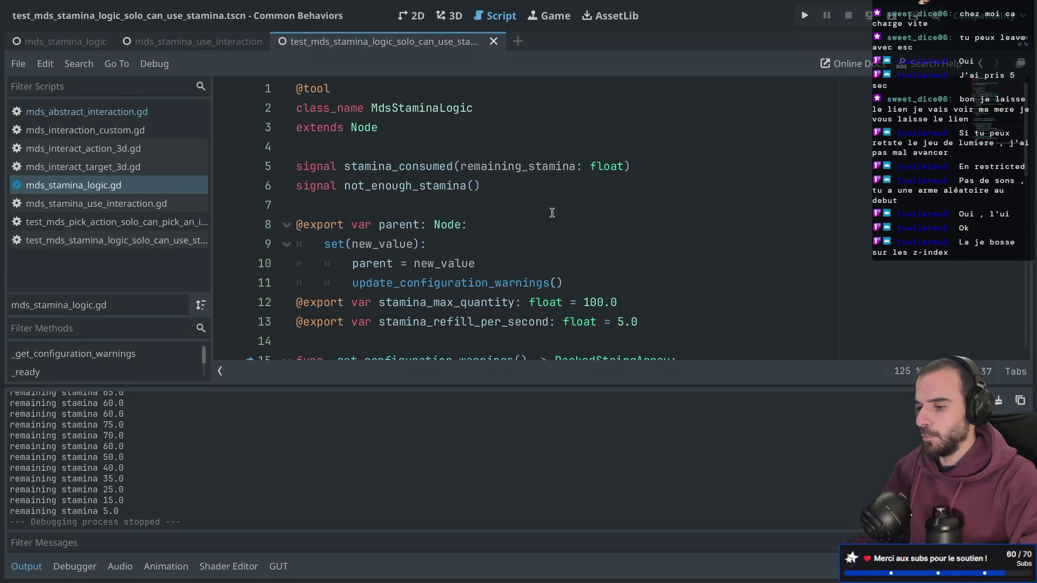
{"action": "key", "text": "ctrl+shift+F11"}
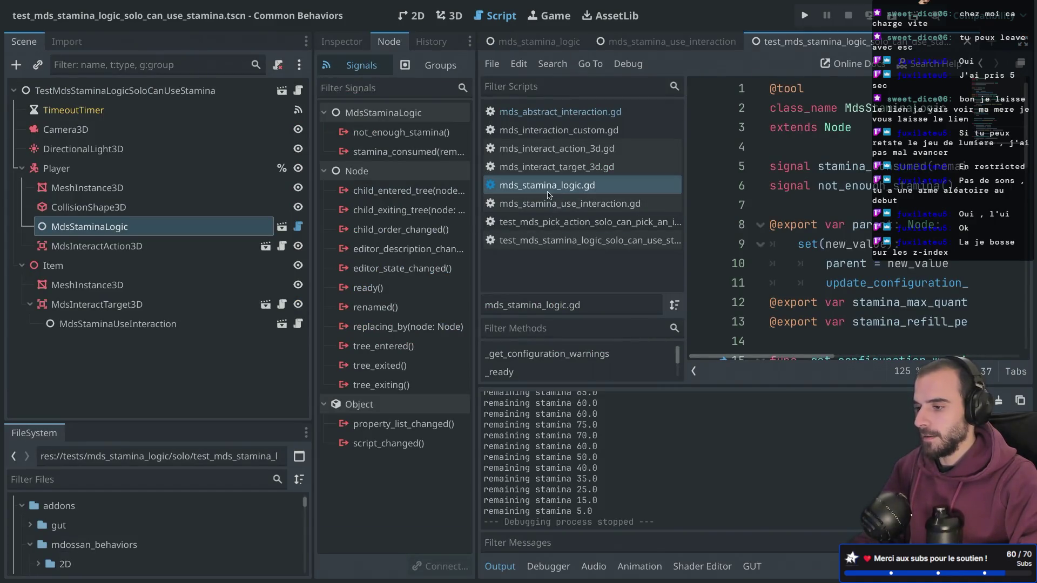
Step: Open the script attached to the stamina test scene's root node and hide the Output panel
{"action": "left_click", "coordinate": [216, 90]}
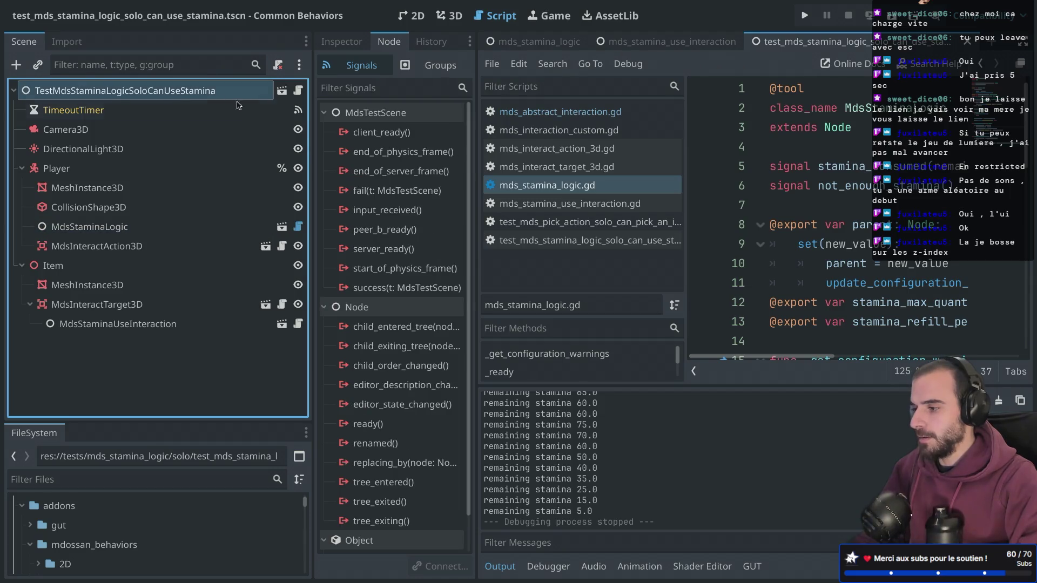
{"action": "left_click", "coordinate": [281, 91]}
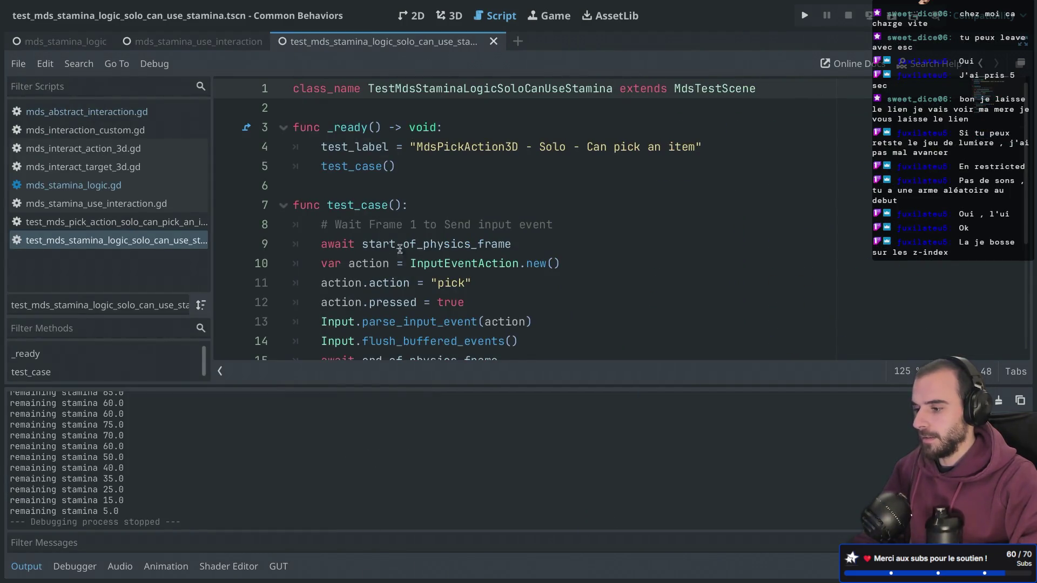
{"action": "left_click", "coordinate": [26, 566]}
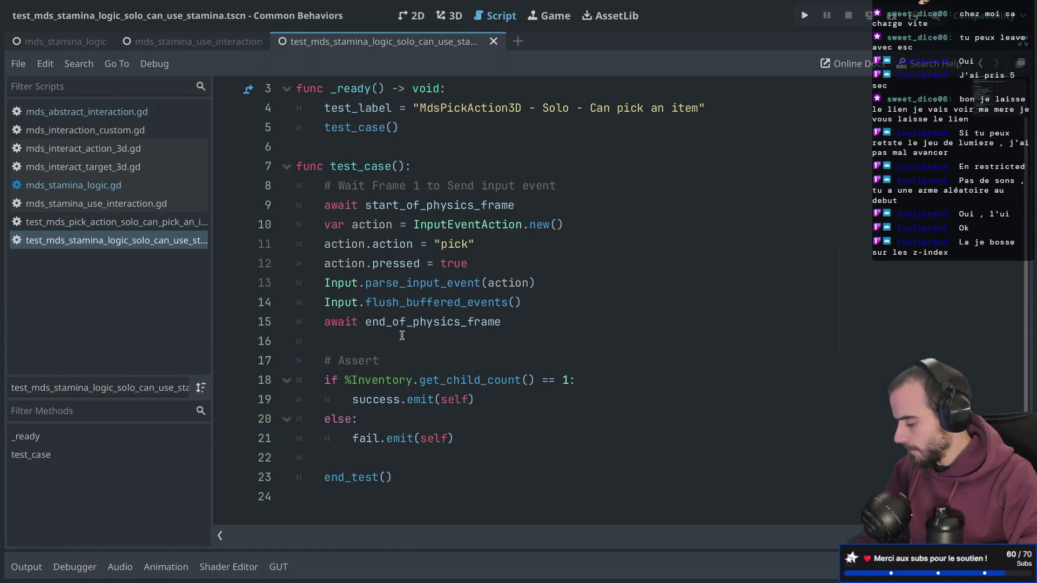
{"action": "scroll", "coordinate": [446, 247], "scroll_direction": "up", "scroll_amount": 1}
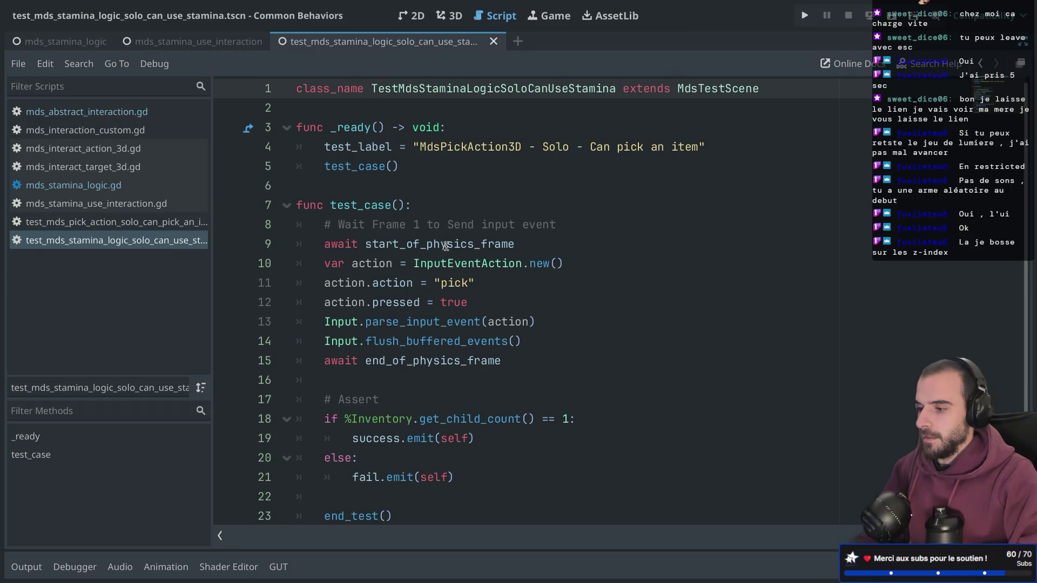
Step: Change the test label to 'MdsStaminaLogic - Solo - Can use stamina on interaction'
{"action": "left_click_drag", "start_coordinate": [441, 147], "coordinate": [521, 147]}
{"action": "type", "text": "Stamina"}
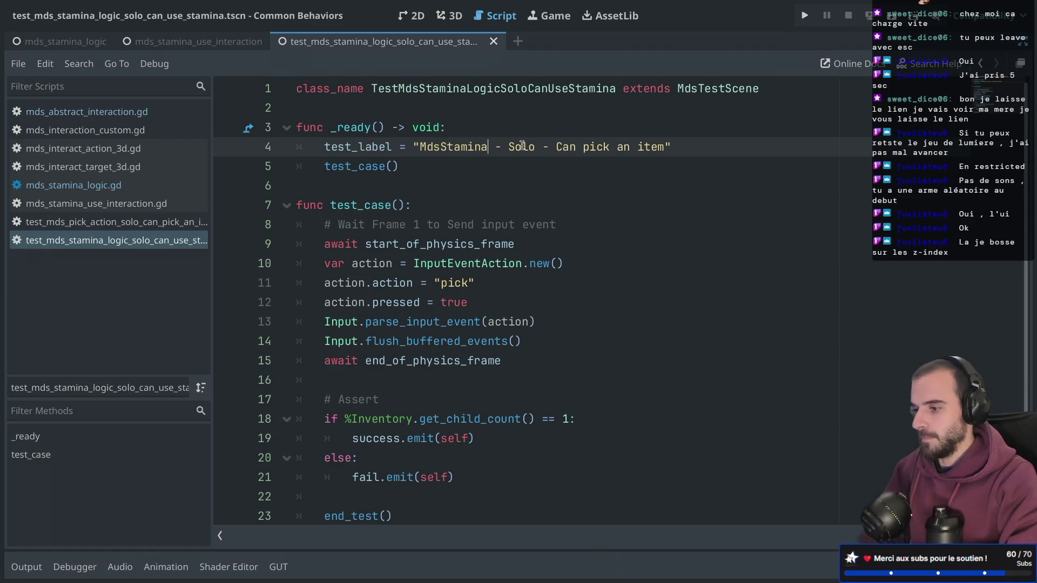
{"action": "type", "text": "Logic"}
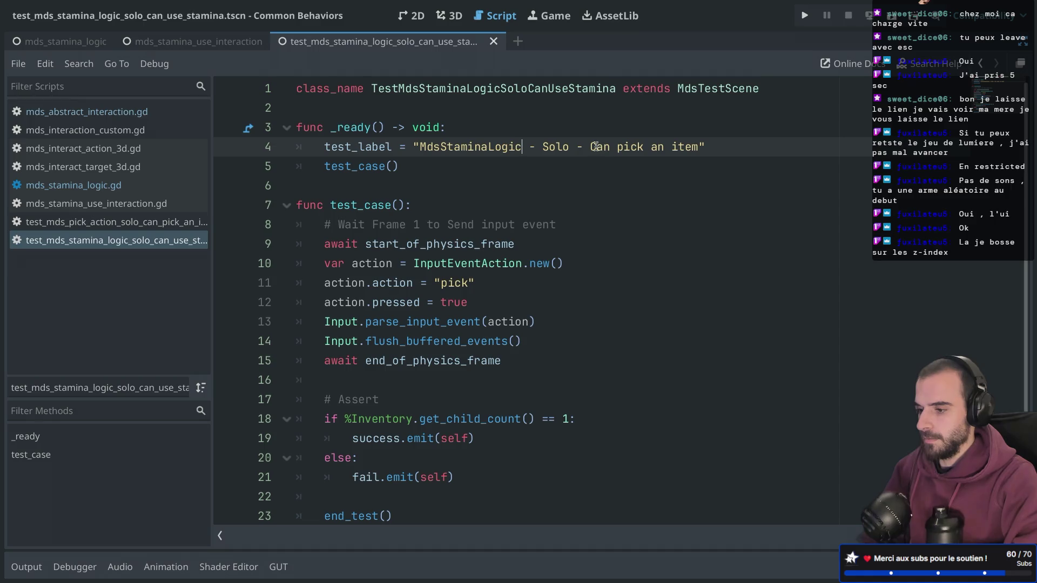
{"action": "left_click_drag", "start_coordinate": [617, 147], "coordinate": [698, 146]}
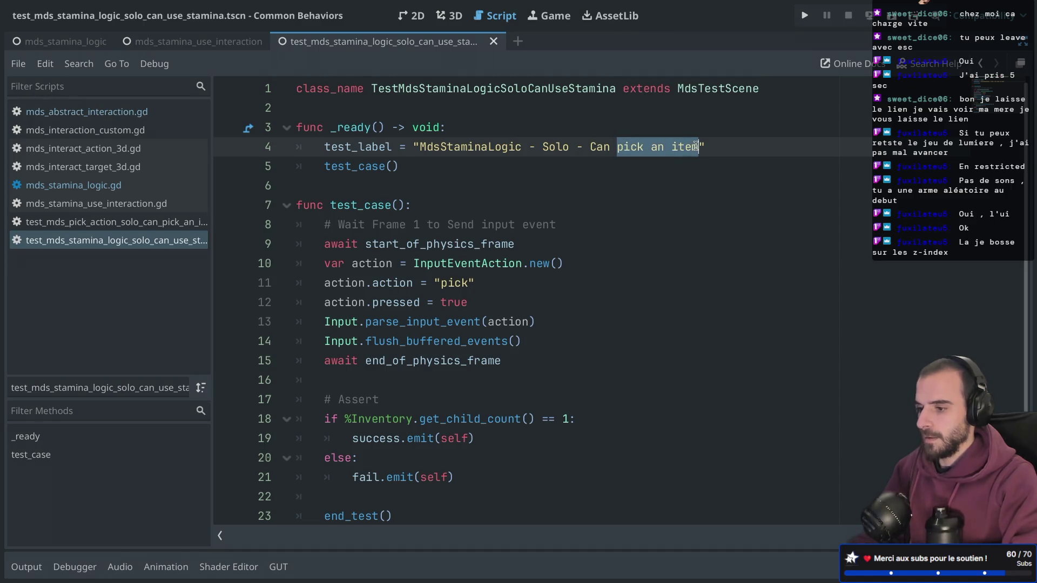
{"action": "key", "text": "BackSpace"}
{"action": "type", "text": "use stamina"}
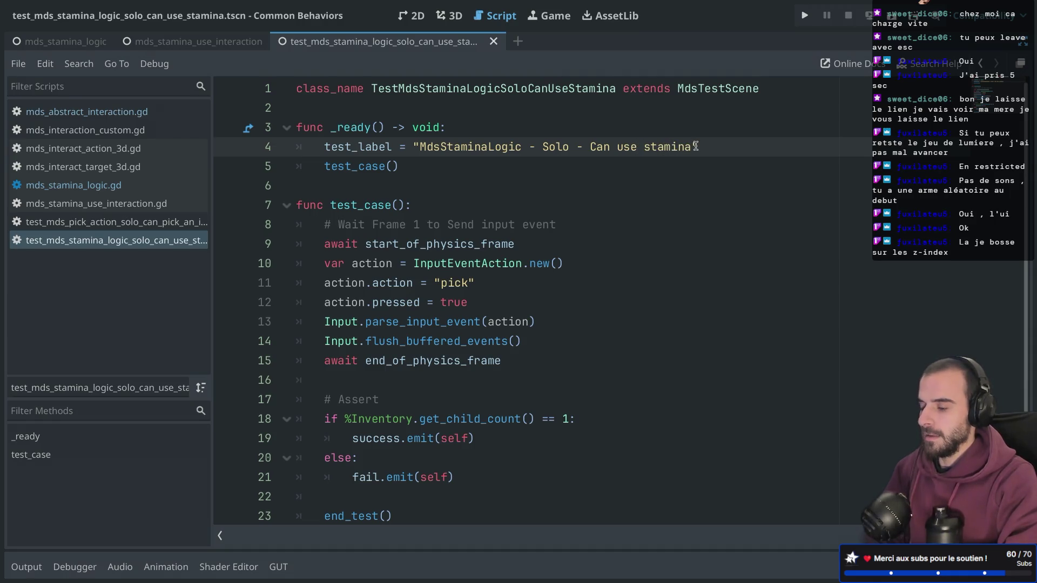
{"action": "left_click", "coordinate": [626, 158]}
{"action": "left_click_drag", "start_coordinate": [603, 147], "coordinate": [692, 147]}
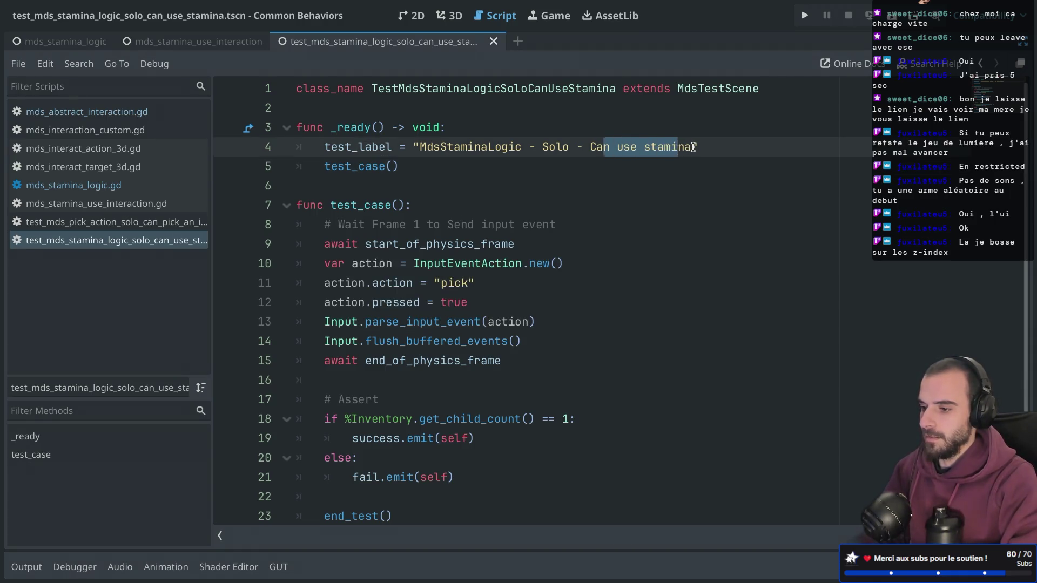
{"action": "left_click", "coordinate": [694, 147]}
{"action": "type", "text": "on interaction"}
{"action": "left_click_drag", "start_coordinate": [561, 92], "coordinate": [625, 95]}
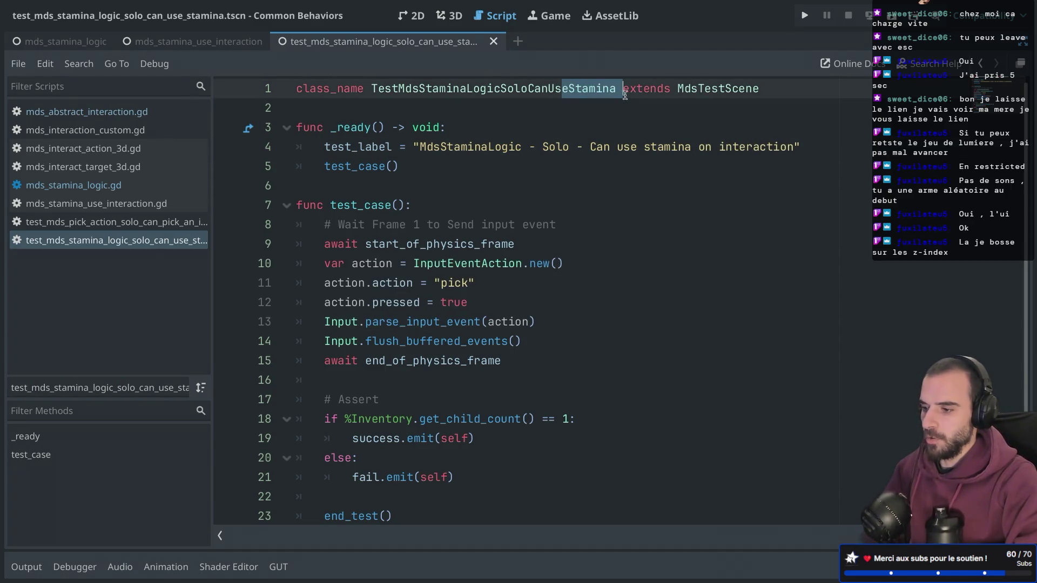
{"action": "left_click", "coordinate": [627, 165]}
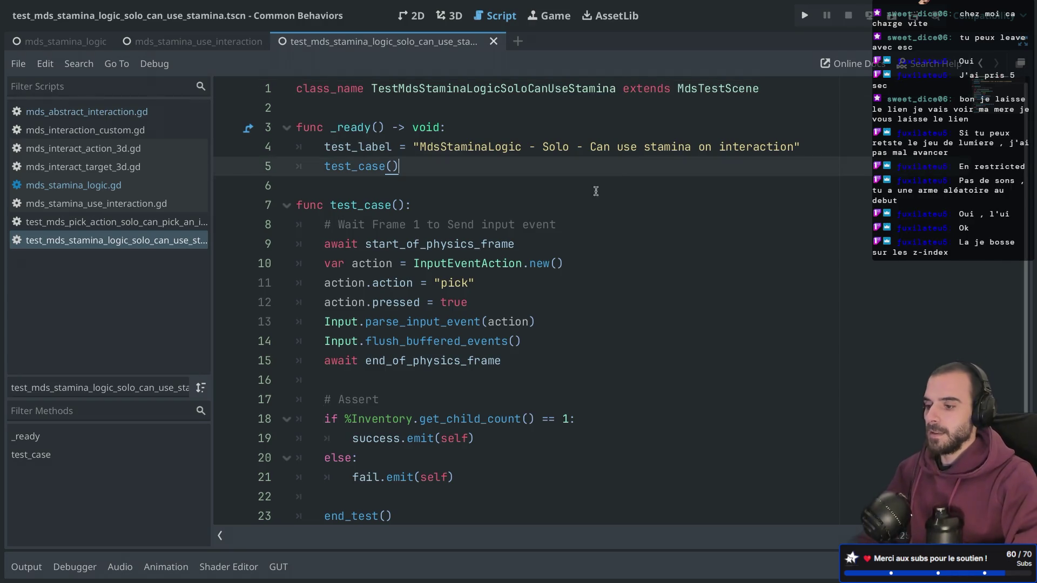
{"action": "double_click", "coordinate": [454, 283]}
Step: Replace the 'pick' action with 'interact' on line 11 and save the test scene
{"action": "type", "text": "interact"}
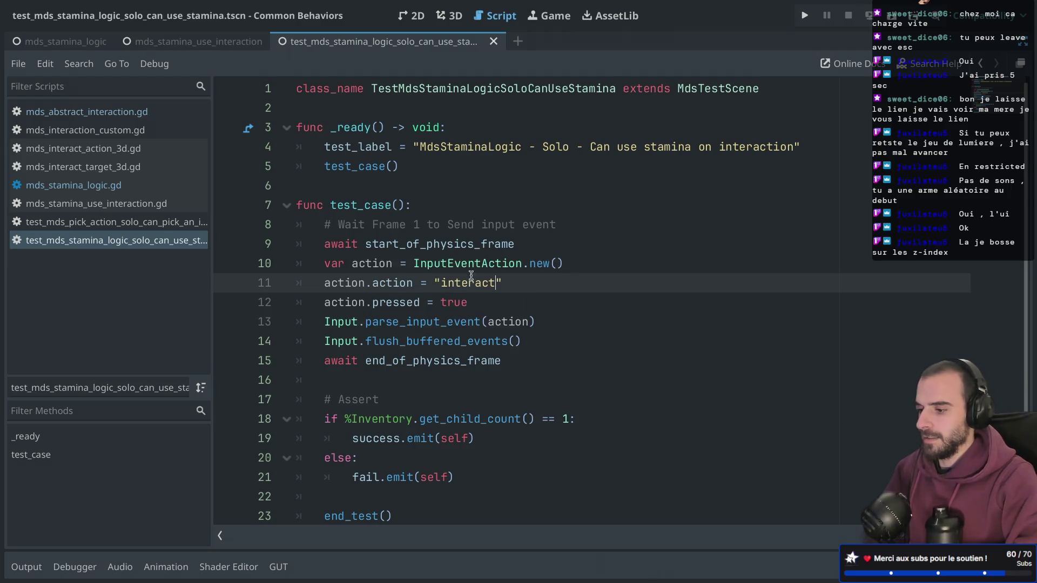
{"action": "key", "text": "ctrl+s"}
{"action": "key", "text": "Up"}
{"action": "key", "text": "Up"}
{"action": "key", "text": "Up"}
{"action": "double_click", "coordinate": [469, 283]}
{"action": "left_click", "coordinate": [468, 264]}
{"action": "left_click", "coordinate": [467, 283]}
{"action": "left_click", "coordinate": [468, 263]}
{"action": "left_click", "coordinate": [466, 282]}
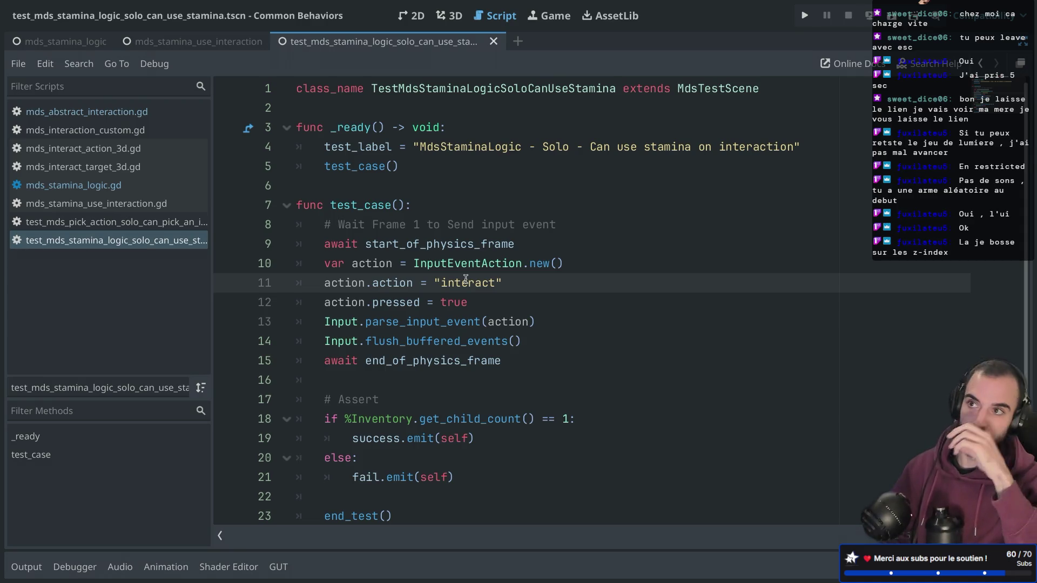
Step: Save the test scene again and bring back the side panels
{"action": "key", "text": "ctrl+s"}
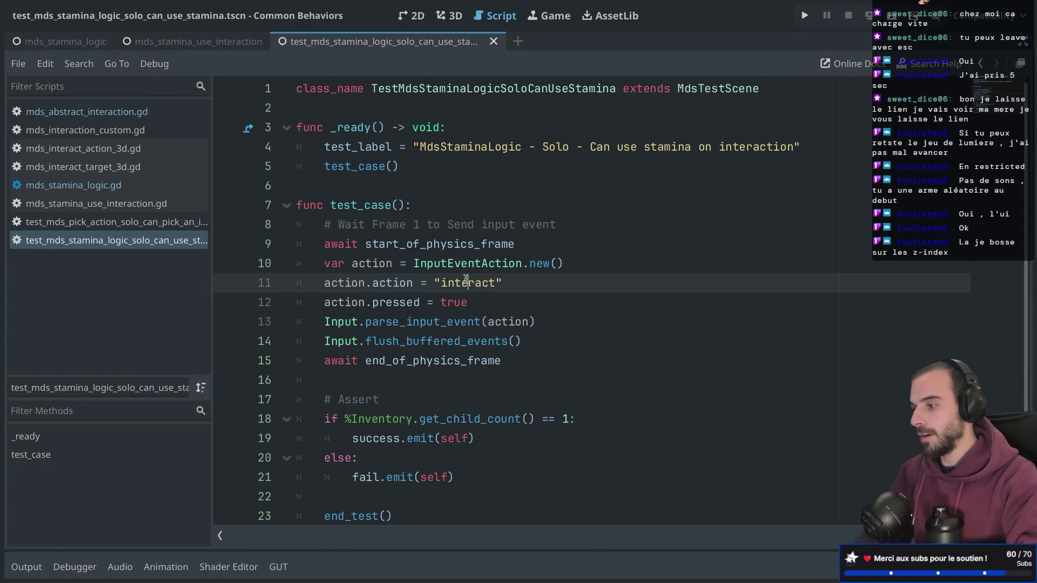
{"action": "key", "text": "ctrl+shift+F11"}
{"action": "scroll", "coordinate": [105, 540], "scroll_direction": "down", "scroll_amount": 10}
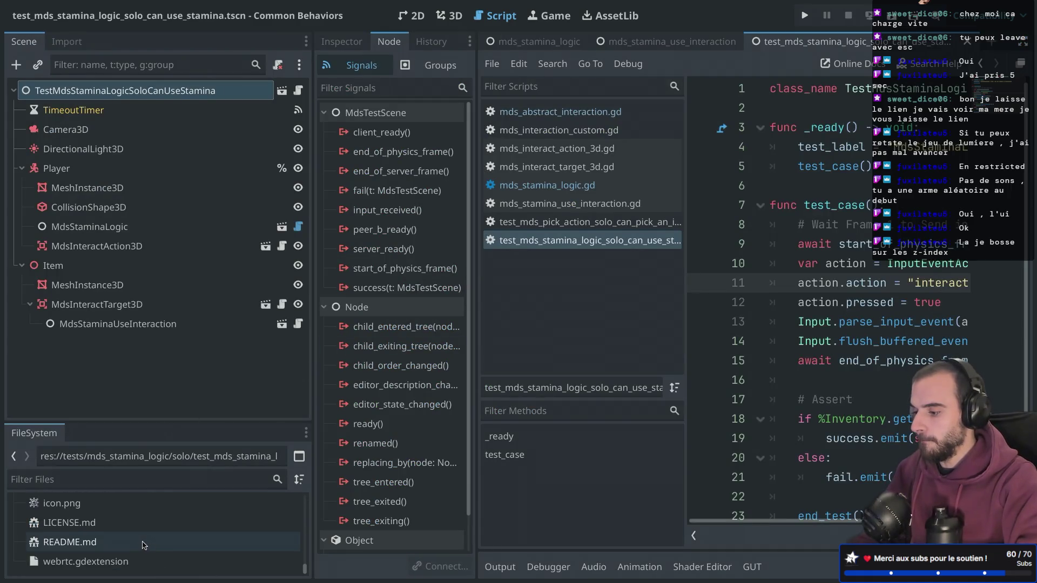
Step: Open README.md from the FileSystem dock in distraction-free mode
{"action": "double_click", "coordinate": [106, 541]}
{"action": "key", "text": "ctrl+shift+F11"}
{"action": "scroll", "coordinate": [513, 318], "scroll_direction": "down", "scroll_amount": 3}
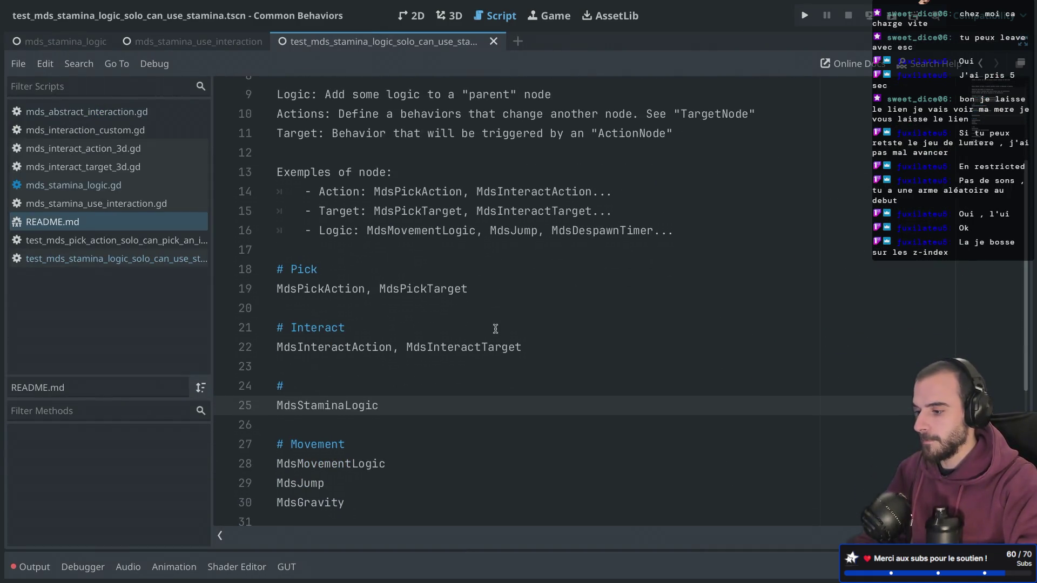
{"action": "scroll", "coordinate": [352, 320], "scroll_direction": "up", "scroll_amount": 1}
{"action": "left_click", "coordinate": [305, 330]}
{"action": "scroll", "coordinate": [304, 330], "scroll_direction": "up", "scroll_amount": 3}
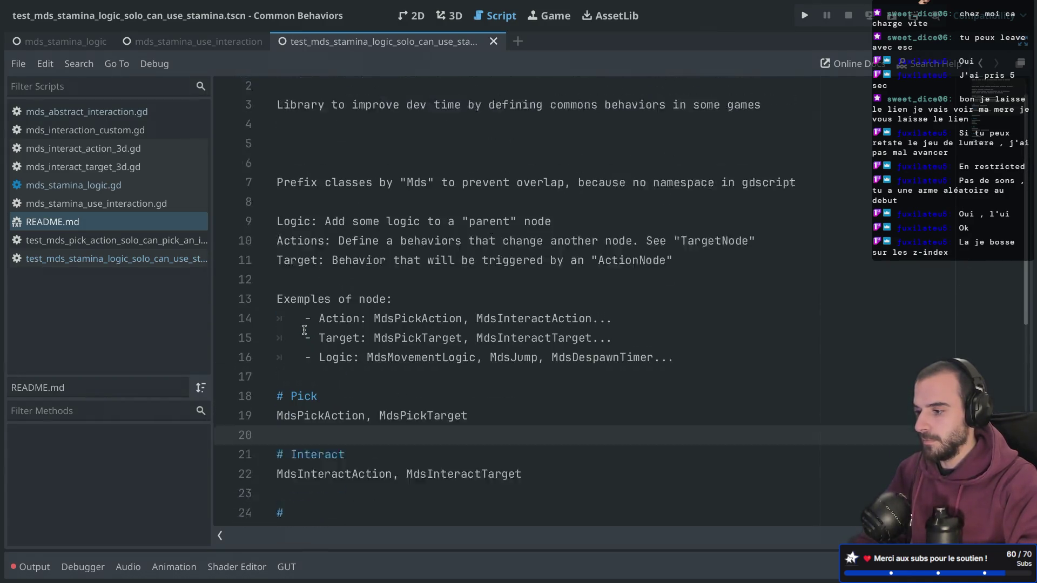
{"action": "scroll", "coordinate": [304, 330], "scroll_direction": "down", "scroll_amount": 2}
Step: Add the line 'Skill, Use, Interact' below the node examples and save README.md
{"action": "left_click", "coordinate": [281, 306]}
{"action": "key", "text": "Return"}
{"action": "key", "text": "Return"}
{"action": "key", "text": "Up"}
{"action": "type", "text": "Skill,"}
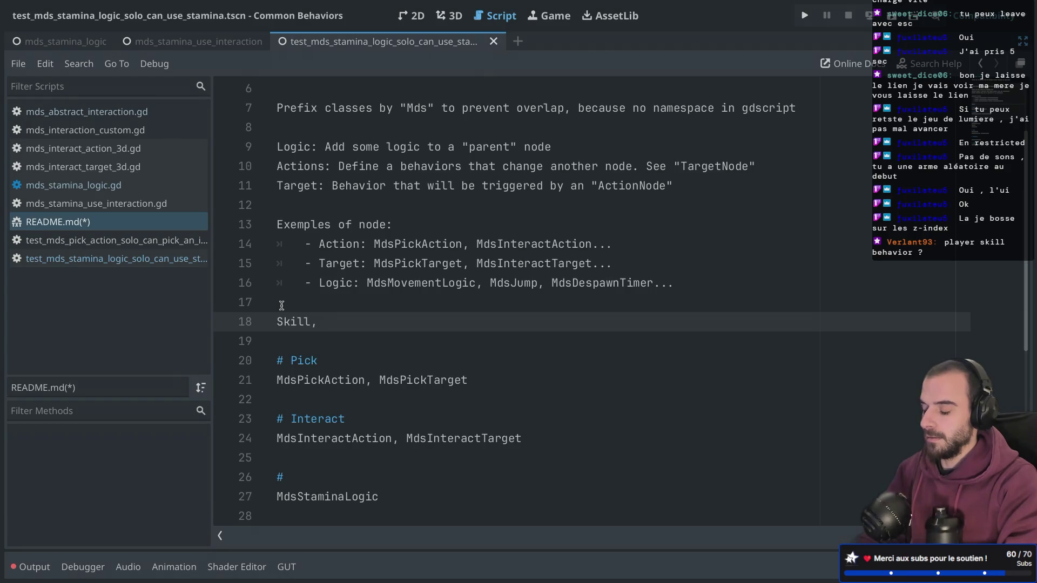
{"action": "type", "text": "Useg"}
{"action": "key", "text": "BackSpace"}
{"action": "type", "text": ", Interact"}
{"action": "key", "text": "ctrl+s"}
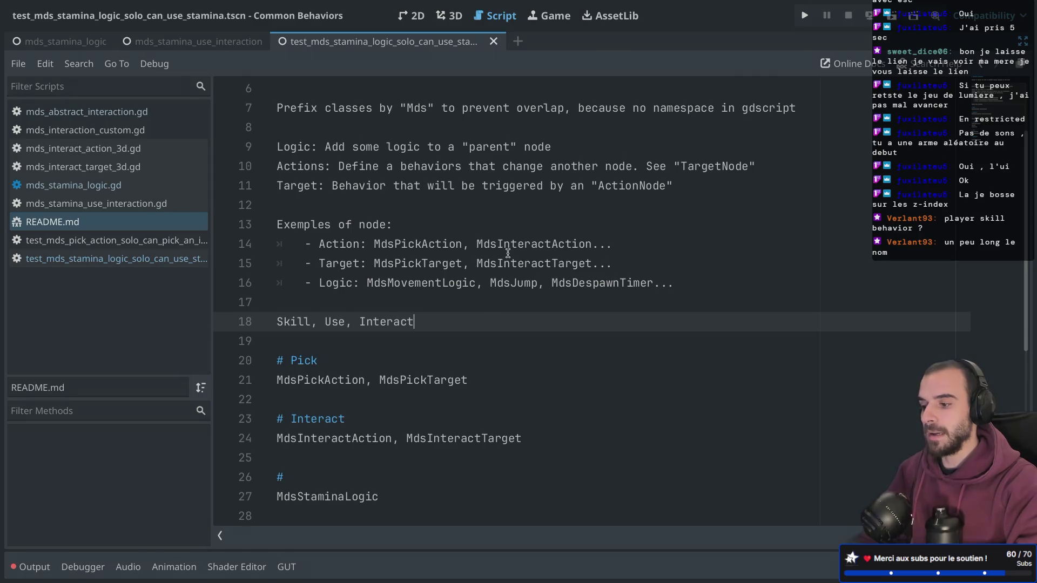
{"action": "scroll", "coordinate": [507, 253], "scroll_direction": "down", "scroll_amount": 5}
{"action": "scroll", "coordinate": [508, 253], "scroll_direction": "up", "scroll_amount": 1}
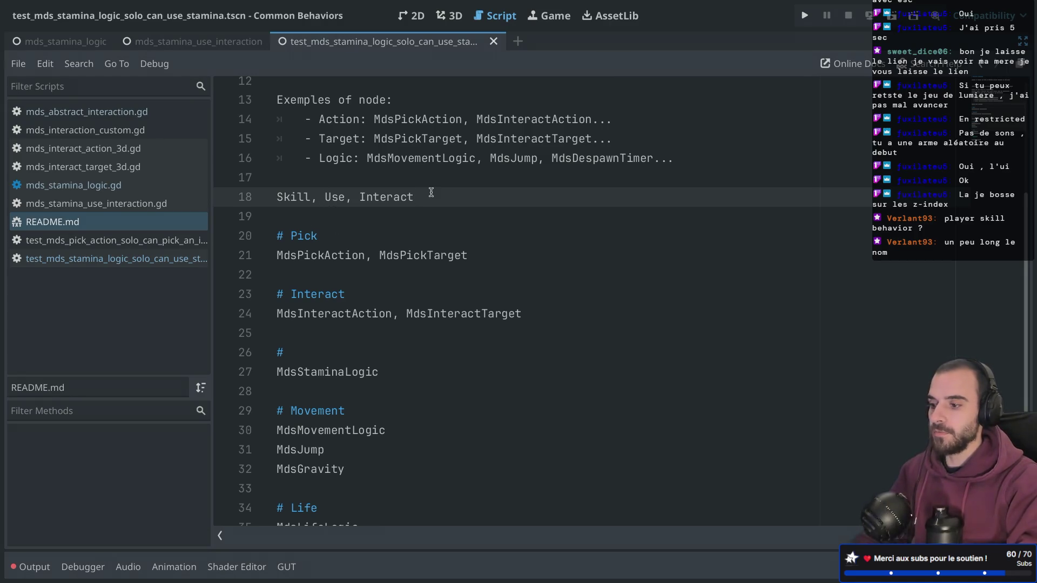
{"action": "key", "text": "Return"}
{"action": "key", "text": "Return"}
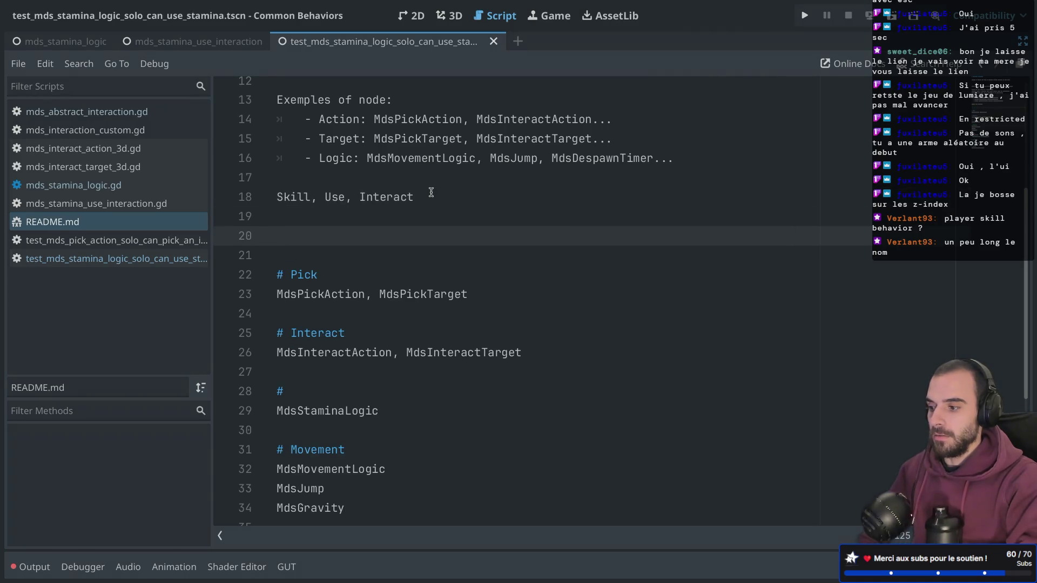
{"action": "key", "text": "BackSpace"}
{"action": "key", "text": "BackSpace"}
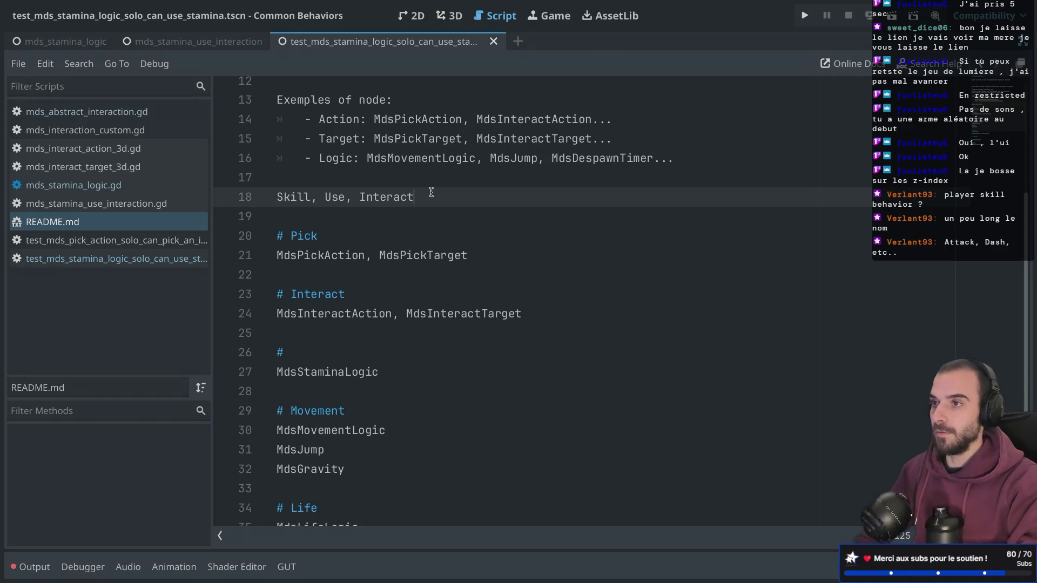
{"action": "left_click_drag", "start_coordinate": [319, 195], "coordinate": [346, 194]}
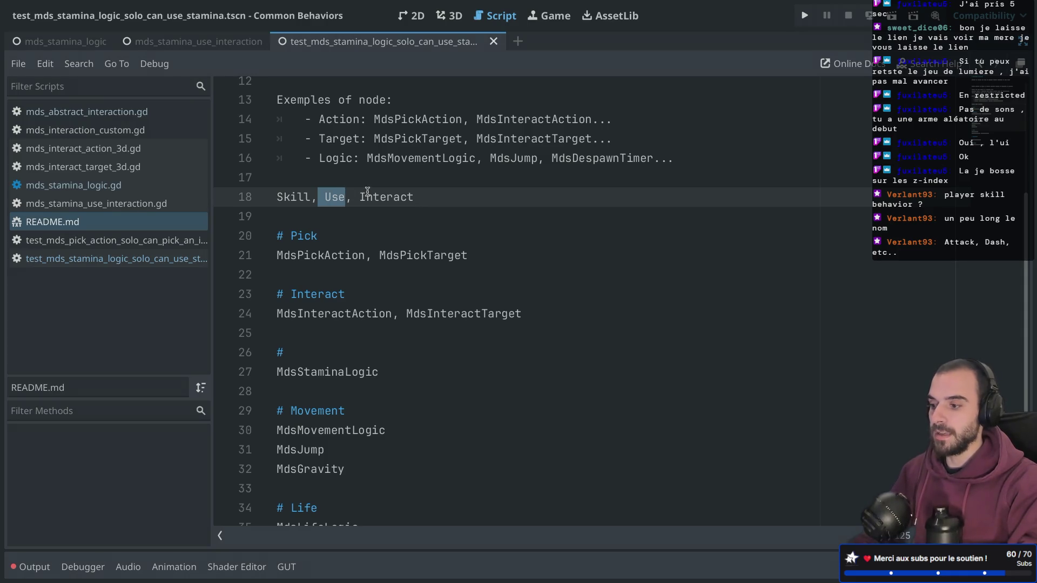
{"action": "left_click", "coordinate": [327, 196]}
{"action": "double_click", "coordinate": [335, 197]}
{"action": "type", "text": "Consume"}
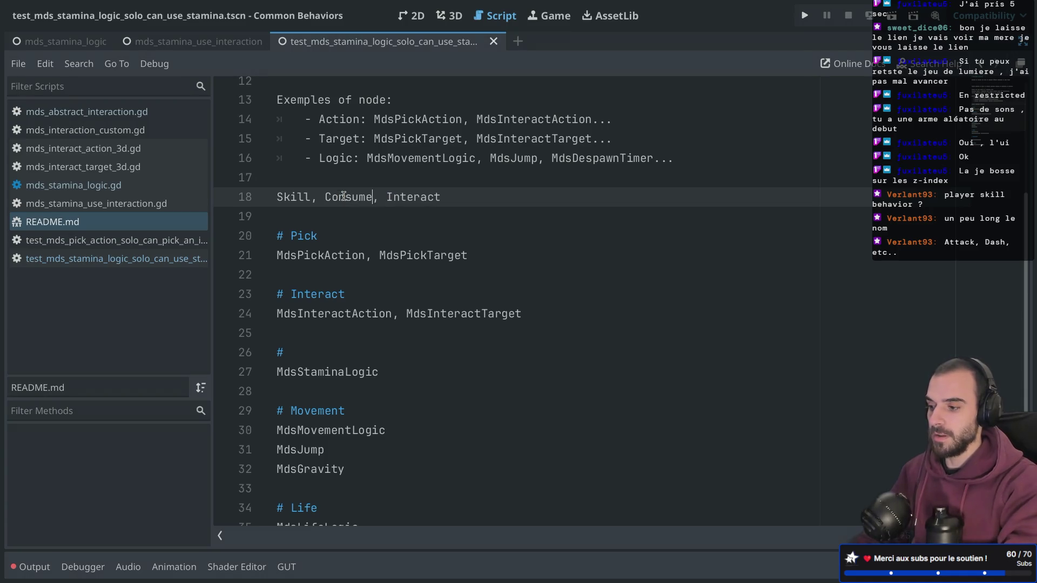
{"action": "double_click", "coordinate": [344, 196]}
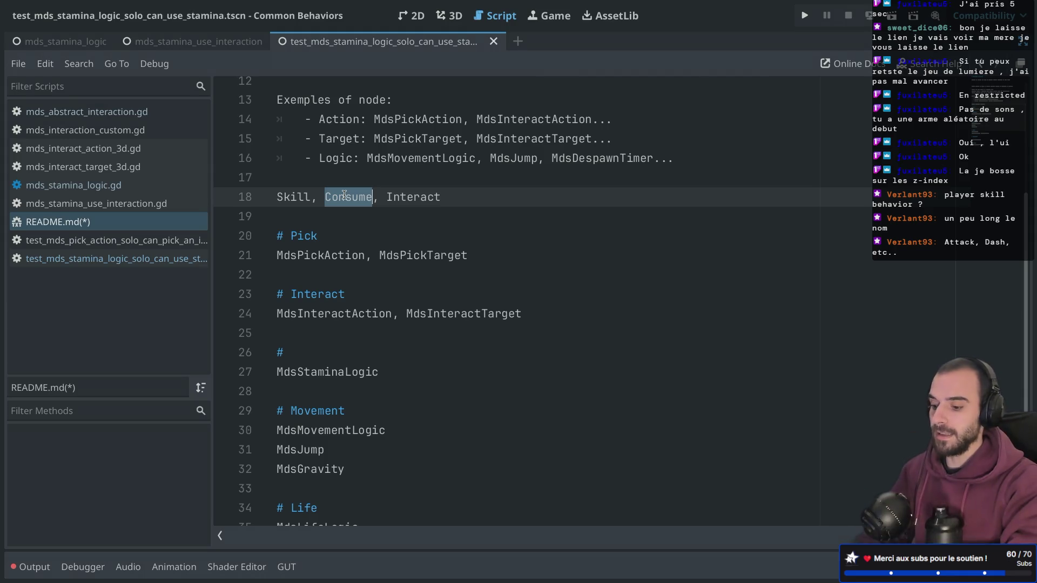
{"action": "type", "text": "Use"}
{"action": "key", "text": "ctrl+s"}
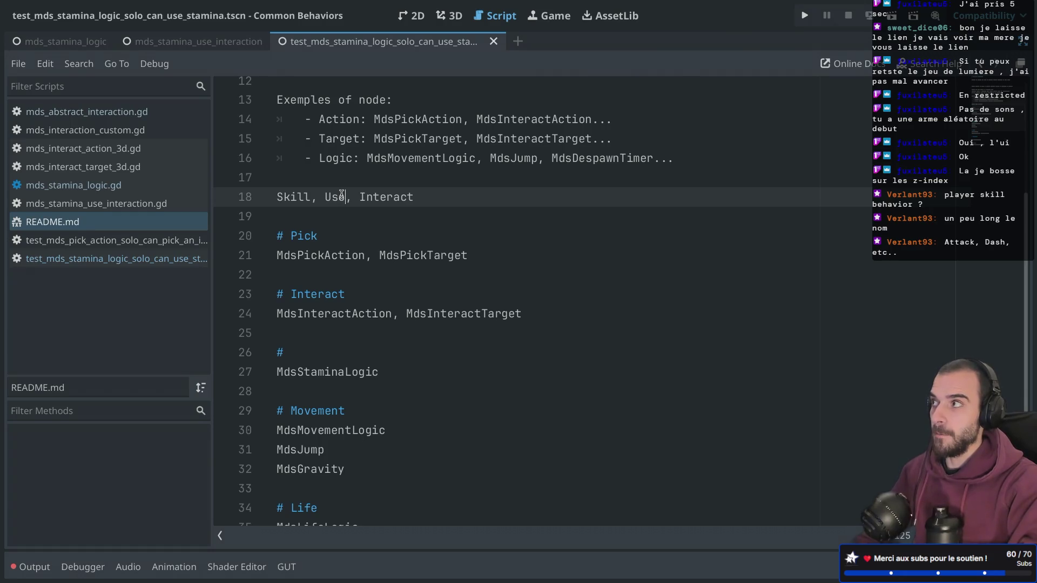
{"action": "double_click", "coordinate": [291, 197]}
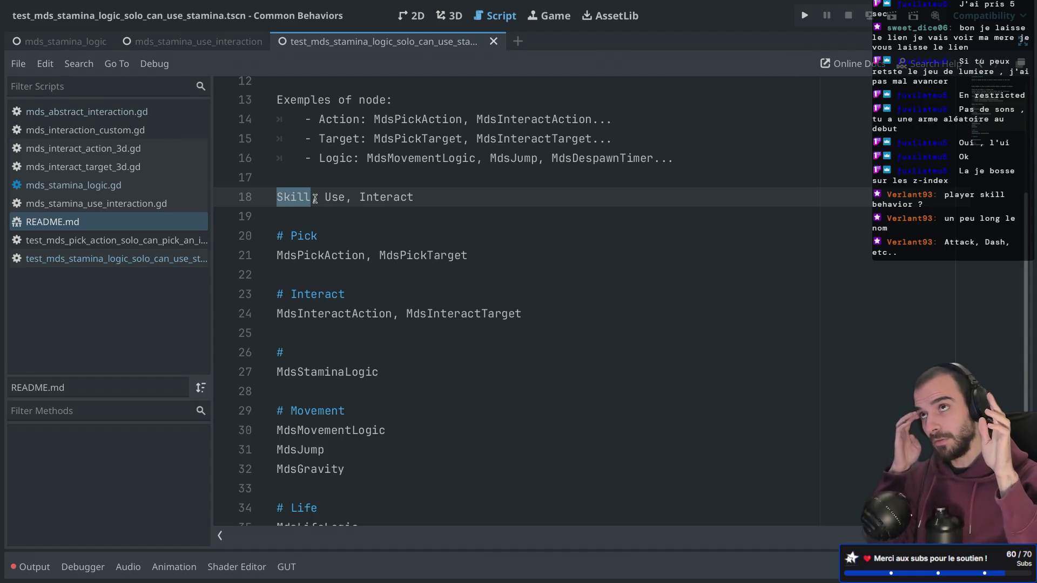
{"action": "left_click", "coordinate": [317, 198]}
{"action": "left_click_drag", "start_coordinate": [317, 197], "coordinate": [345, 193]}
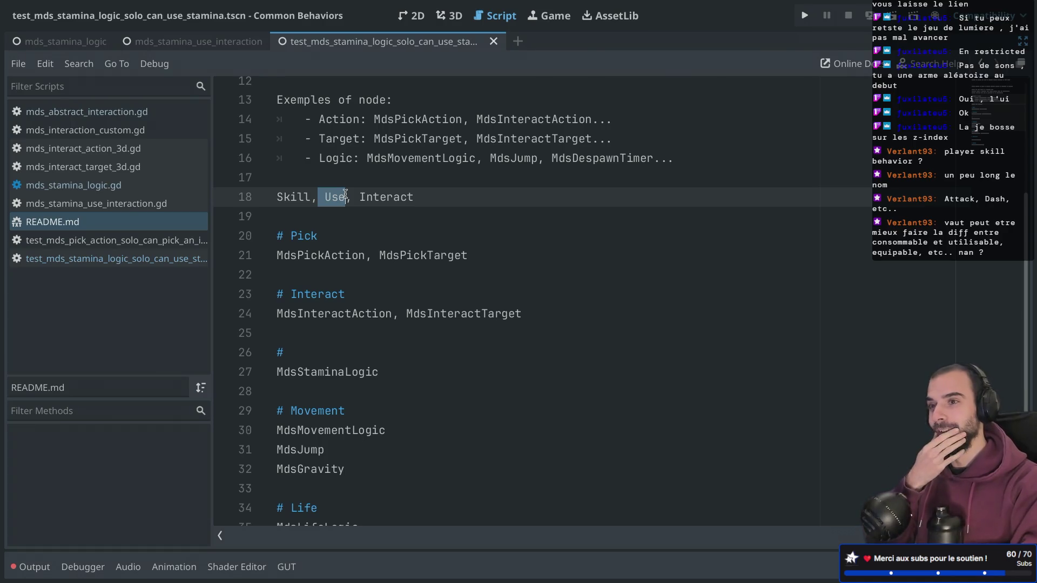
{"action": "double_click", "coordinate": [290, 195]}
{"action": "left_click", "coordinate": [324, 197]}
{"action": "double_click", "coordinate": [379, 197]}
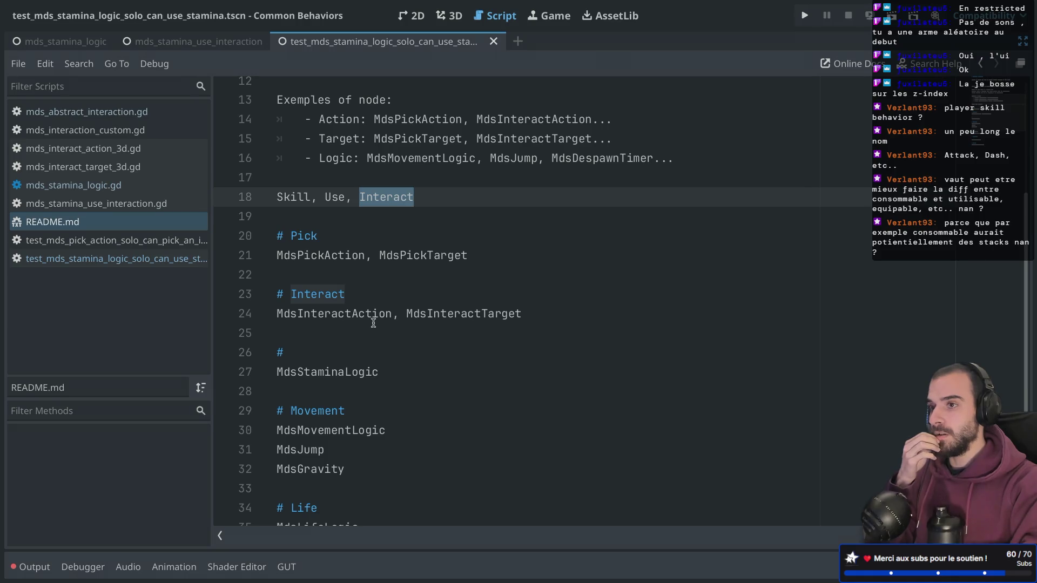
{"action": "left_click_drag", "start_coordinate": [319, 198], "coordinate": [347, 199]}
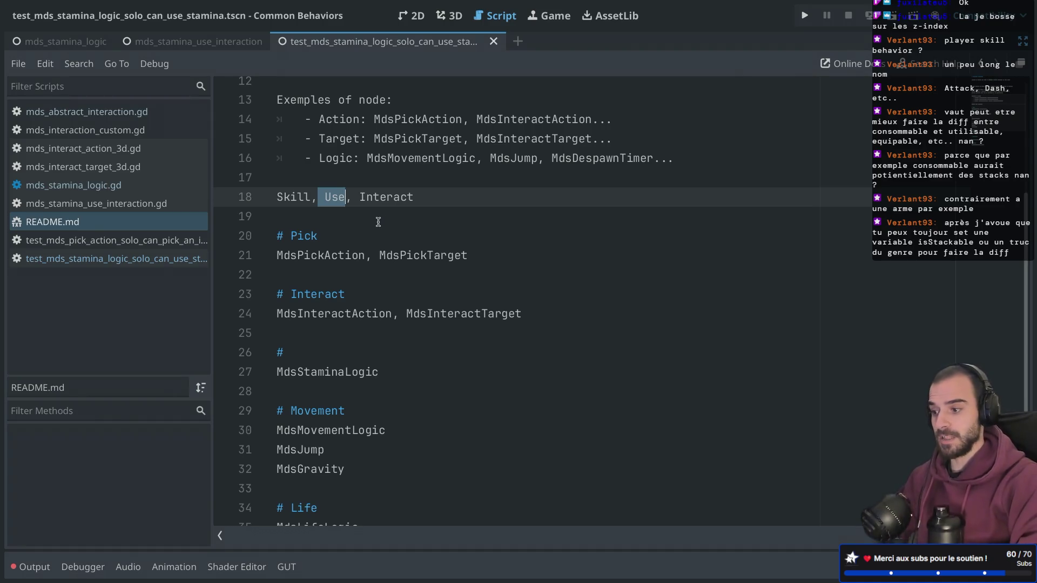
{"action": "left_click", "coordinate": [372, 218]}
{"action": "left_click", "coordinate": [284, 197]}
{"action": "left_click_drag", "start_coordinate": [284, 197], "coordinate": [304, 200]}
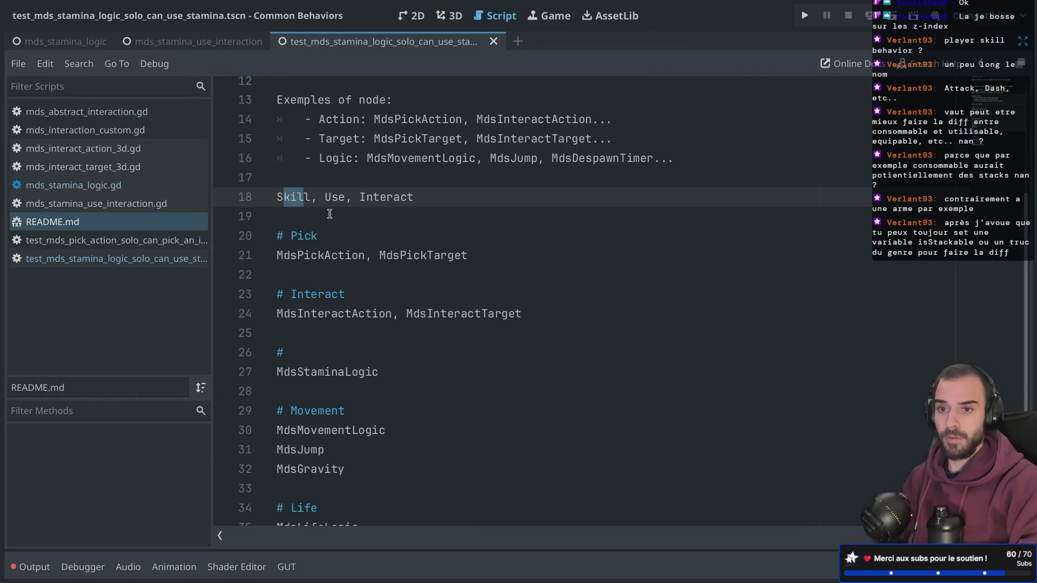
{"action": "left_click", "coordinate": [381, 242]}
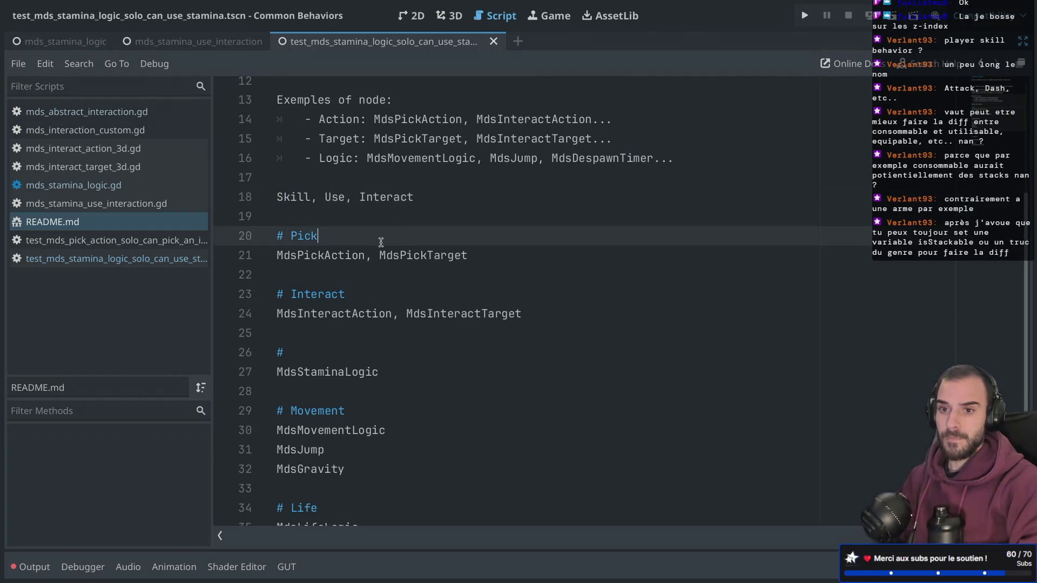
{"action": "key", "text": "ctrl+shift+F11"}
{"action": "key", "text": "ctrl+shift+F11"}
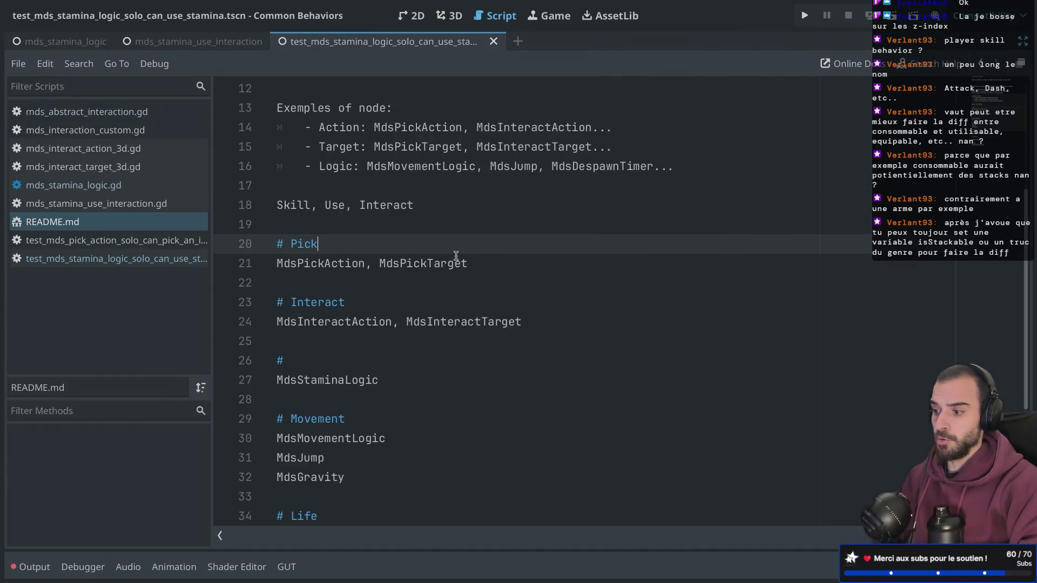
{"action": "mouse_move", "coordinate": [277, 205]}
{"action": "left_mouse_down"}
{"action": "mouse_move", "coordinate": [342, 204]}
{"action": "mouse_move", "coordinate": [312, 200]}
{"action": "left_mouse_up"}
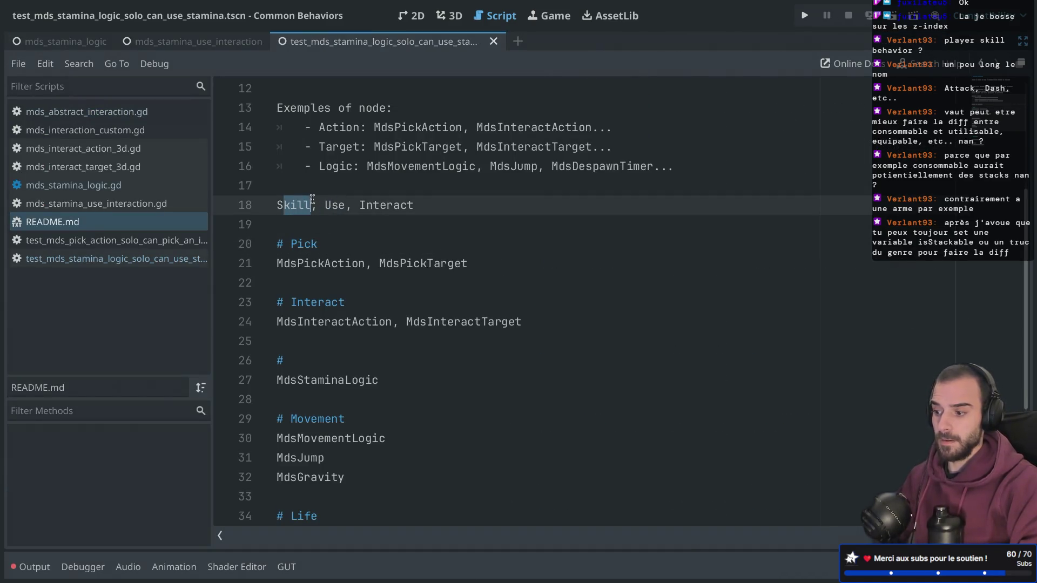
{"action": "scroll", "coordinate": [348, 297], "scroll_direction": "down", "scroll_amount": 5}
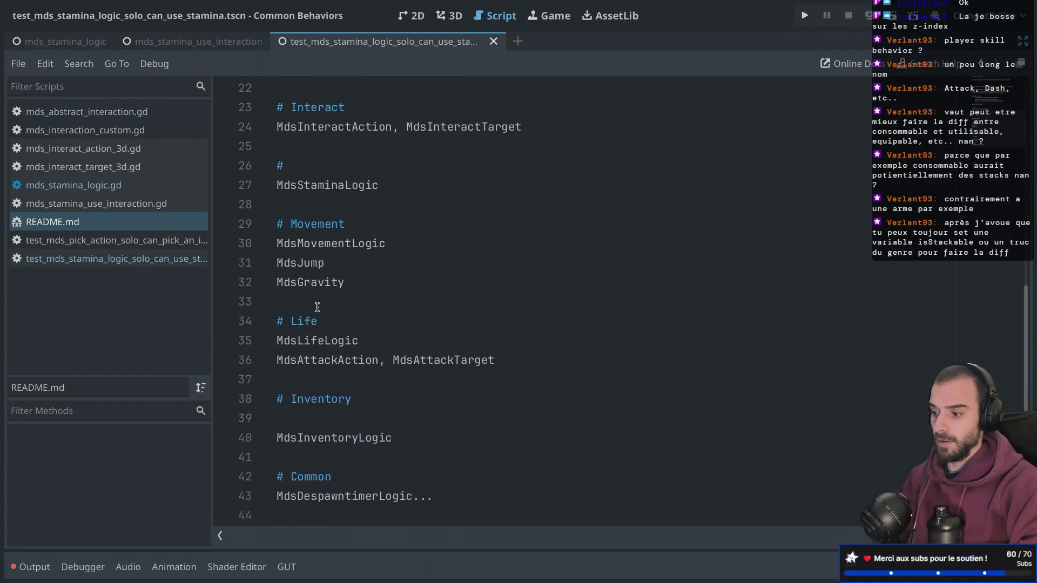
{"action": "mouse_move", "coordinate": [283, 322]}
{"action": "left_mouse_down"}
{"action": "mouse_move", "coordinate": [381, 322]}
{"action": "mouse_move", "coordinate": [351, 323]}
{"action": "mouse_move", "coordinate": [371, 322]}
{"action": "left_mouse_up"}
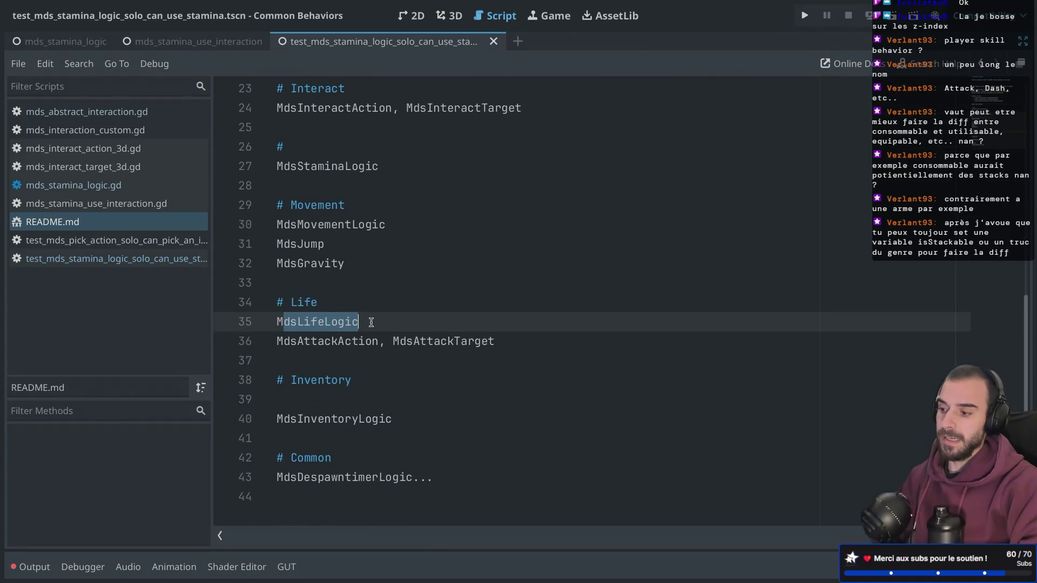
{"action": "left_click", "coordinate": [371, 322]}
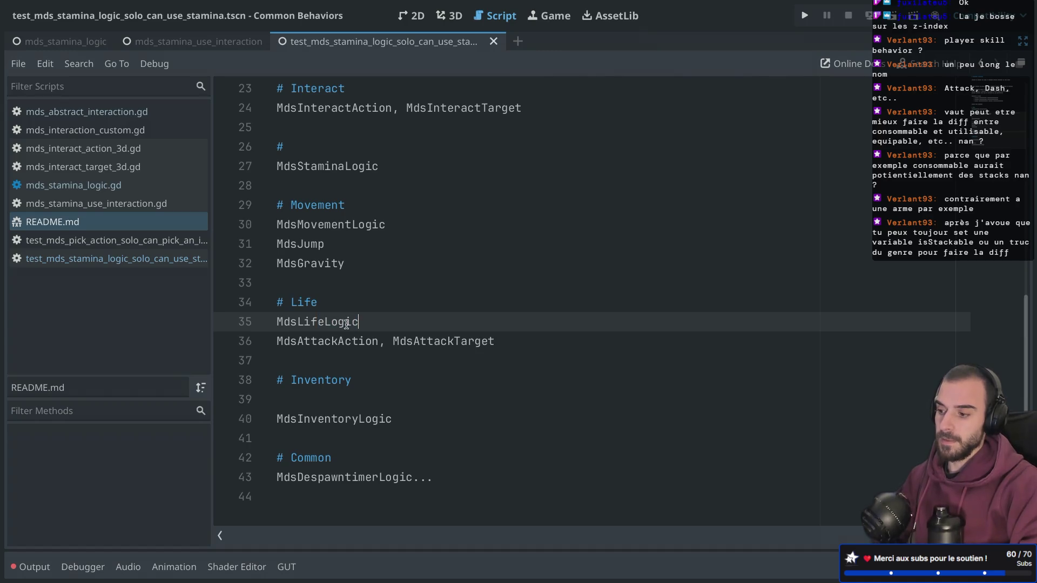
{"action": "left_click_drag", "start_coordinate": [324, 321], "coordinate": [362, 322]}
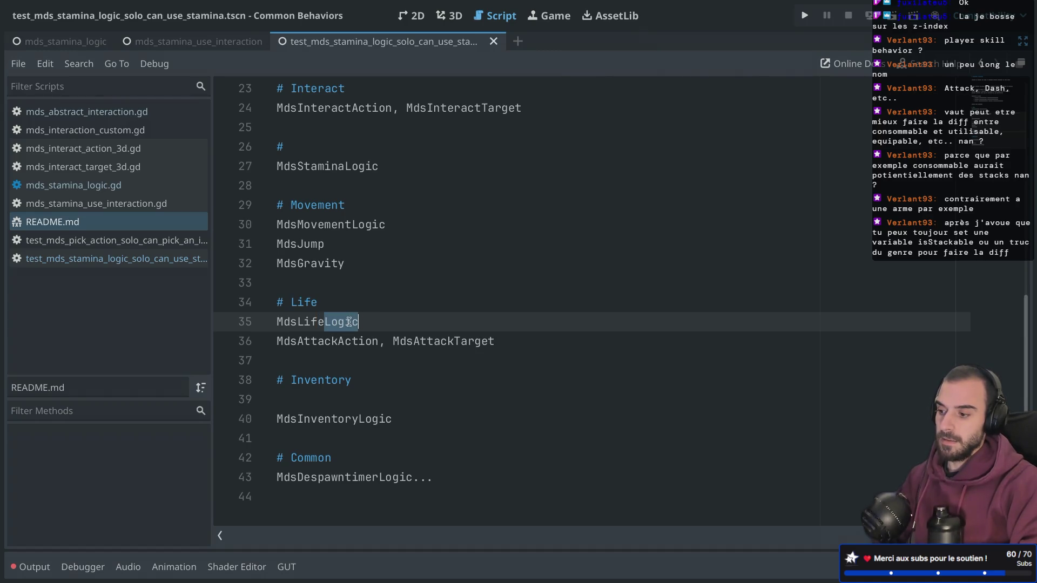
{"action": "left_click", "coordinate": [388, 322]}
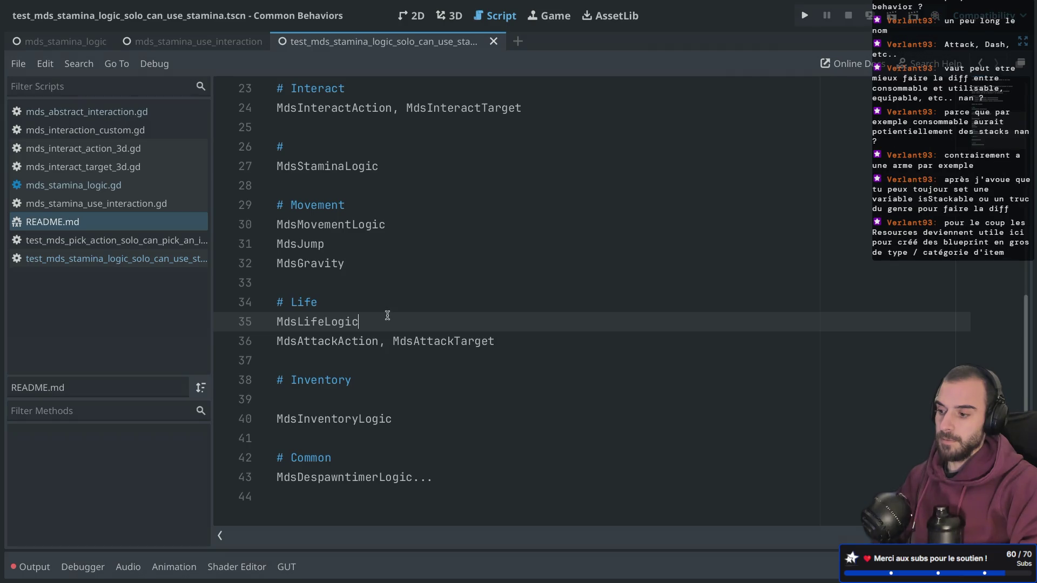
{"action": "scroll", "coordinate": [384, 321], "scroll_direction": "up", "scroll_amount": 4}
{"action": "scroll", "coordinate": [376, 319], "scroll_direction": "up", "scroll_amount": 1}
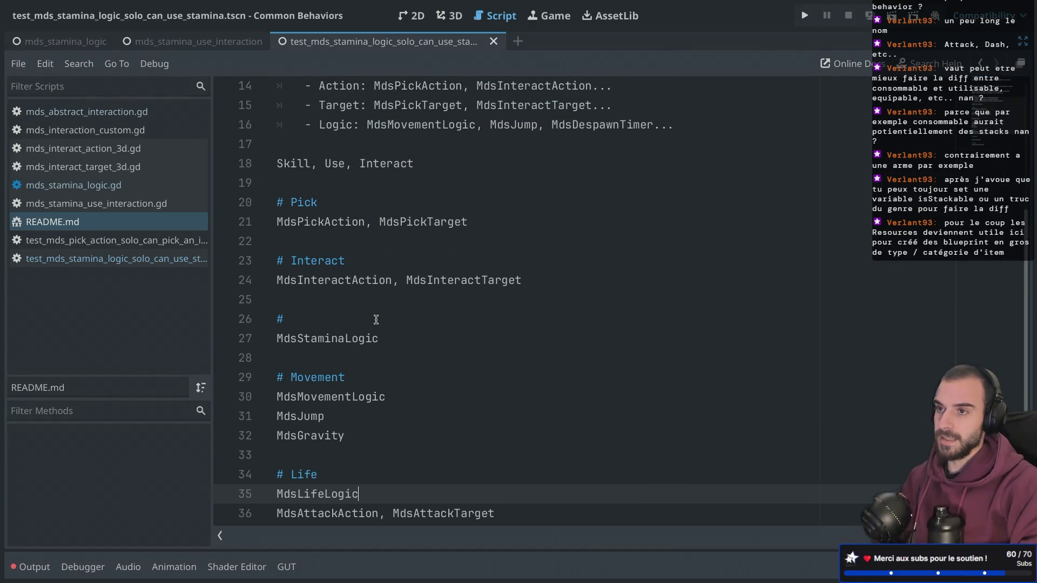
{"action": "scroll", "coordinate": [375, 320], "scroll_direction": "down", "scroll_amount": 4}
{"action": "scroll", "coordinate": [376, 320], "scroll_direction": "up", "scroll_amount": 1}
{"action": "scroll", "coordinate": [375, 320], "scroll_direction": "up", "scroll_amount": 1}
{"action": "left_click_drag", "start_coordinate": [311, 310], "coordinate": [367, 309]}
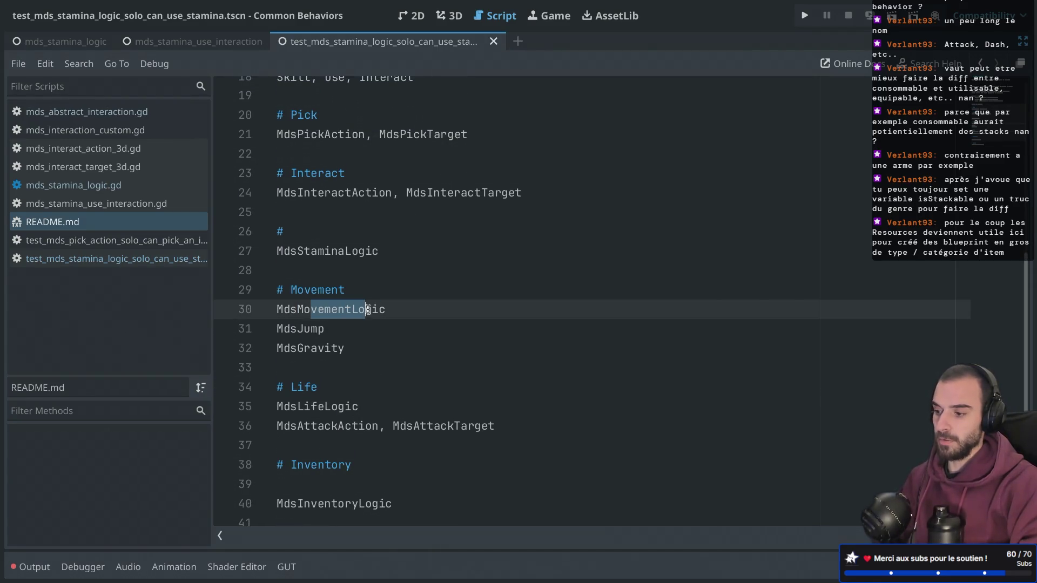
{"action": "left_click", "coordinate": [338, 310]}
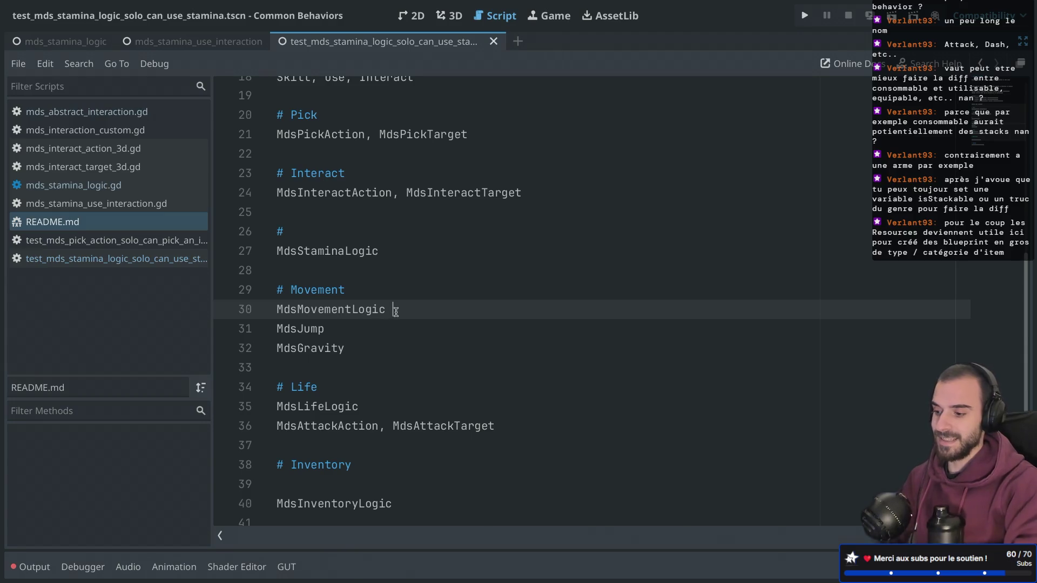
Step: Append '=> Skill' after MdsMovementLogic and MdsJump on lines 30–31 and save README.md
{"action": "type", "text": "=> Skill"}
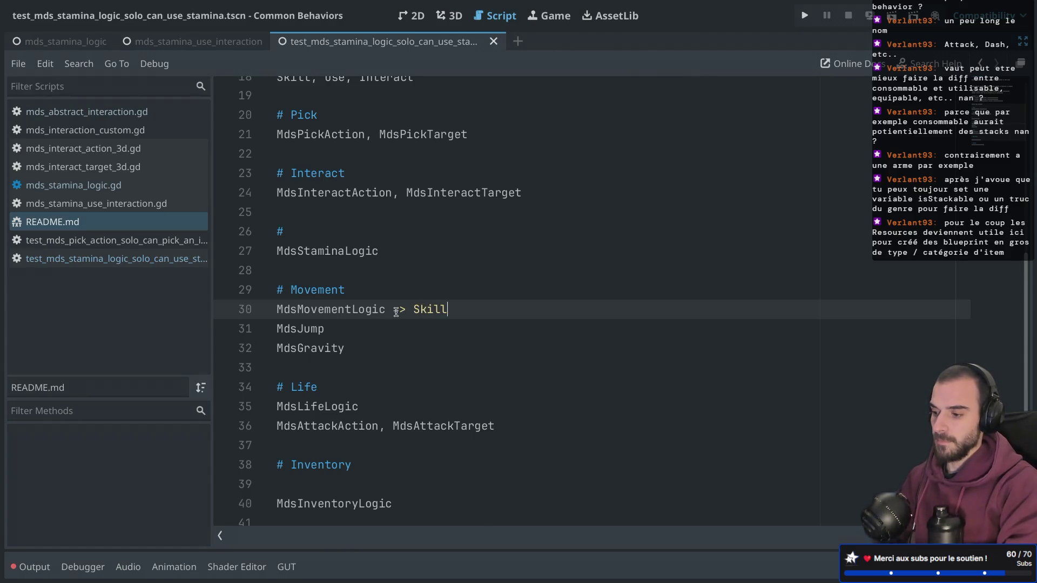
{"action": "left_click", "coordinate": [384, 325]}
{"action": "type", "text": "-=> Sk"}
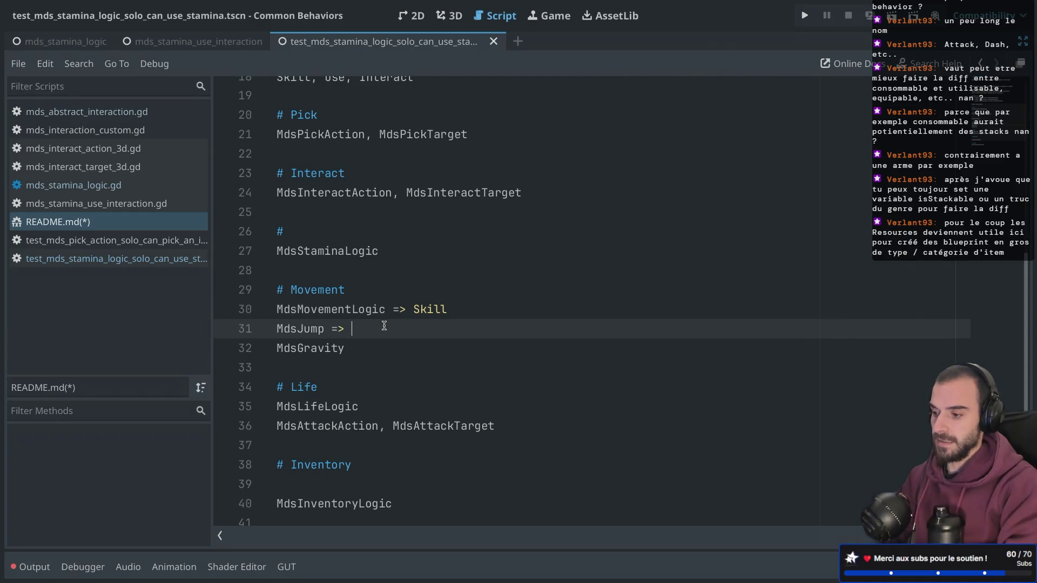
{"action": "left_click", "coordinate": [363, 307]}
{"action": "key", "text": "ctrl+s"}
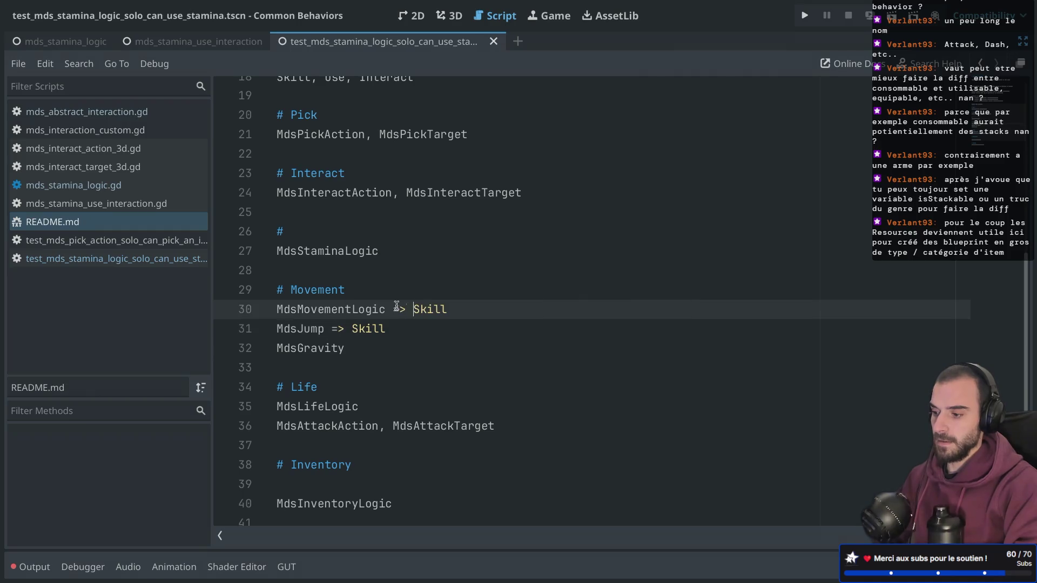
{"action": "scroll", "coordinate": [363, 306], "scroll_direction": "down", "scroll_amount": 1}
{"action": "scroll", "coordinate": [459, 254], "scroll_direction": "up", "scroll_amount": 3}
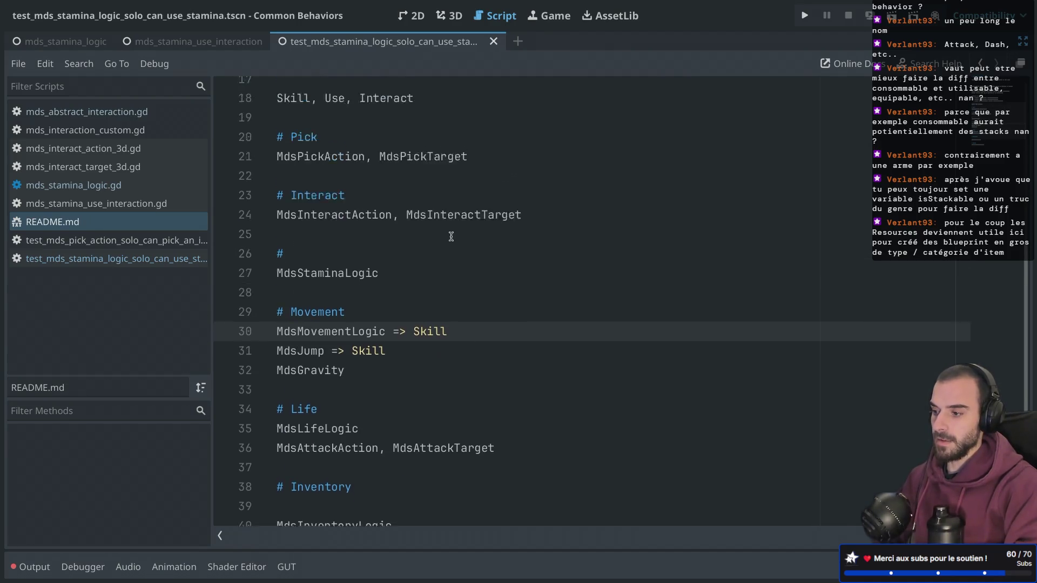
{"action": "left_click", "coordinate": [440, 201]}
Step: Add a line defining Skill as 'Action faisable' without an object, etc
{"action": "key", "text": "Return"}
{"action": "key", "text": "Return"}
{"action": "type", "text": "Skill = "}
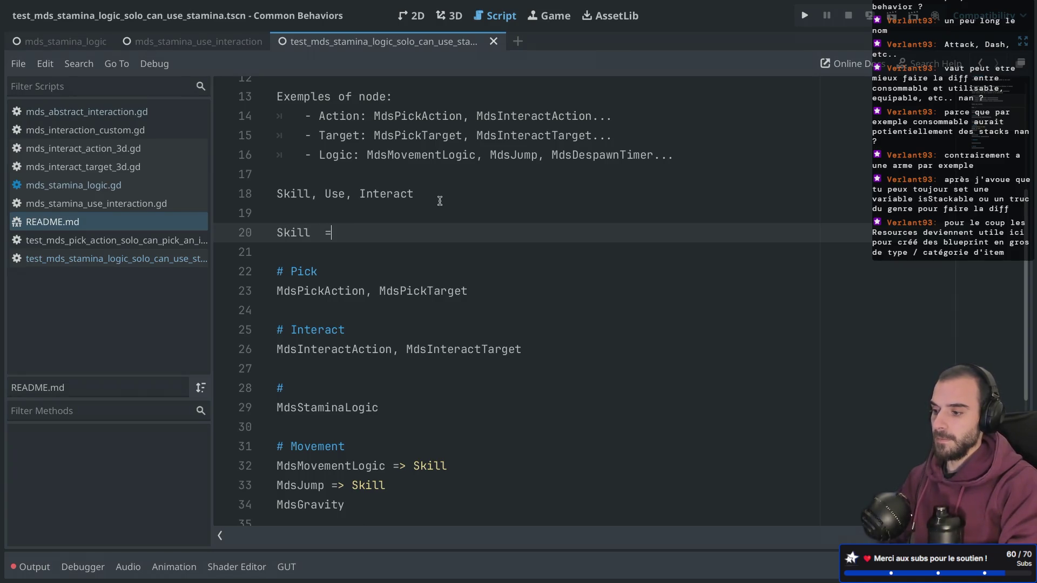
{"action": "type", "text": "Action faisable "}
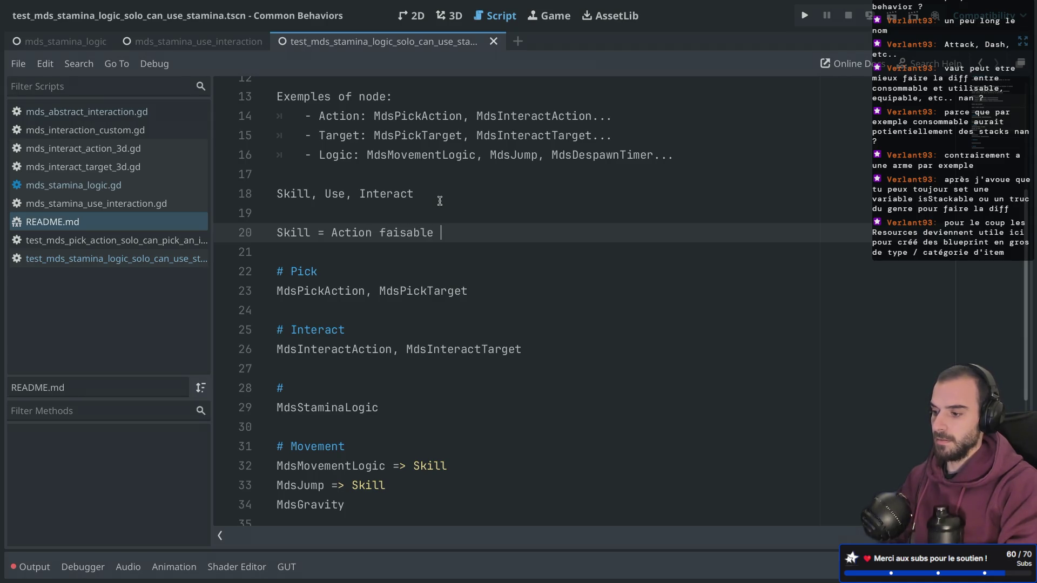
{"action": "type", "text": "sa"}
{"action": "key", "text": "BackSpace"}
{"action": "key", "text": "BackSpace"}
{"action": "key", "text": "BackSpace"}
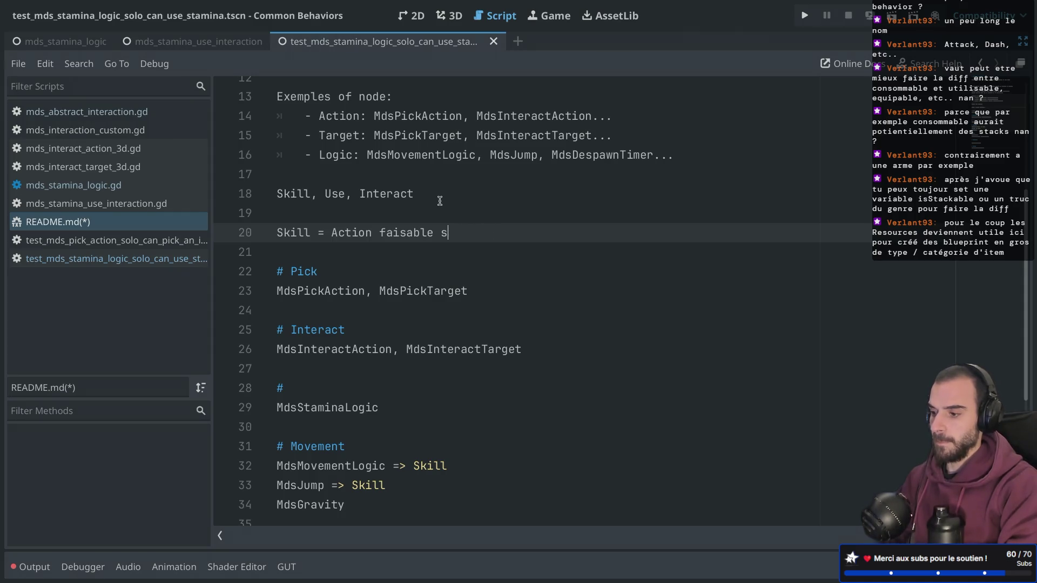
{"action": "type", "text": "ase\" sans o"}
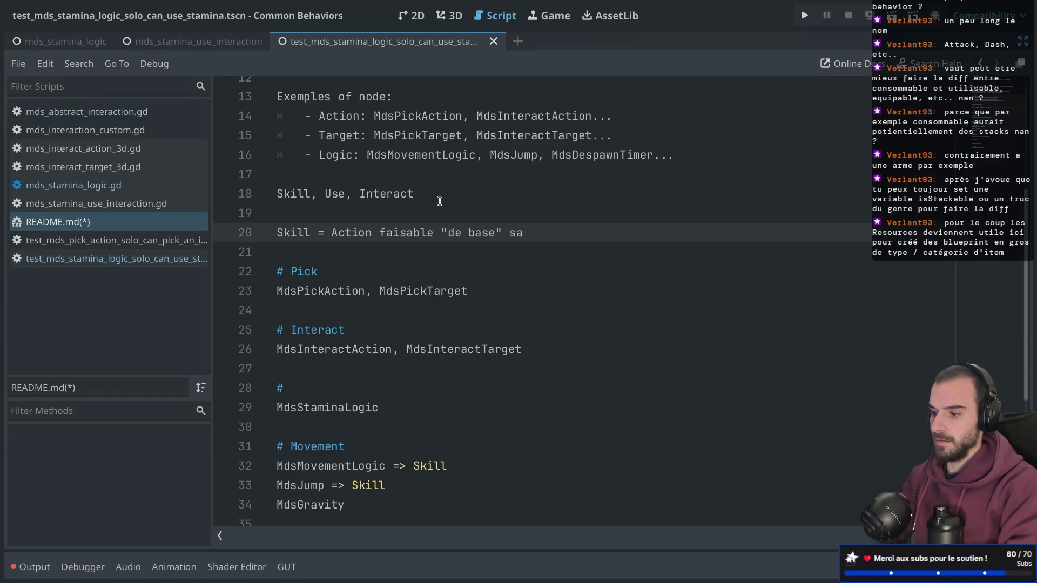
{"action": "type", "text": "bjec"}
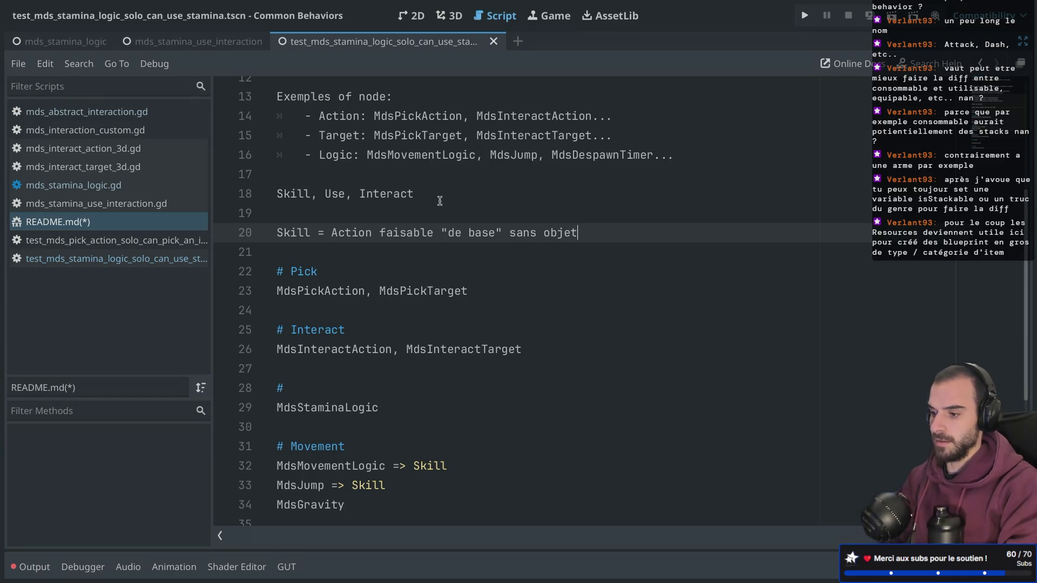
{"action": "key", "text": "BackSpace"}
{"action": "type", "text": "etc"}
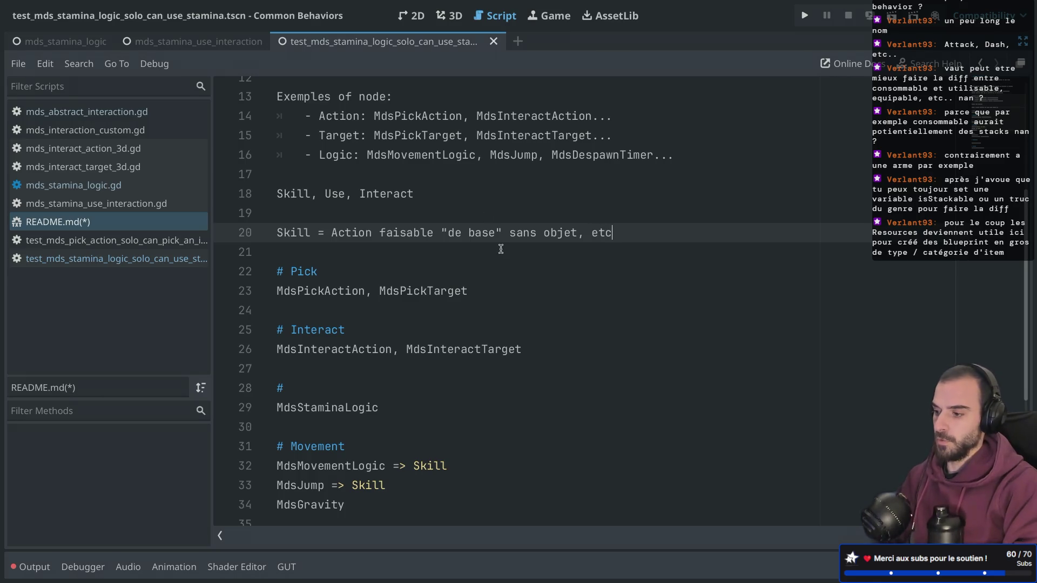
Step: Add the Use definition line, 'Use = Action suite ... Item sélectionné'
{"action": "key", "text": "Return"}
{"action": "type", "text": "Use = Acti"}
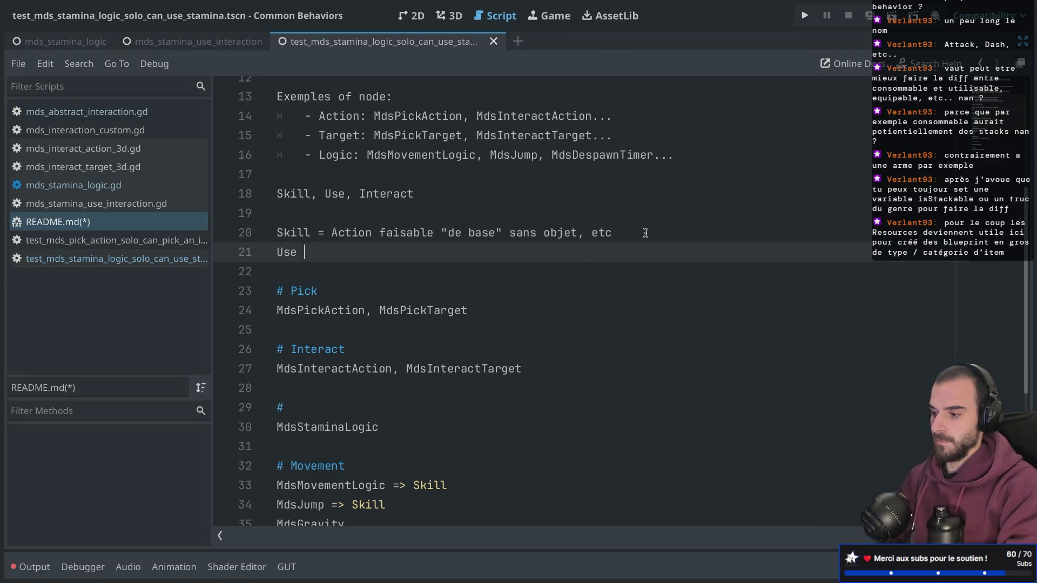
{"action": "type", "text": "on sur un"}
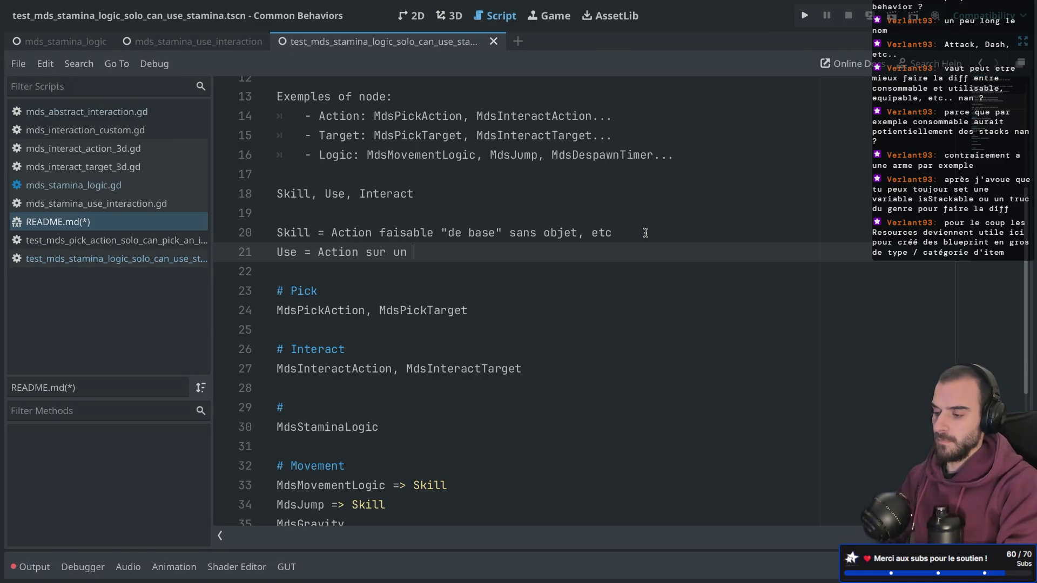
{"action": "type", "text": "ite"}
{"action": "key", "text": "BackSpace"}
{"action": "key", "text": "BackSpace"}
{"action": "key", "text": "BackSpace"}
{"action": "type", "text": "Item sélectionn"}
{"action": "key", "text": "F1"}
{"action": "type", "text": "2"}
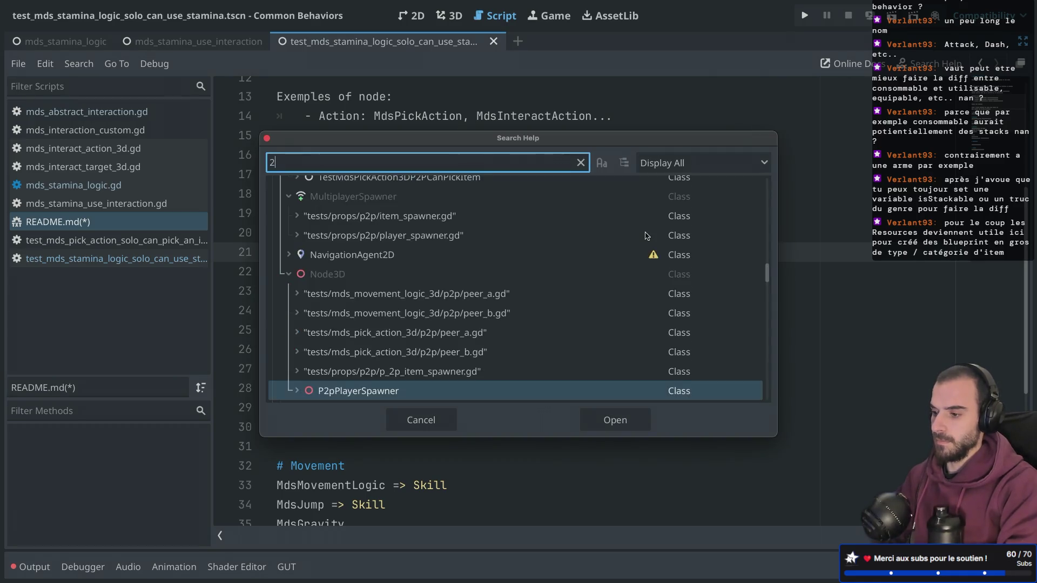
{"action": "key", "text": "Escape"}
{"action": "type", "text": "e"}
Step: Define Interaction as 'Action sur un element du deco', fixing the 'Intreact' typo
{"action": "key", "text": "Return"}
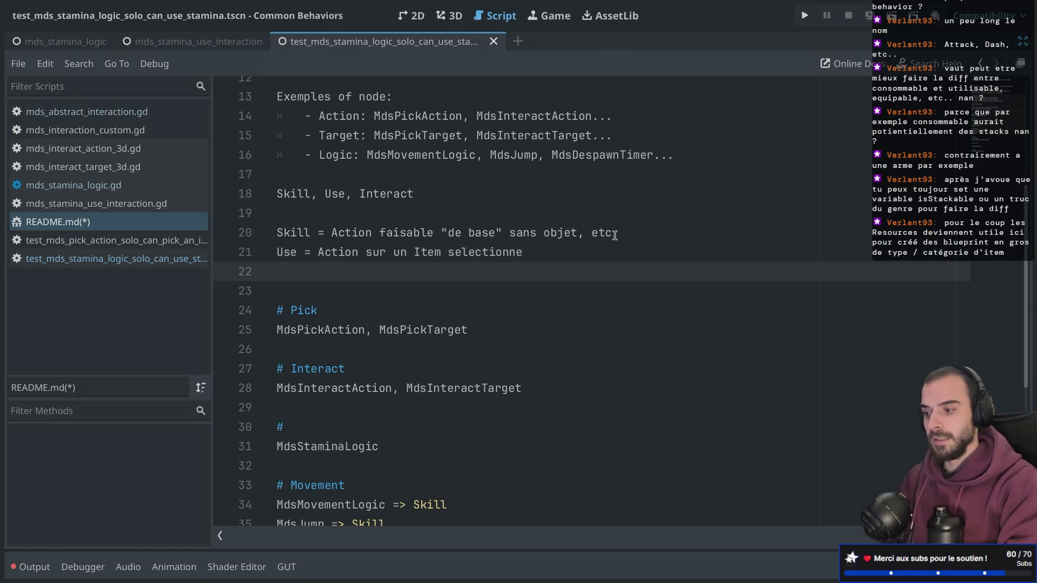
{"action": "type", "text": "Intreact = "}
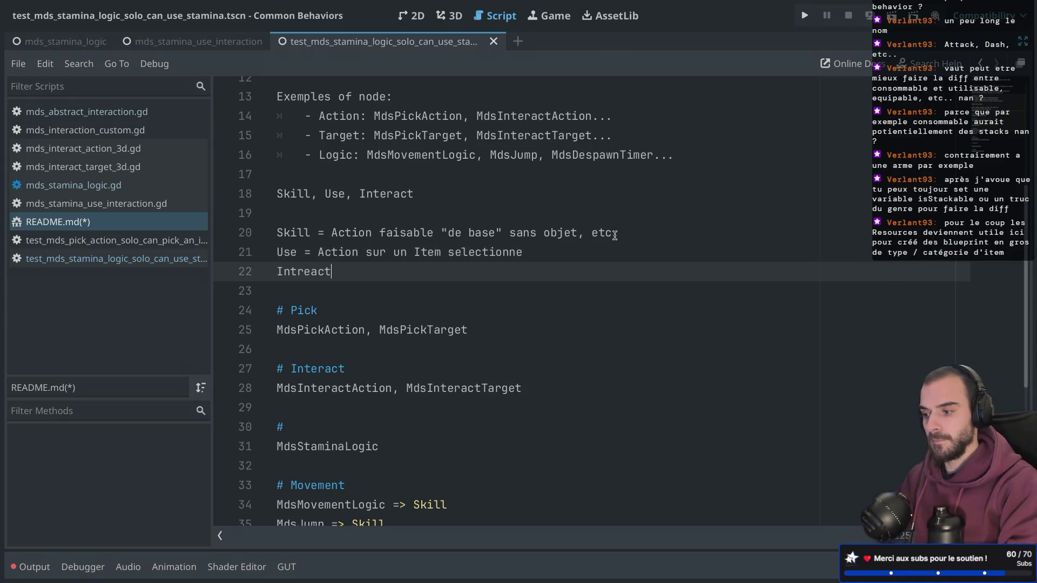
{"action": "type", "text": "Action sur u"}
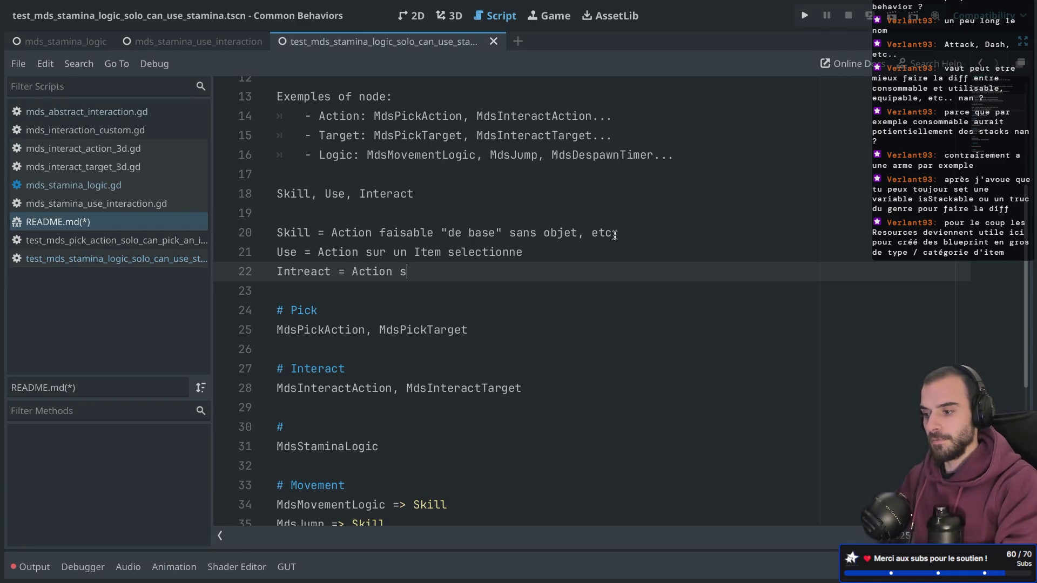
{"action": "type", "text": "n element"}
{"action": "key", "text": "BackSpace"}
{"action": "type", "text": "du decor ?"}
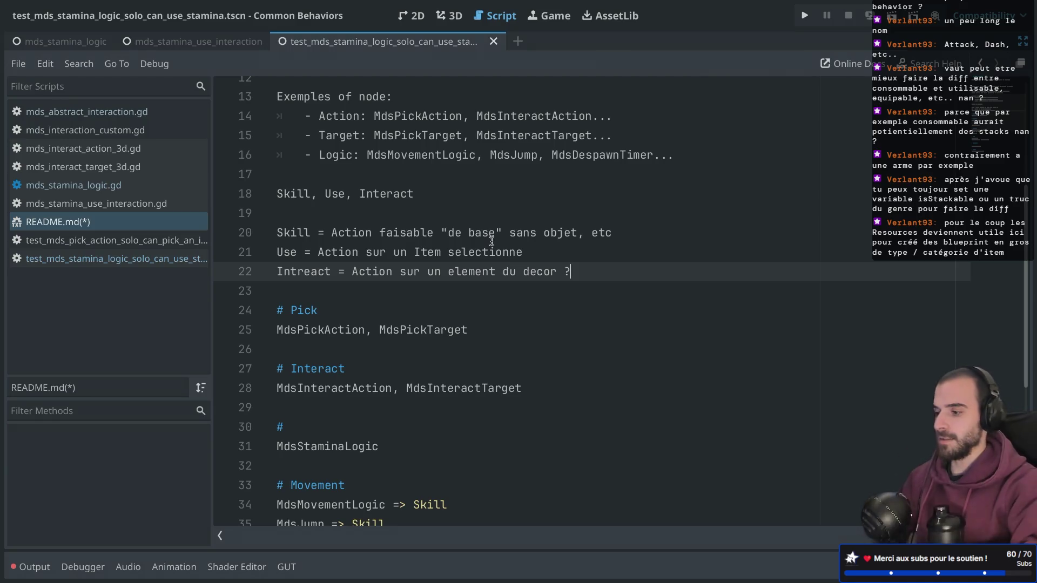
{"action": "double_click", "coordinate": [288, 250]}
{"action": "left_click", "coordinate": [297, 271]}
{"action": "key", "text": "Delete"}
{"action": "key", "text": "Right"}
{"action": "key", "text": "Right"}
{"action": "key", "text": "Left"}
{"action": "type", "text": "r"}
{"action": "key", "text": "Right"}
{"action": "key", "text": "Right"}
{"action": "key", "text": "Right"}
{"action": "type", "text": "ion"}
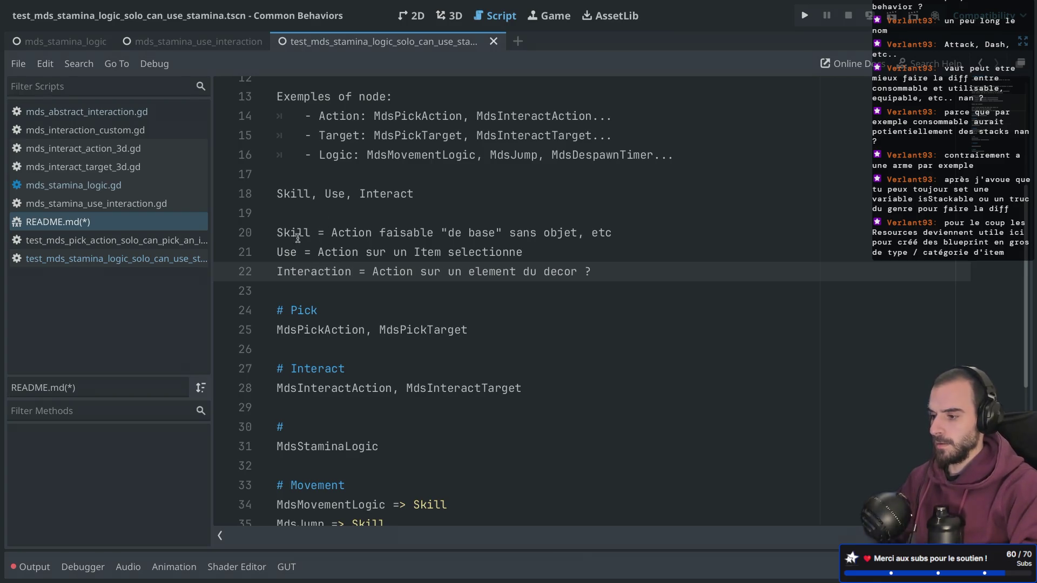
Step: Review the Use definition on line 21 and return to the blank line 19
{"action": "double_click", "coordinate": [285, 252]}
{"action": "left_click", "coordinate": [318, 233]}
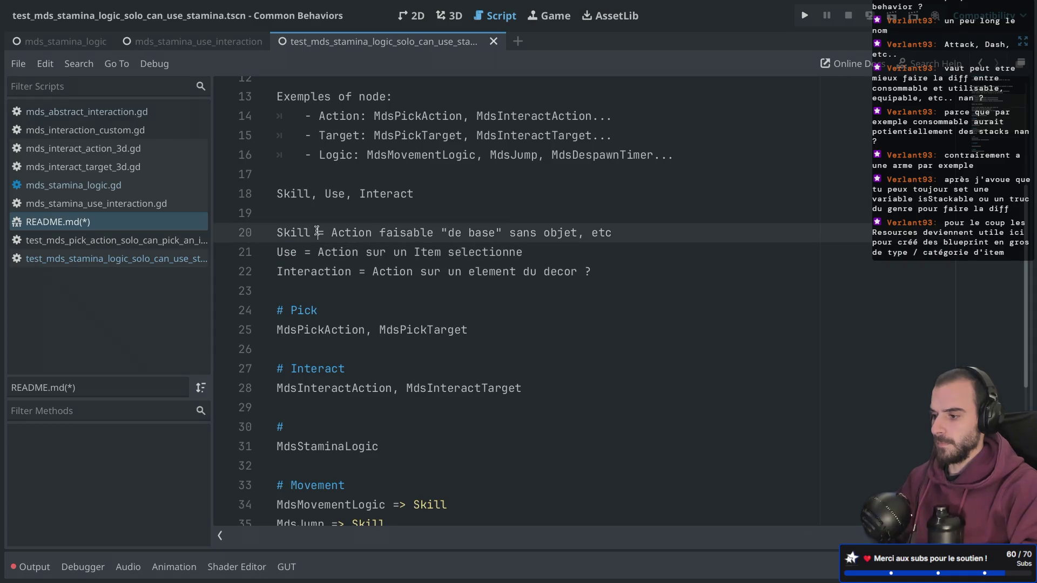
{"action": "double_click", "coordinate": [287, 252]}
{"action": "left_click", "coordinate": [362, 194]}
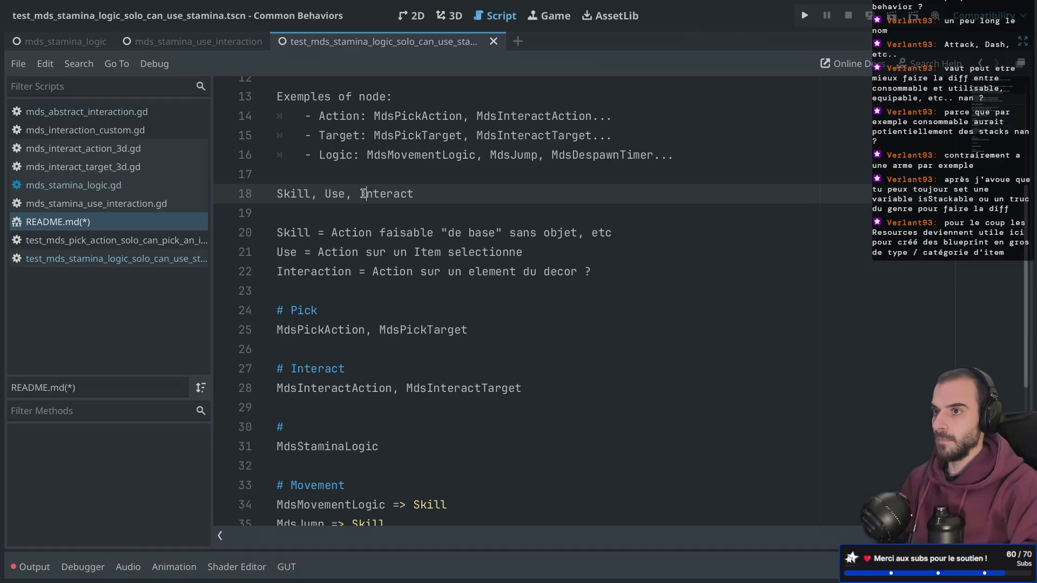
{"action": "double_click", "coordinate": [287, 251]}
{"action": "left_click", "coordinate": [294, 215]}
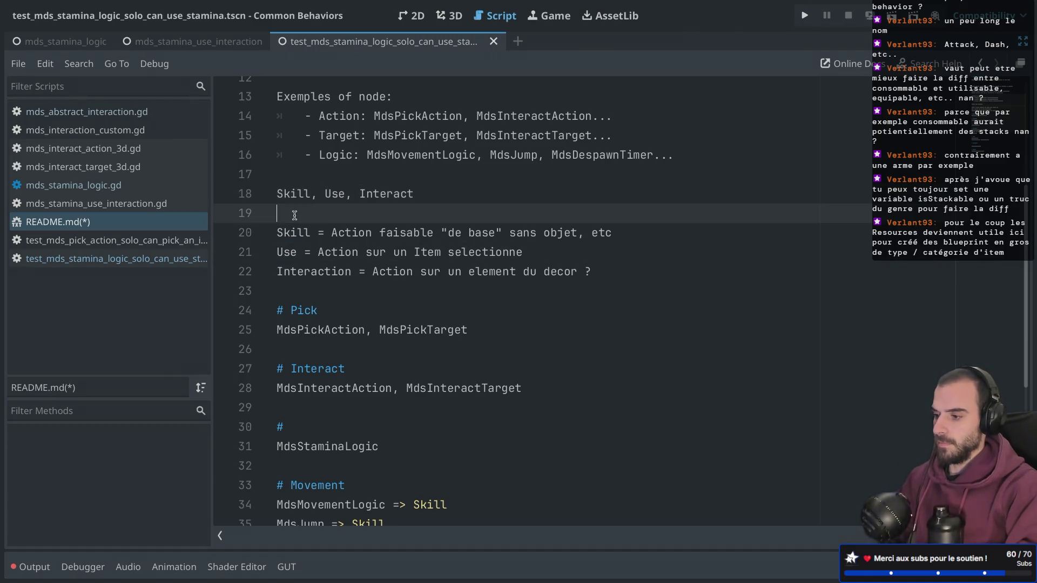
Step: Insert a '# Glossary' heading followed by a blank line above the definitions
{"action": "key", "text": "Return"}
{"action": "type", "text": "# C"}
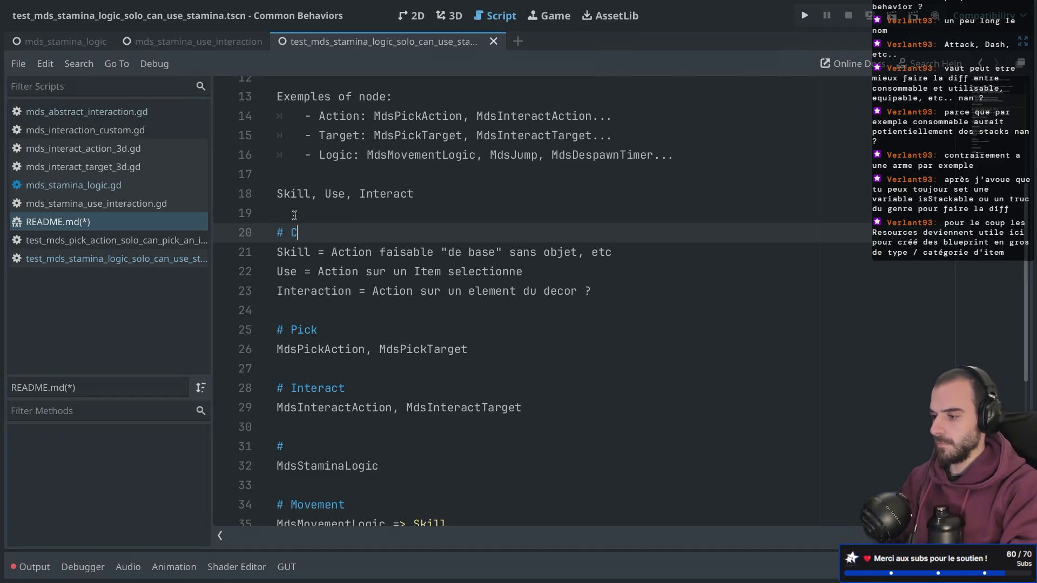
{"action": "key", "text": "BackSpace"}
{"action": "type", "text": "Glo"}
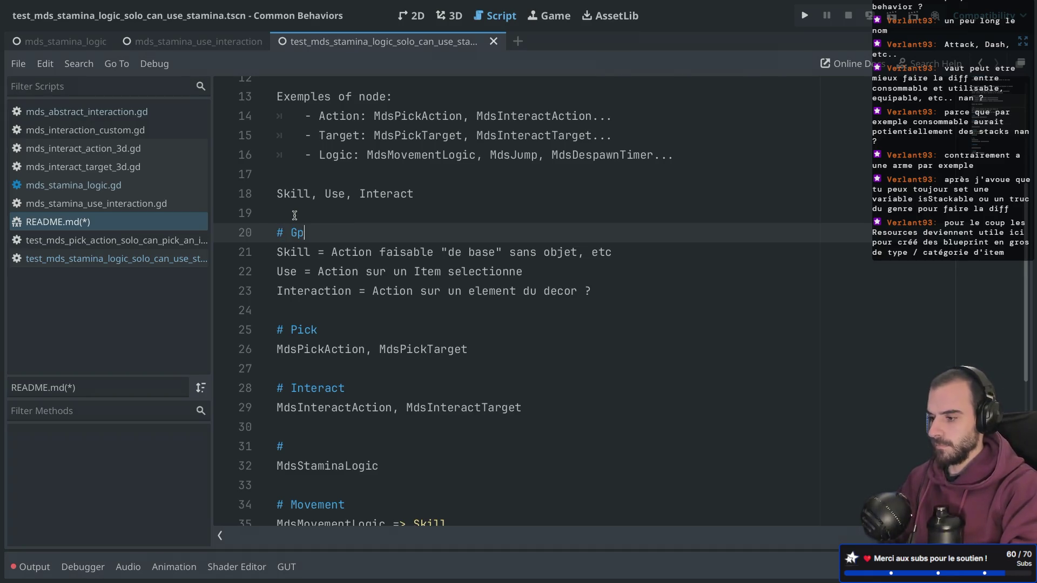
{"action": "type", "text": "ssary"}
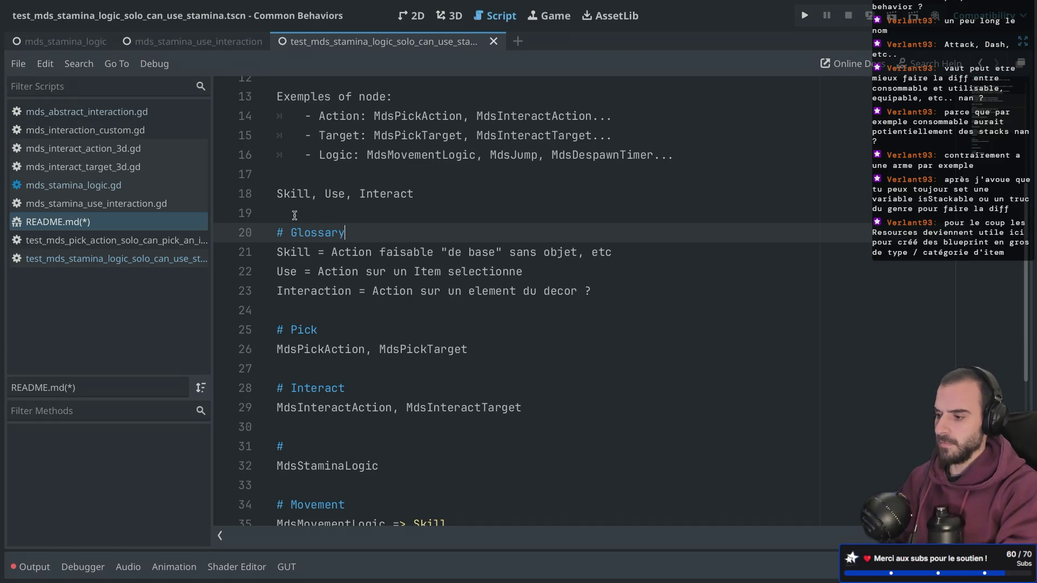
{"action": "key", "text": "Return"}
Step: Scroll through README.md to review the new Glossary section
{"action": "left_click", "coordinate": [358, 242]}
{"action": "right_click", "coordinate": [357, 292]}
{"action": "left_click", "coordinate": [340, 279]}
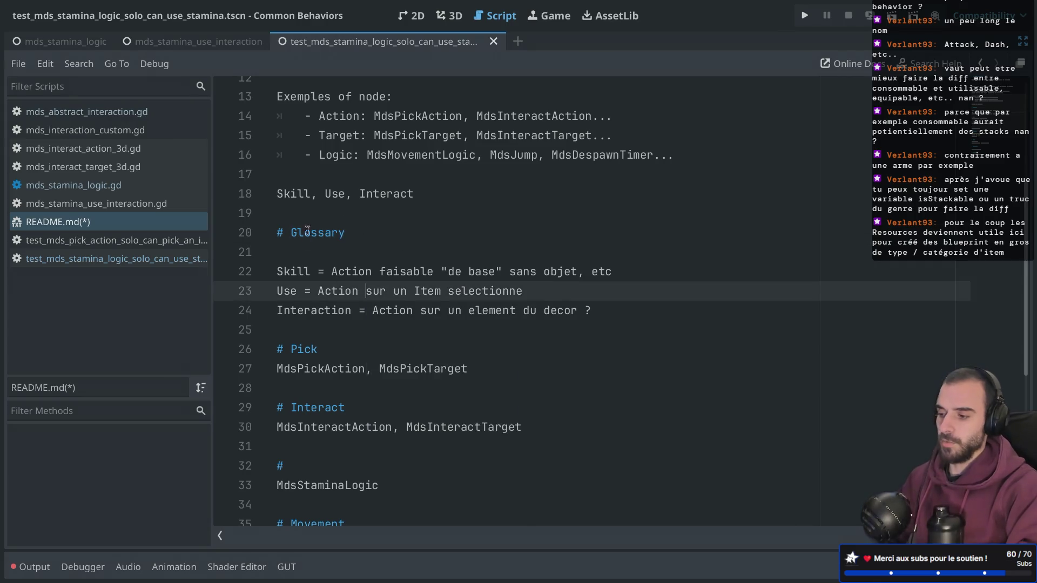
{"action": "scroll", "coordinate": [346, 262], "scroll_direction": "up", "scroll_amount": 5}
{"action": "scroll", "coordinate": [356, 265], "scroll_direction": "down", "scroll_amount": 4}
{"action": "scroll", "coordinate": [356, 266], "scroll_direction": "down", "scroll_amount": 2}
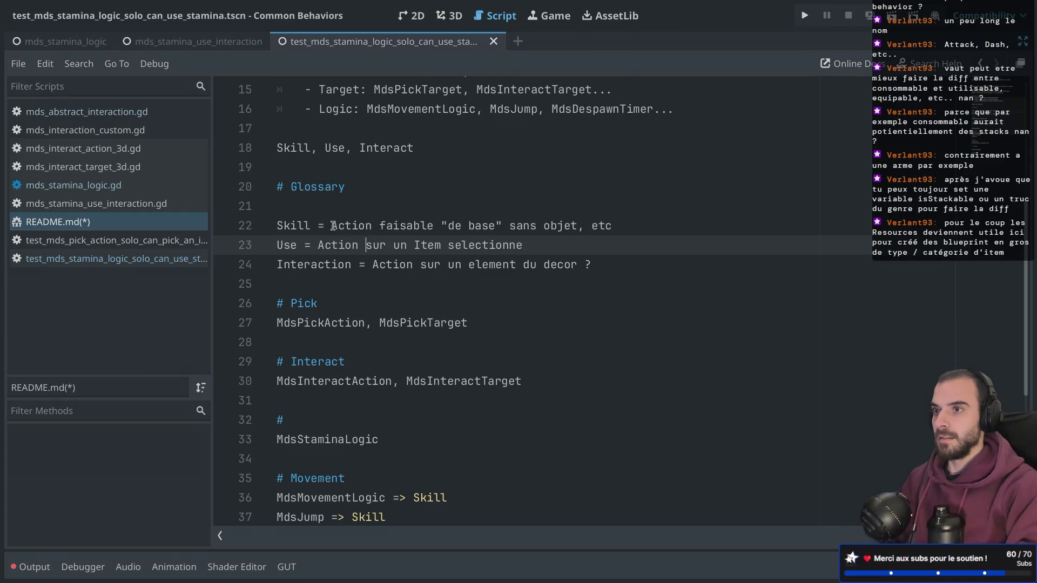
{"action": "scroll", "coordinate": [333, 225], "scroll_direction": "up", "scroll_amount": 3}
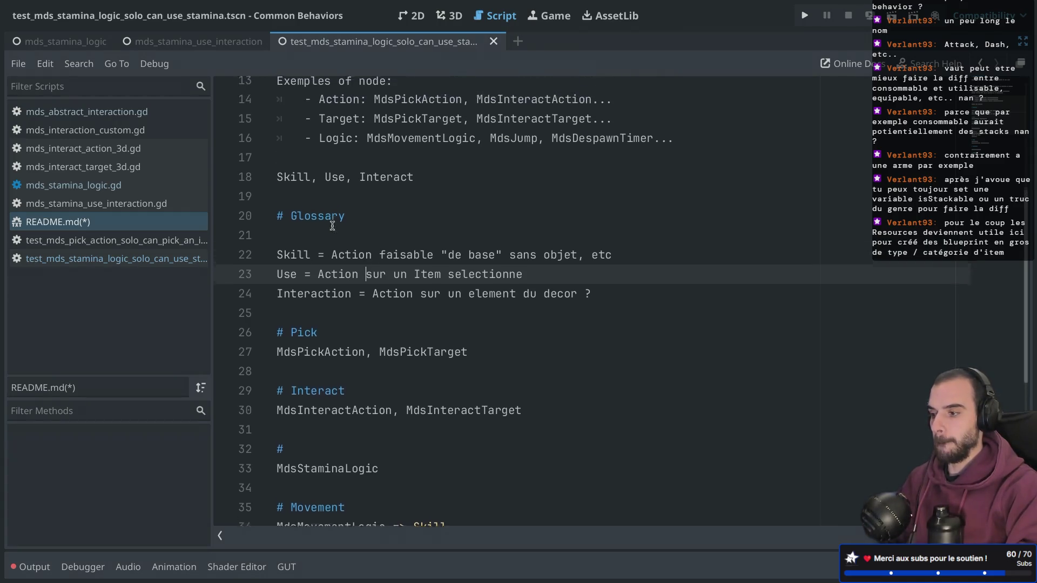
{"action": "scroll", "coordinate": [357, 233], "scroll_direction": "down", "scroll_amount": 2}
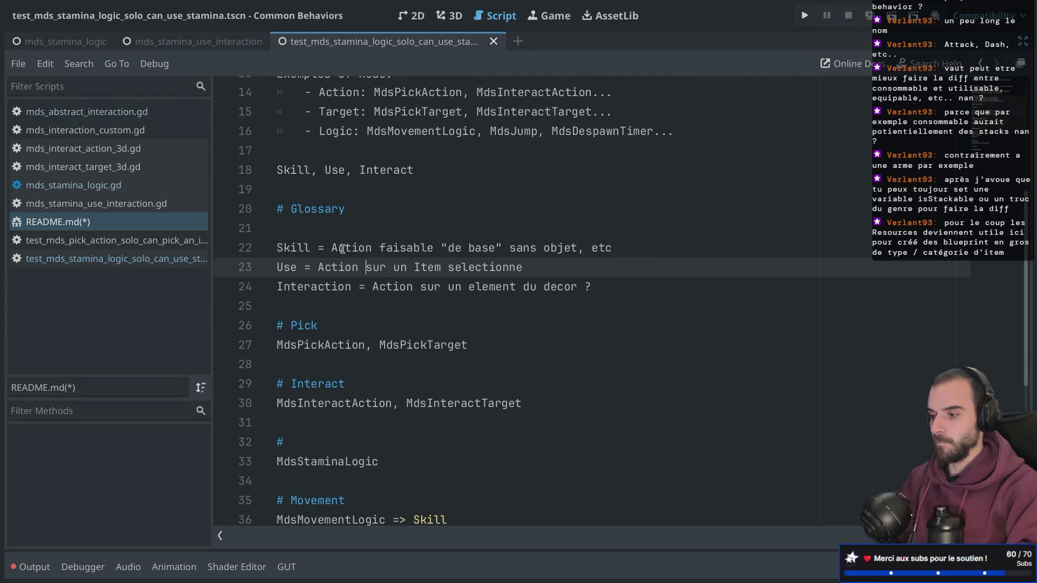
{"action": "scroll", "coordinate": [427, 295], "scroll_direction": "down", "scroll_amount": 5}
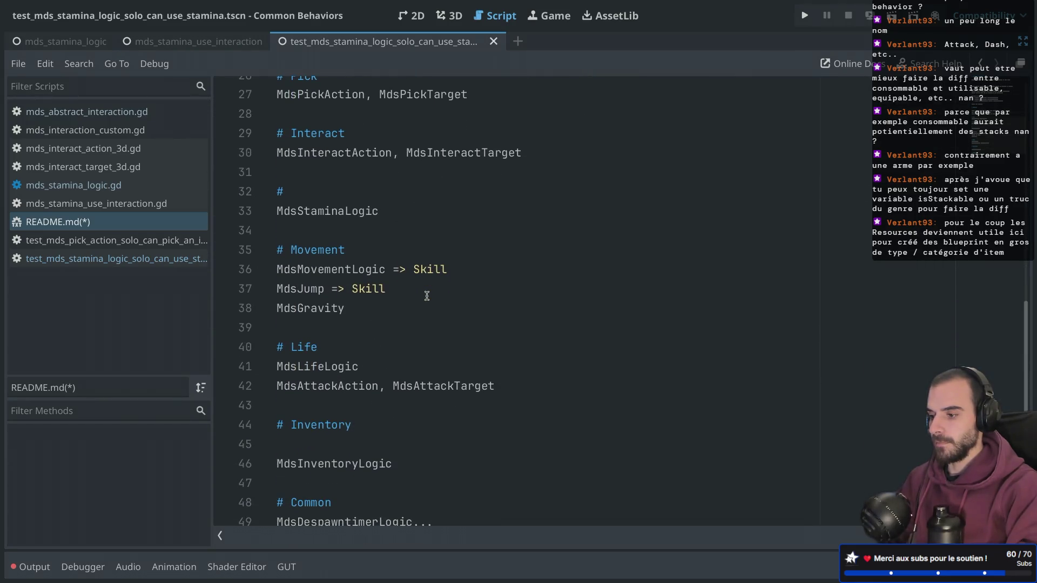
Step: Make Glossary a second-level heading, then add ## Skills, ## Usable and ## Interactions headings below
{"action": "scroll", "coordinate": [427, 296], "scroll_direction": "up", "scroll_amount": 5}
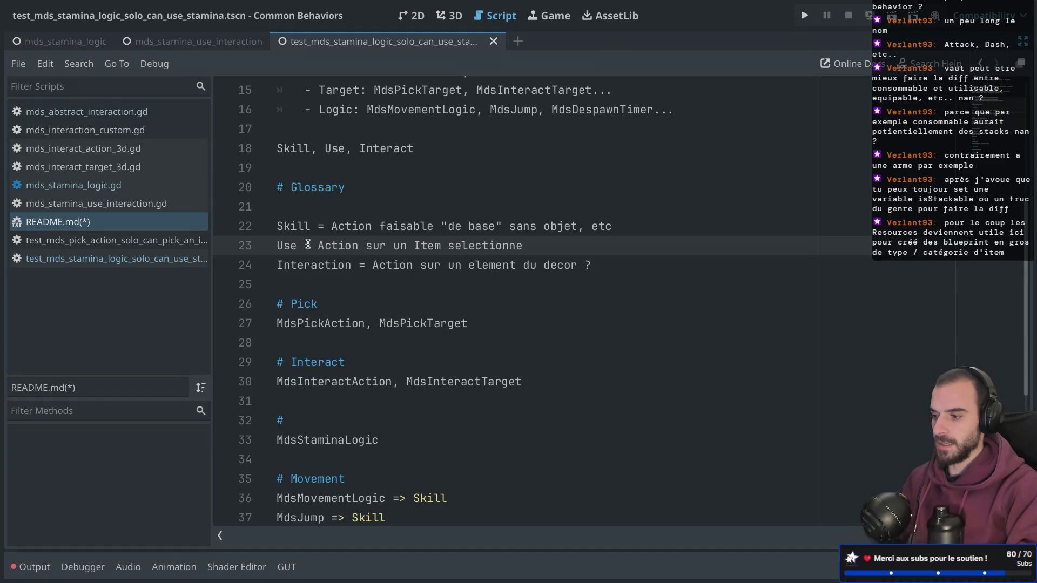
{"action": "left_click", "coordinate": [282, 186]}
{"action": "type", "text": "#"}
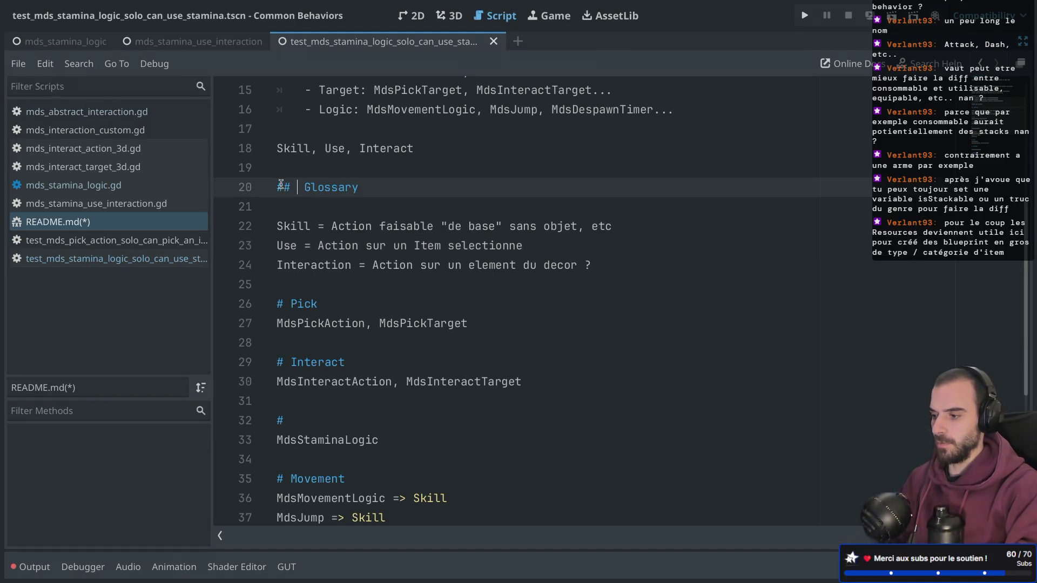
{"action": "left_click", "coordinate": [624, 260]}
{"action": "key", "text": "Return"}
{"action": "key", "text": "Return"}
{"action": "type", "text": "## "}
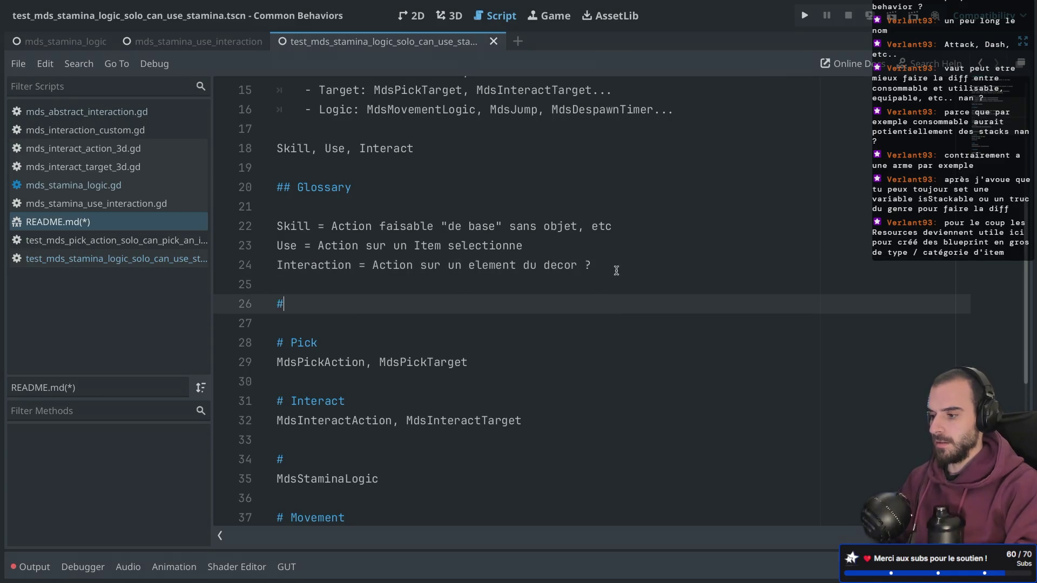
{"action": "type", "text": "Skils"}
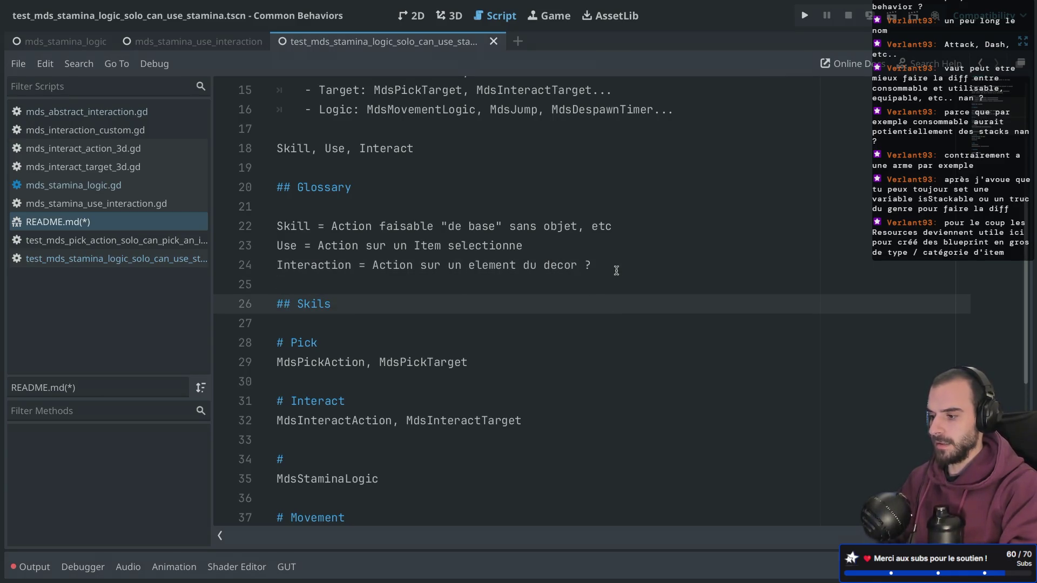
{"action": "type", "text": "ls"}
{"action": "key", "text": "Return"}
{"action": "key", "text": "Return"}
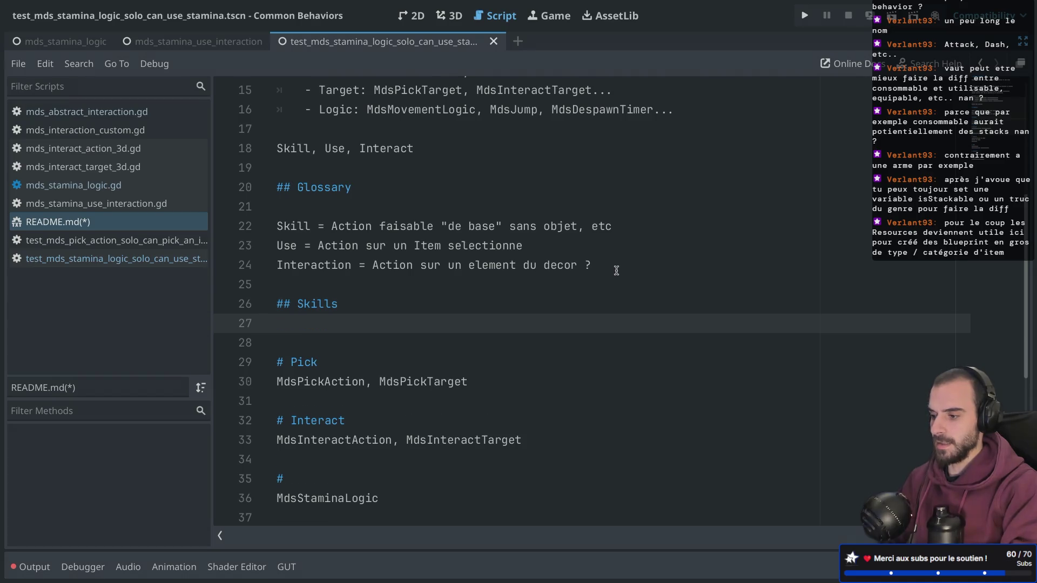
{"action": "type", "text": "## USa"}
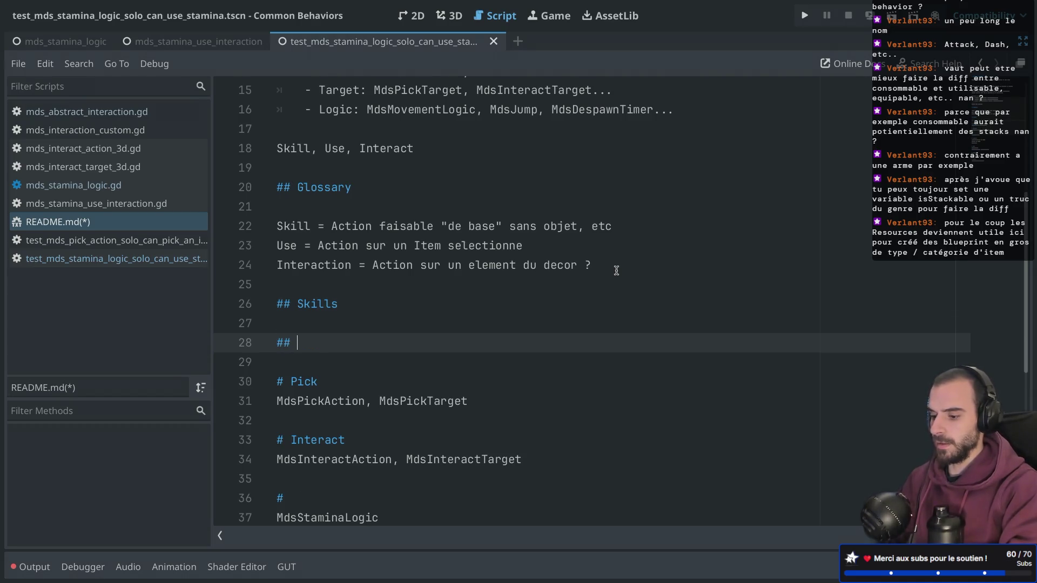
{"action": "key", "text": "BackSpace"}
{"action": "key", "text": "BackSpace"}
{"action": "type", "text": "a"}
{"action": "type", "text": "sable"}
{"action": "key", "text": "Return"}
{"action": "key", "text": "Return"}
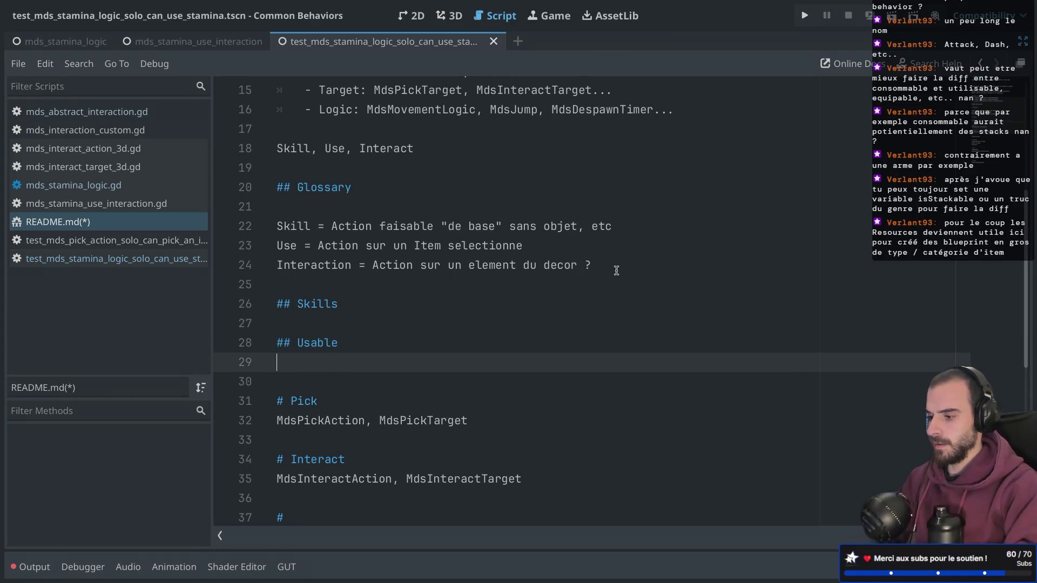
{"action": "type", "text": "## Int"}
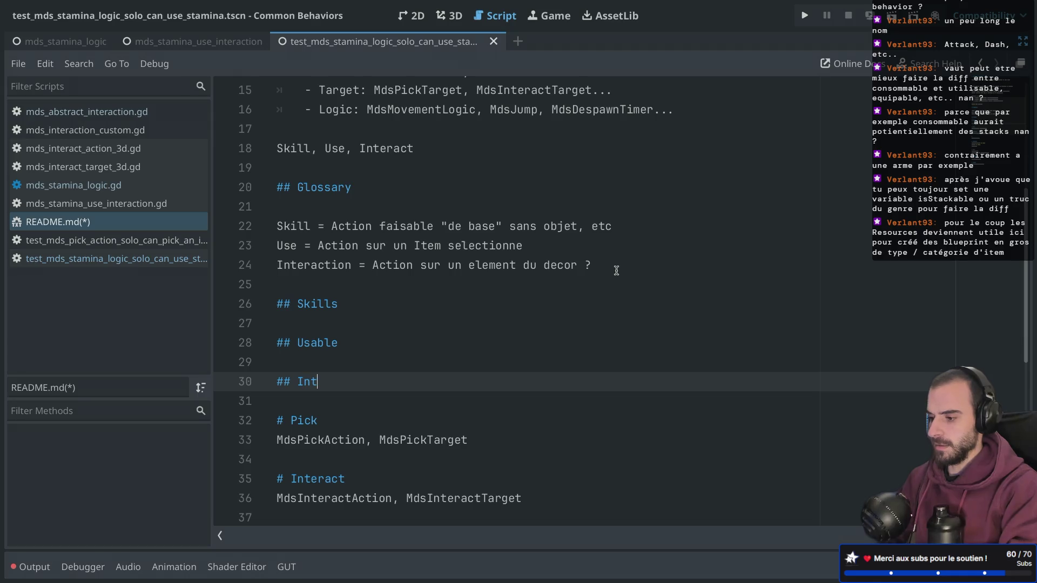
{"action": "type", "text": "eractions"}
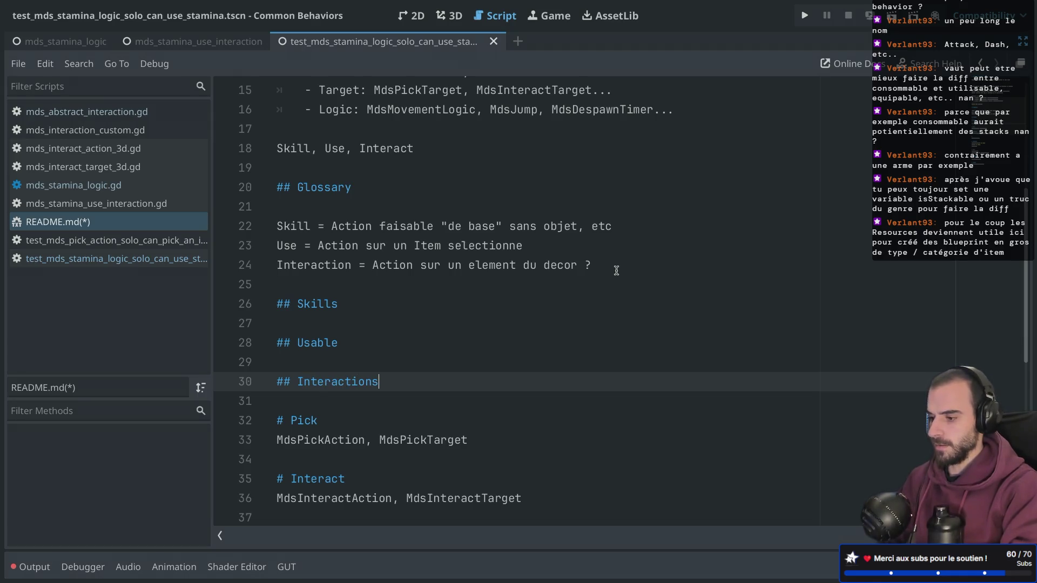
Step: Review the README, selecting the words Interactions and MdsPickAction along the way
{"action": "left_click", "coordinate": [612, 281]}
{"action": "scroll", "coordinate": [374, 332], "scroll_direction": "down", "scroll_amount": 2}
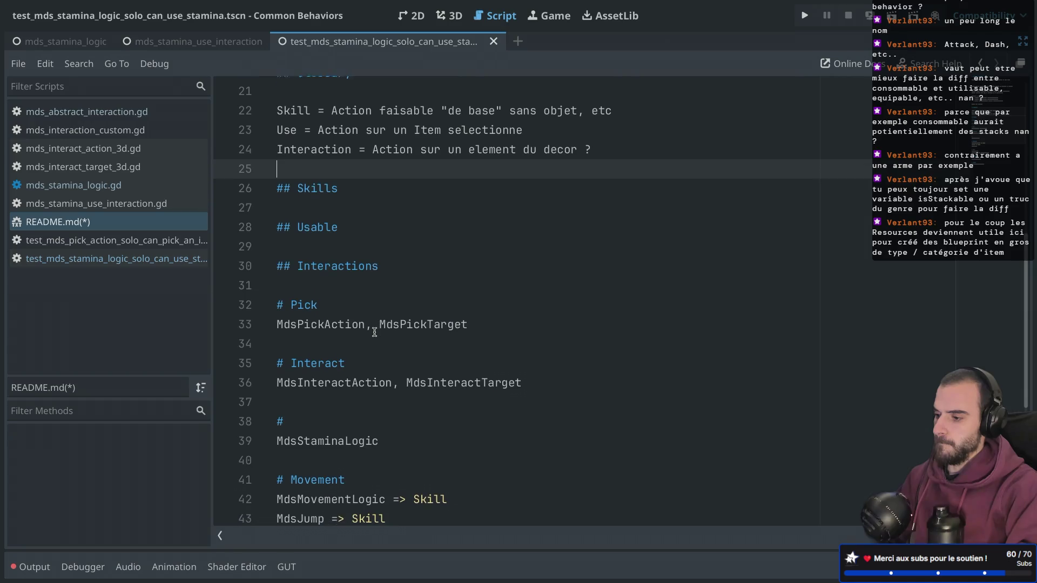
{"action": "double_click", "coordinate": [350, 264]}
{"action": "scroll", "coordinate": [402, 230], "scroll_direction": "up", "scroll_amount": 2}
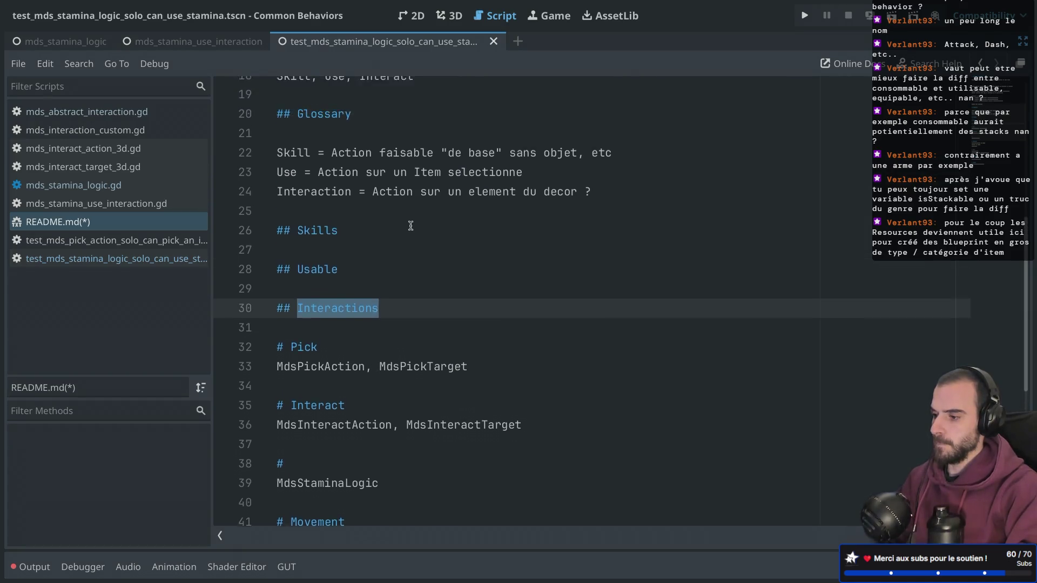
{"action": "scroll", "coordinate": [406, 227], "scroll_direction": "down", "scroll_amount": 2}
{"action": "scroll", "coordinate": [410, 225], "scroll_direction": "up", "scroll_amount": 1}
{"action": "scroll", "coordinate": [410, 226], "scroll_direction": "down", "scroll_amount": 2}
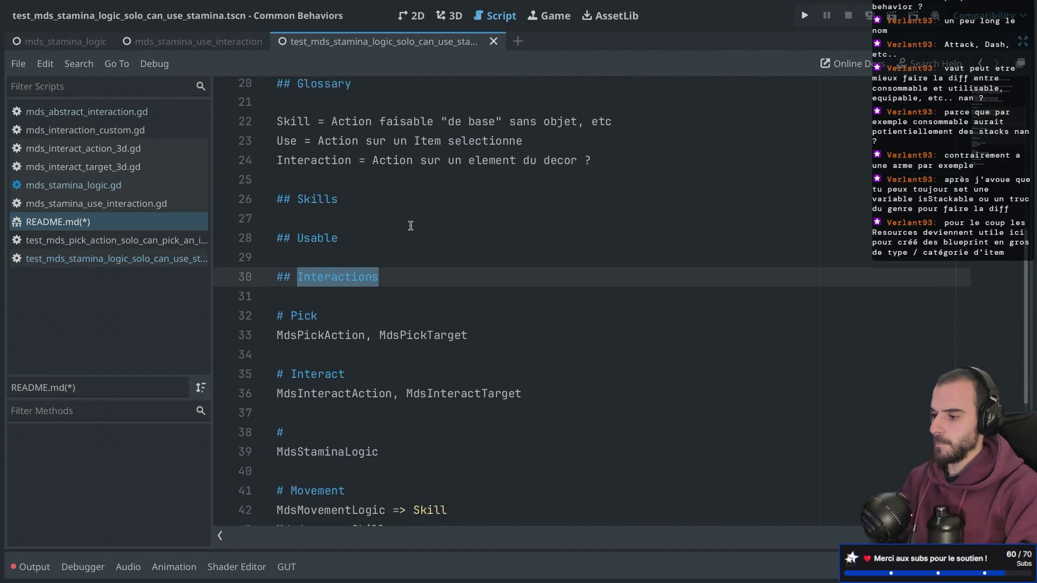
{"action": "left_click", "coordinate": [342, 268]}
{"action": "double_click", "coordinate": [342, 268]}
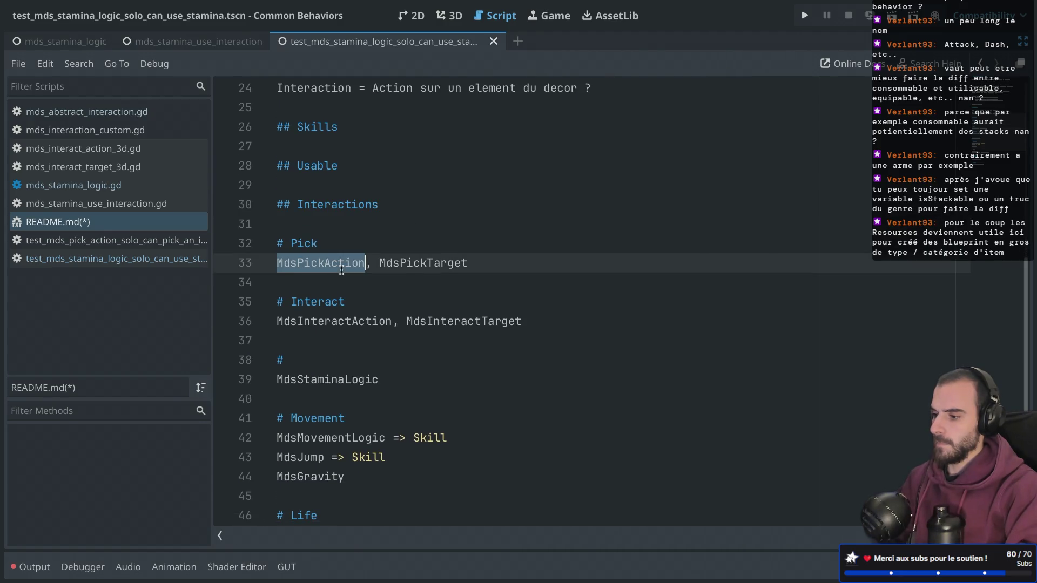
{"action": "scroll", "coordinate": [339, 292], "scroll_direction": "up", "scroll_amount": 2}
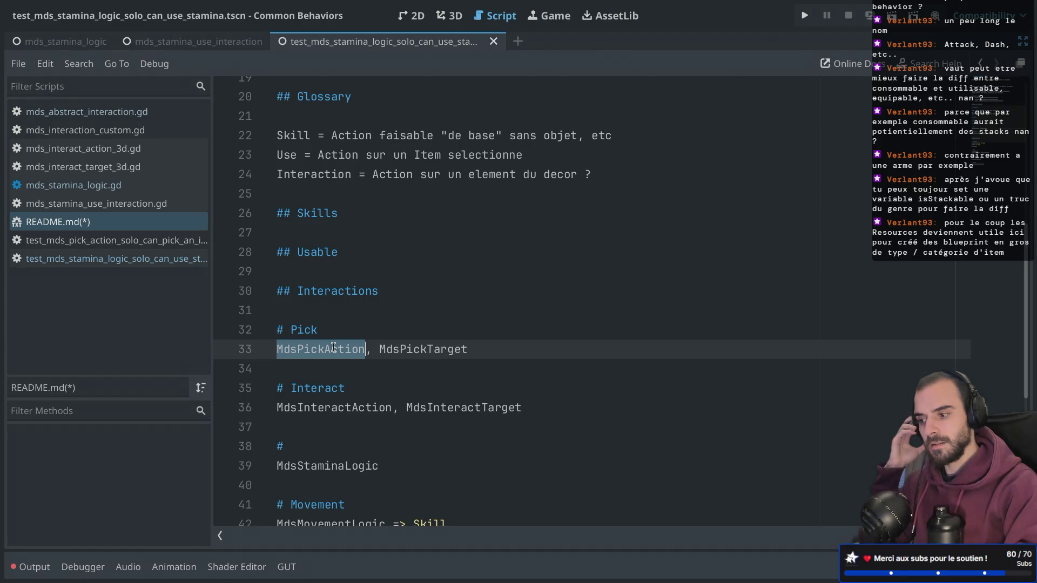
{"action": "left_click", "coordinate": [327, 350]}
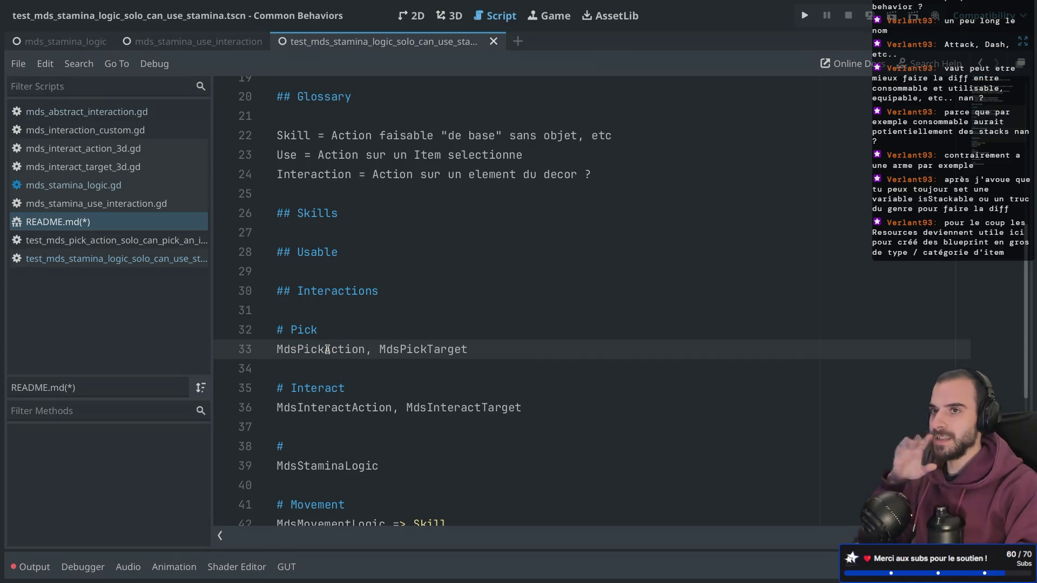
{"action": "scroll", "coordinate": [327, 349], "scroll_direction": "up", "scroll_amount": 5}
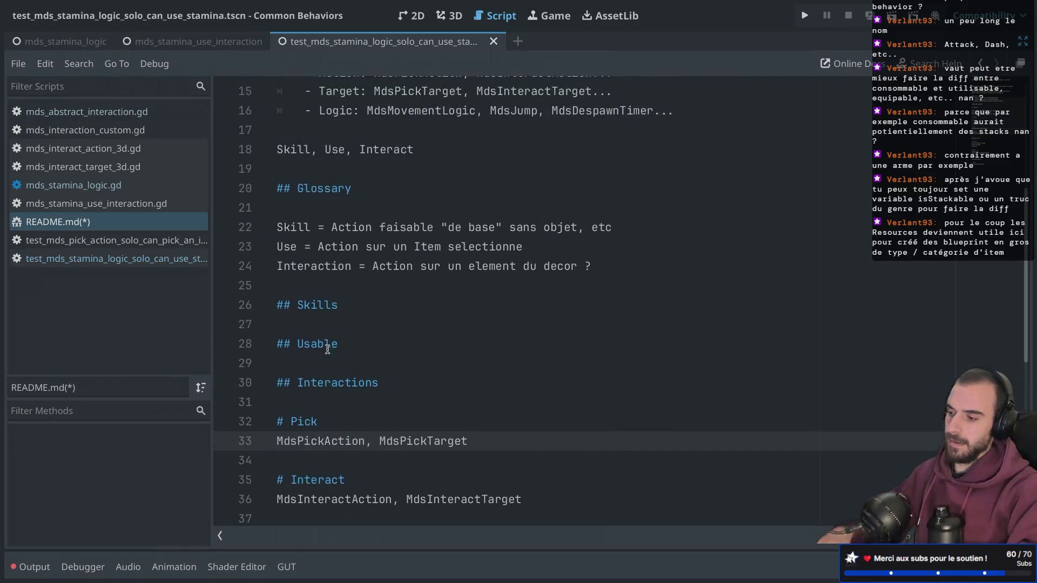
{"action": "scroll", "coordinate": [327, 350], "scroll_direction": "up", "scroll_amount": 1}
Step: Delete the extra blank lines near the top of README.md and save it
{"action": "left_click", "coordinate": [316, 188]}
{"action": "key", "text": "BackSpace"}
{"action": "key", "text": "BackSpace"}
{"action": "key", "text": "ctrl+s"}
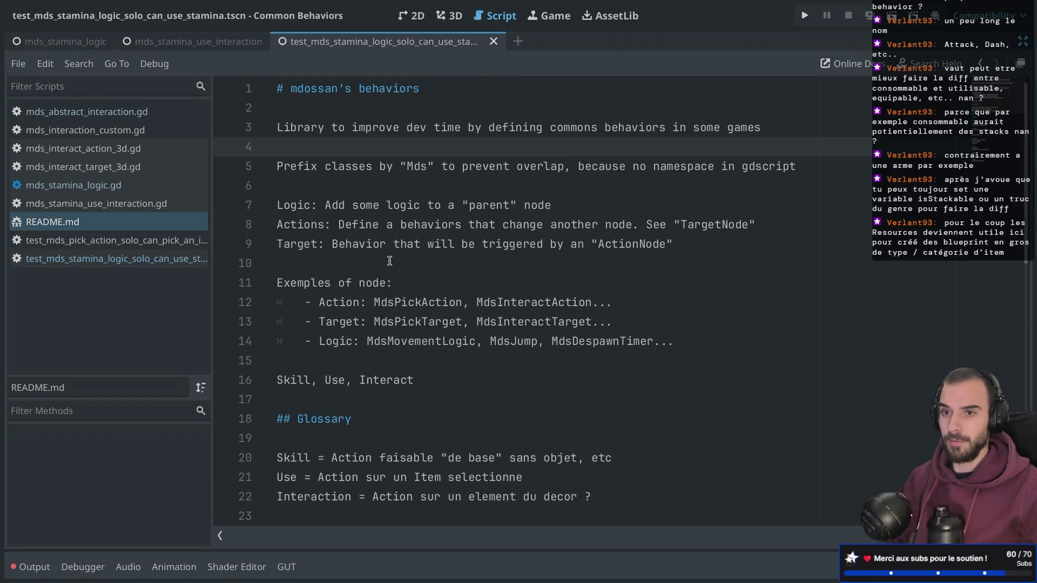
{"action": "left_click", "coordinate": [399, 231]}
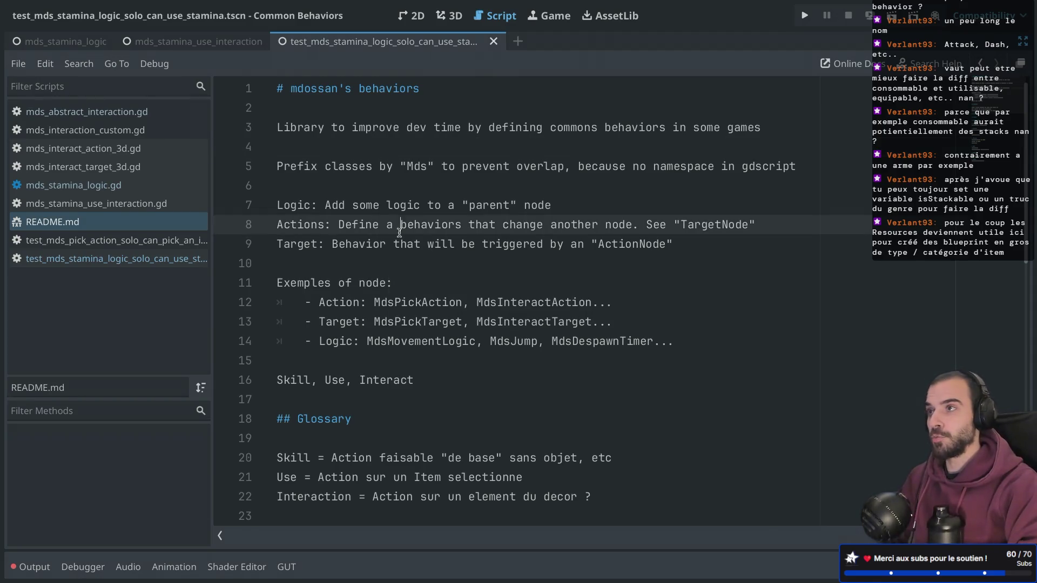
{"action": "scroll", "coordinate": [399, 233], "scroll_direction": "down", "scroll_amount": 4}
{"action": "scroll", "coordinate": [399, 232], "scroll_direction": "up", "scroll_amount": 4}
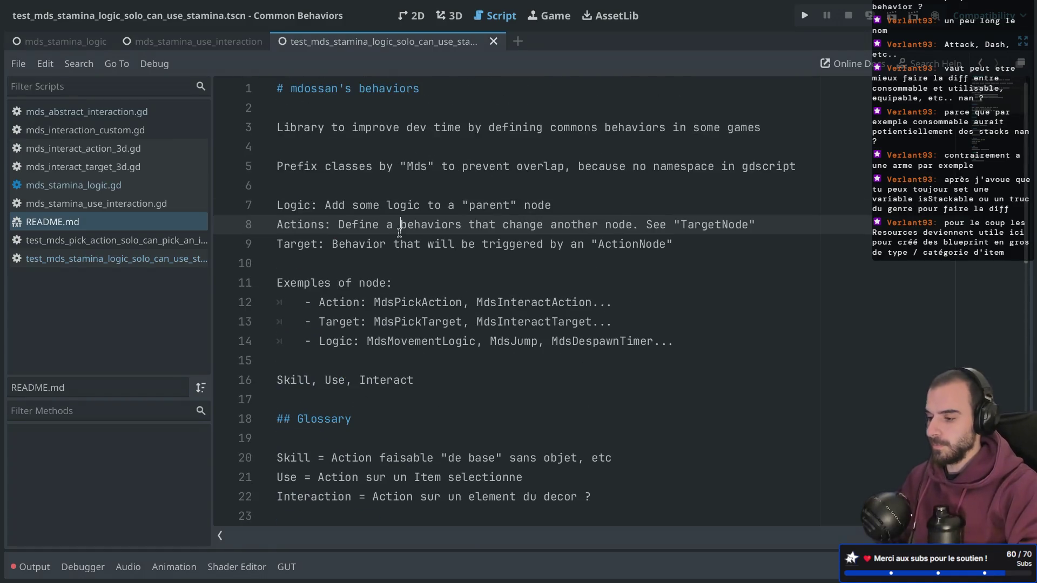
{"action": "scroll", "coordinate": [399, 232], "scroll_direction": "down", "scroll_amount": 1}
{"action": "scroll", "coordinate": [399, 231], "scroll_direction": "up", "scroll_amount": 1}
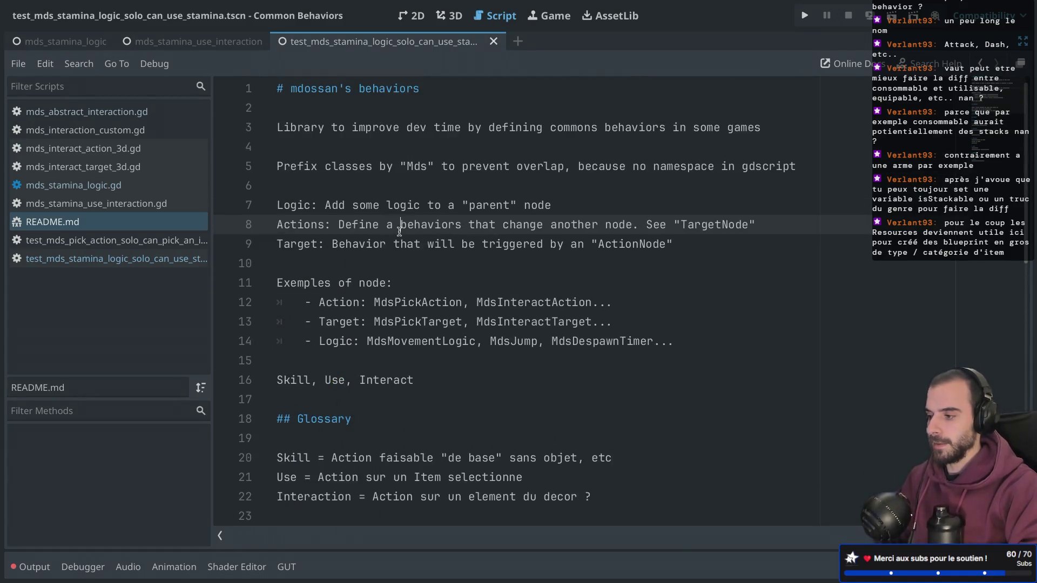
{"action": "key", "text": "ctrl+shift+F11"}
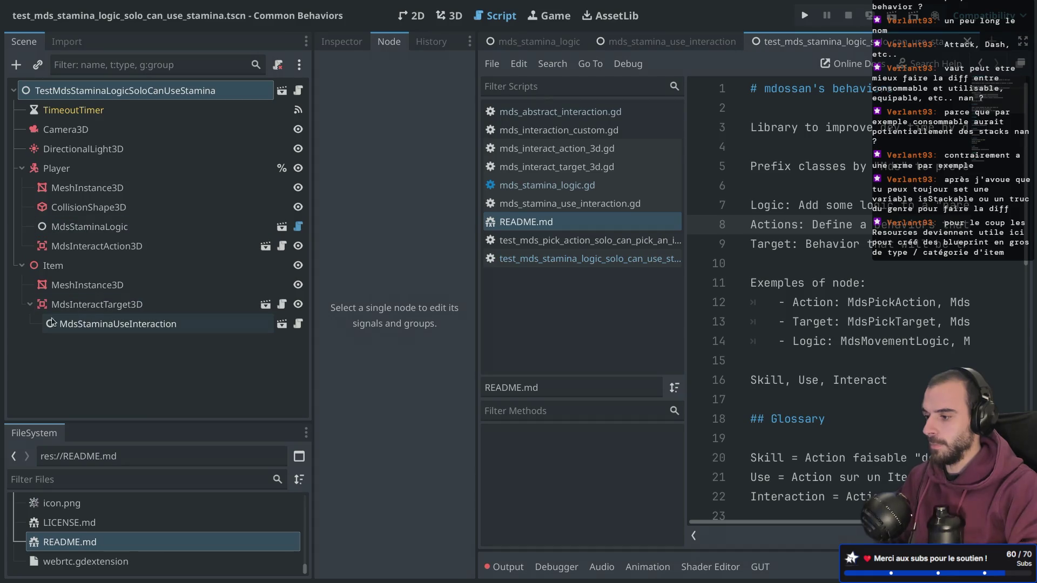
Step: Collapse the MdsInteractTarget3D branch and inspect the root node's test script
{"action": "left_click", "coordinate": [29, 306]}
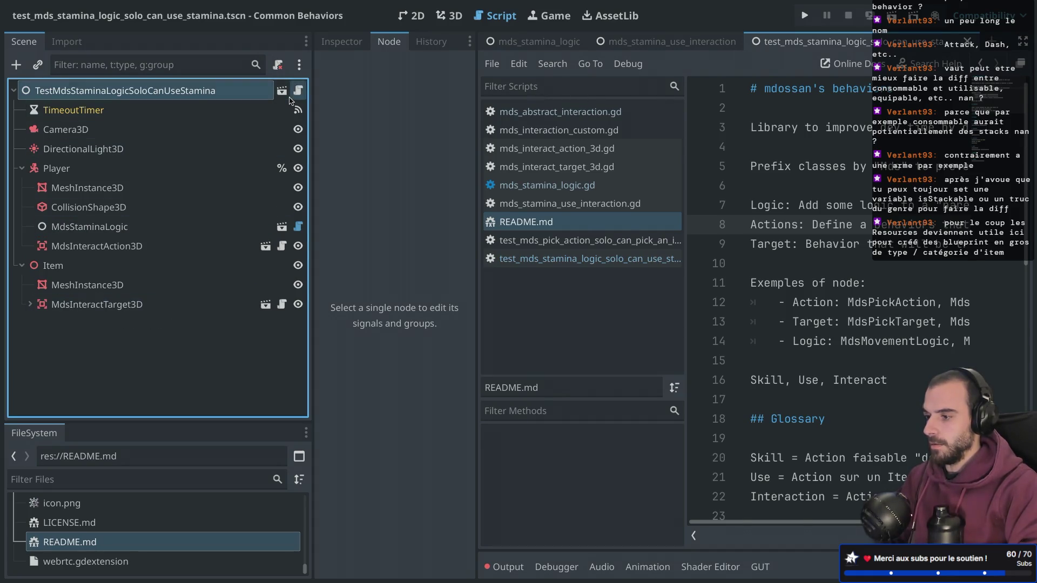
{"action": "left_click", "coordinate": [298, 91]}
{"action": "key", "text": "ctrl+shift+F11"}
{"action": "double_click", "coordinate": [458, 288]}
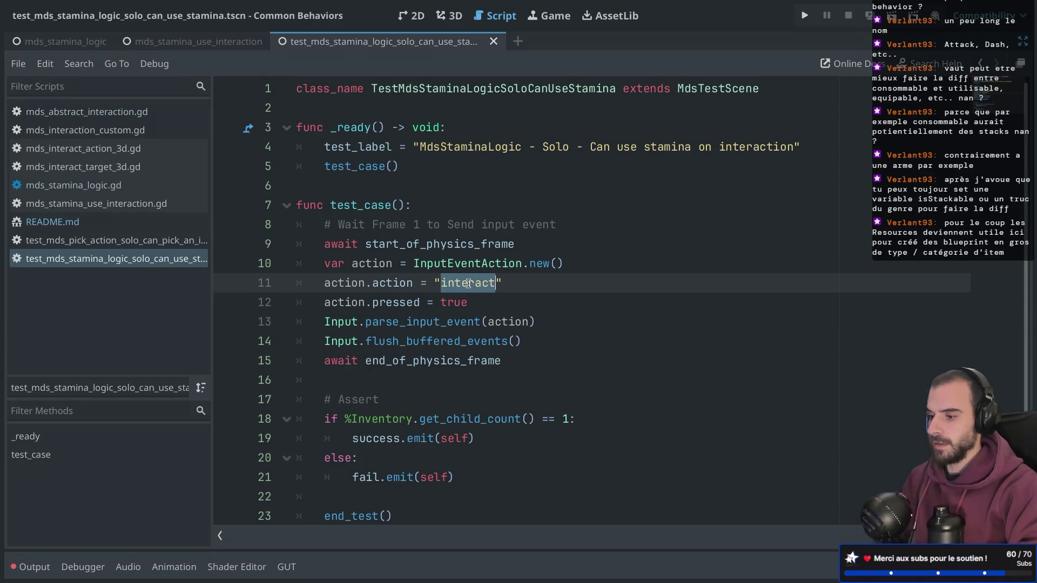
{"action": "scroll", "coordinate": [493, 263], "scroll_direction": "down", "scroll_amount": 1}
{"action": "key", "text": "ctrl+shift+F11"}
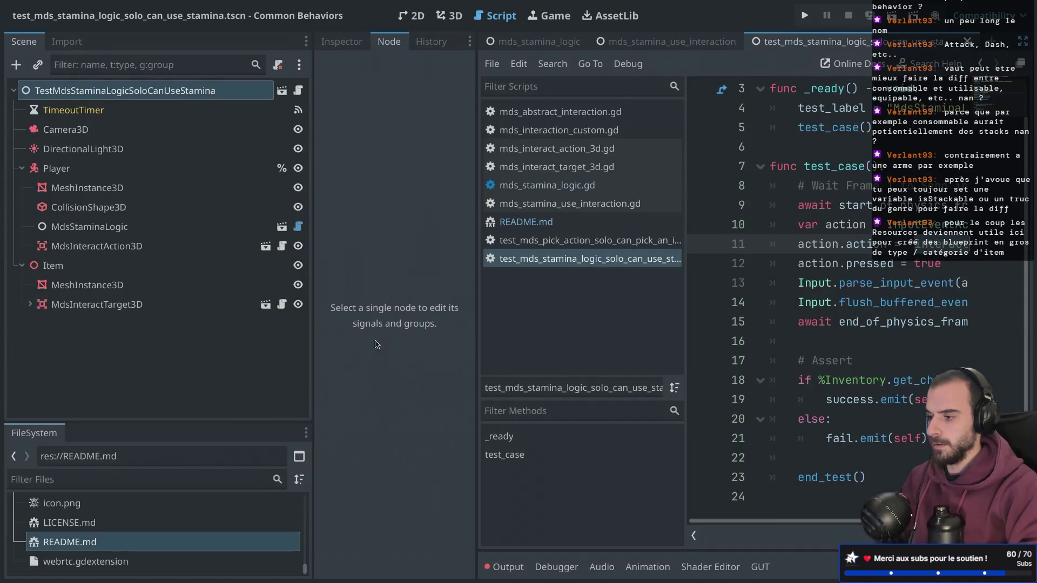
Step: Set MdsStaminaLogic to Access as Unique Name, then delete 'Inventory' on line 18
{"action": "left_click", "coordinate": [131, 226]}
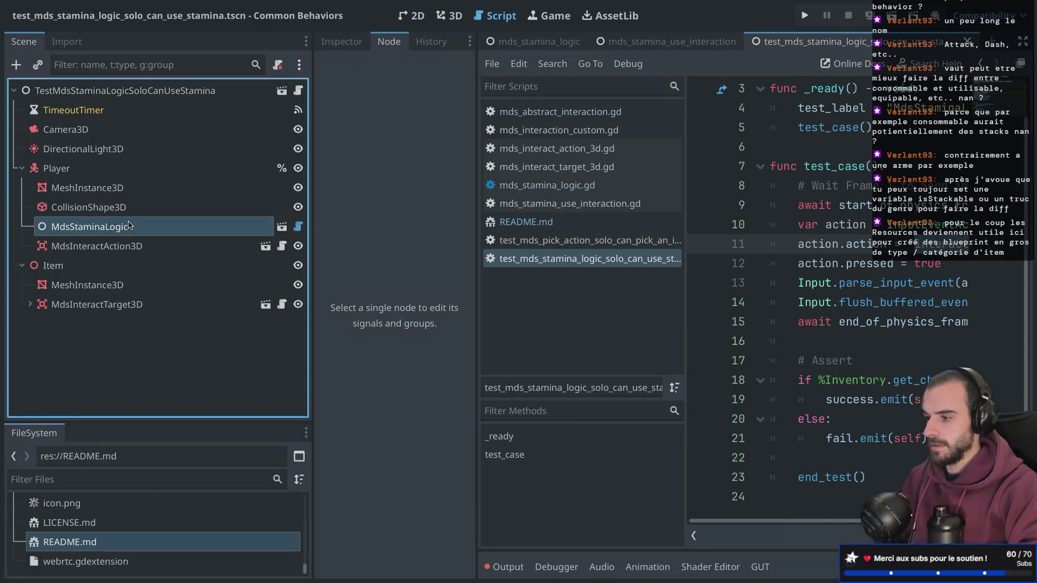
{"action": "right_click", "coordinate": [130, 226]}
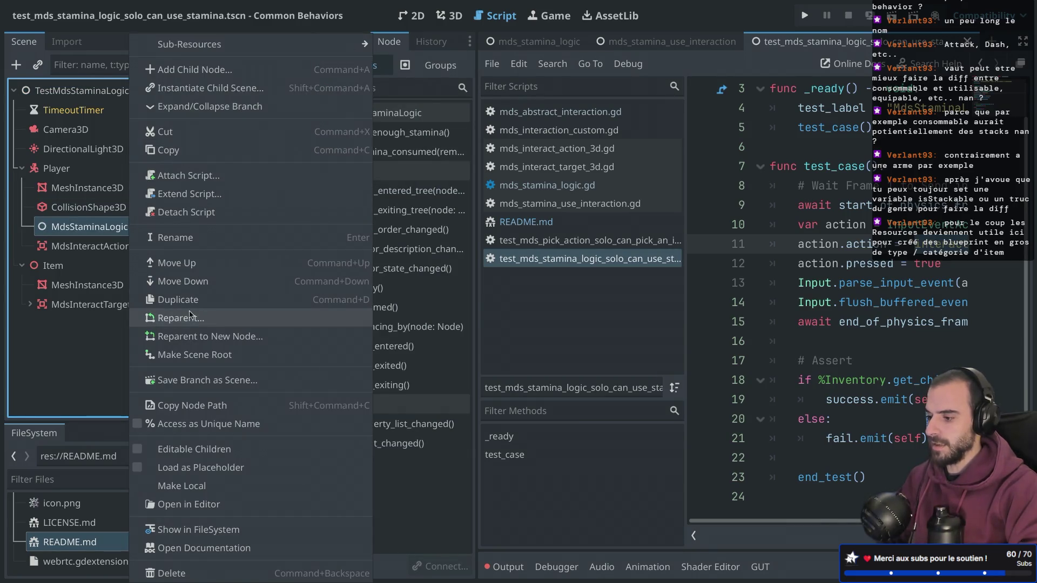
{"action": "left_click", "coordinate": [138, 425]}
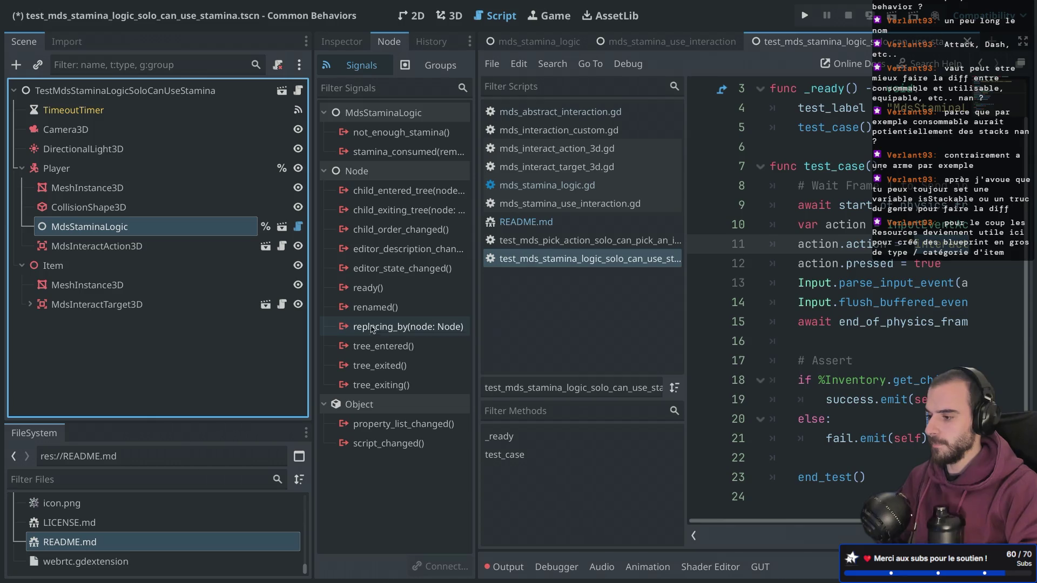
{"action": "key", "text": "ctrl+shift+F11"}
{"action": "double_click", "coordinate": [378, 371]}
{"action": "key", "text": "BackSpace"}
Step: Rewrite line 18's condition to compare %MdsStaminaLogic.stamina_quantity against 100
{"action": "type", "text": "S"}
{"action": "key", "text": "Escape"}
{"action": "key", "text": "ctrl+space"}
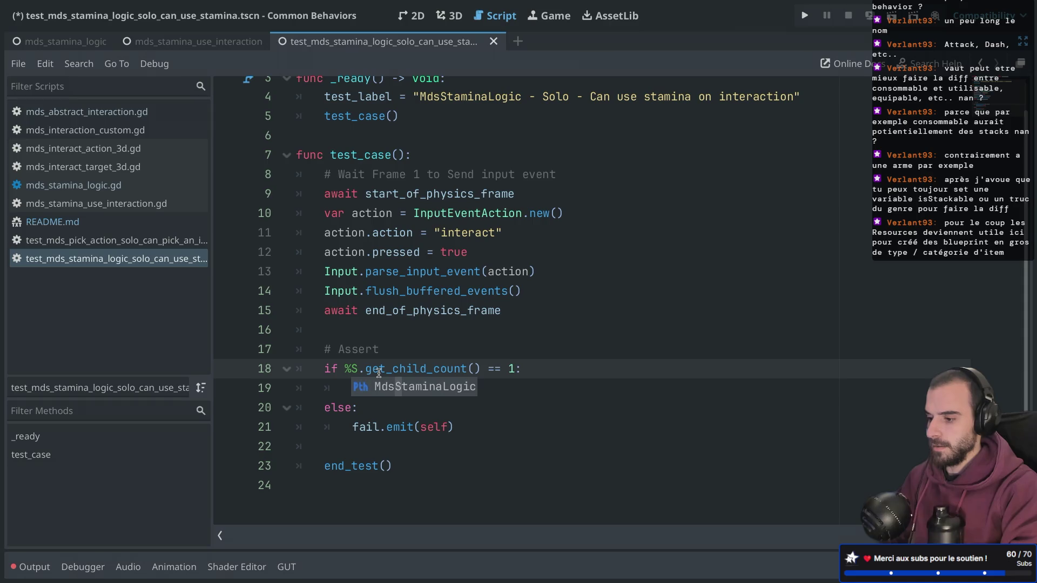
{"action": "key", "text": "Return"}
{"action": "left_click_drag", "start_coordinate": [460, 368], "coordinate": [575, 370]}
{"action": "key", "text": "BackSpace"}
{"action": "type", "text": "sta"}
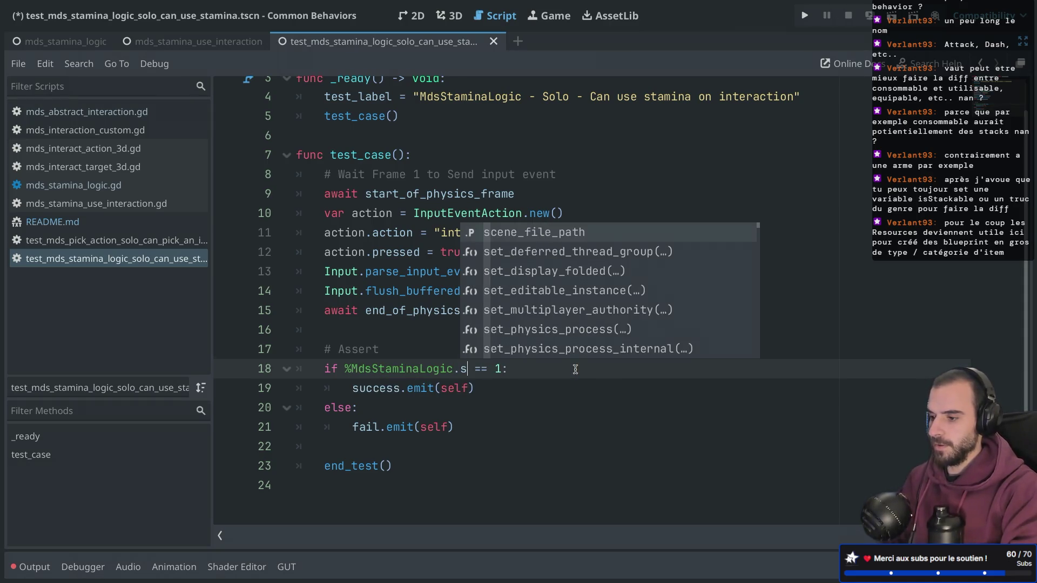
{"action": "key", "text": "Down"}
{"action": "key", "text": "Down"}
{"action": "key", "text": "Return"}
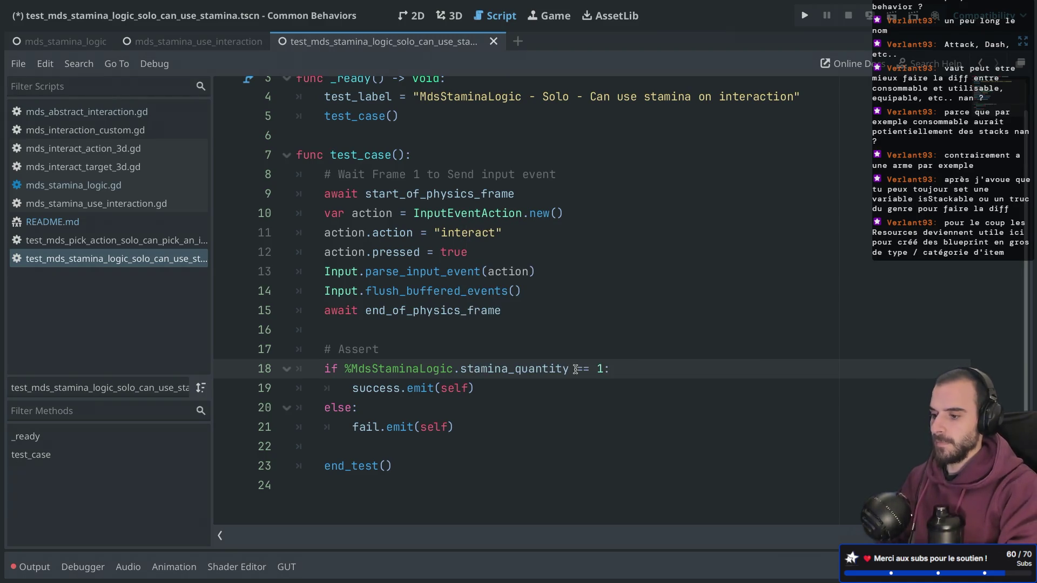
{"action": "key", "text": "ctrl+space"}
{"action": "type", "text": "="}
{"action": "left_click", "coordinate": [610, 360]}
{"action": "type", "text": "00"}
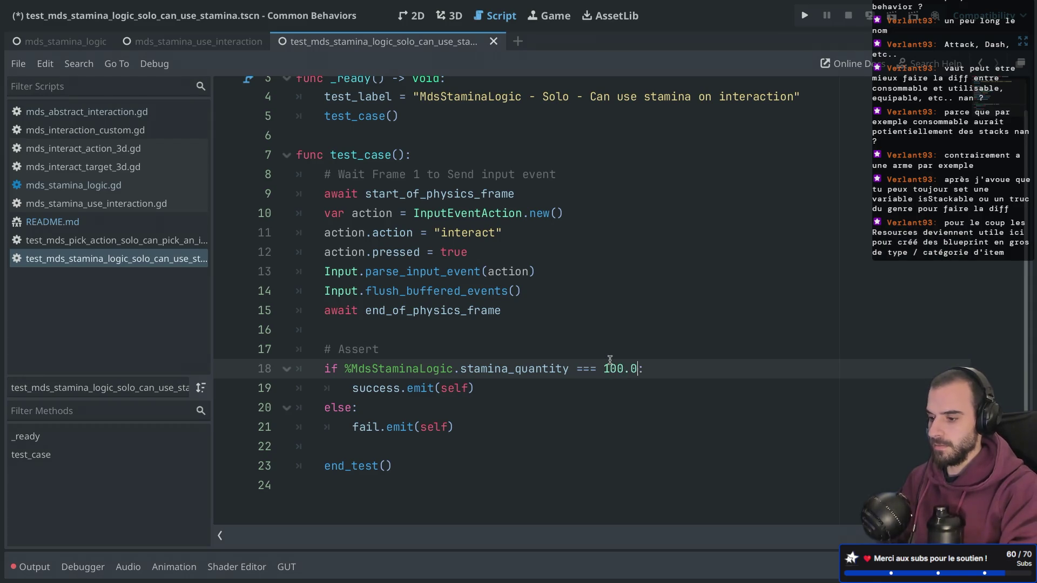
{"action": "left_click", "coordinate": [585, 375]}
{"action": "key", "text": "BackSpace"}
Step: Cut the else branch and paste fail.emit(self) directly under the if line
{"action": "left_click_drag", "start_coordinate": [473, 430], "coordinate": [474, 412]}
{"action": "key", "text": "ctrl+x"}
{"action": "left_click", "coordinate": [641, 380]}
{"action": "key", "text": "Return"}
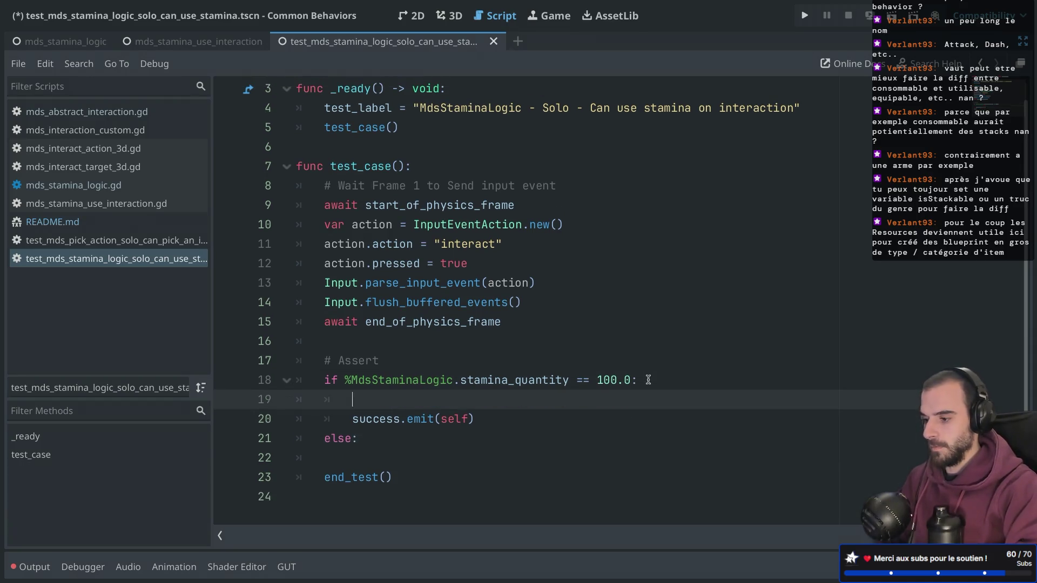
{"action": "key", "text": "ctrl+v"}
{"action": "left_click", "coordinate": [382, 395]}
{"action": "key", "text": "BackSpace"}
{"action": "left_click", "coordinate": [468, 394]}
{"action": "key", "text": "Return"}
Step: Move success.emit(self) out of the if block and delete the leftover else and blank lines
{"action": "left_click", "coordinate": [475, 400]}
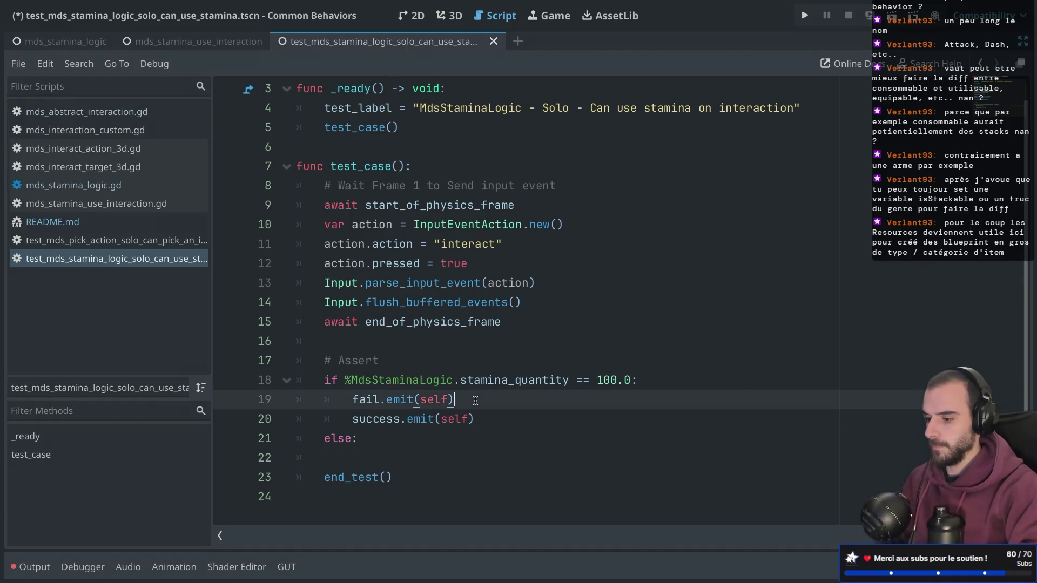
{"action": "left_click", "coordinate": [358, 418]}
{"action": "key", "text": "ctrl+Delete"}
{"action": "key", "text": "Return"}
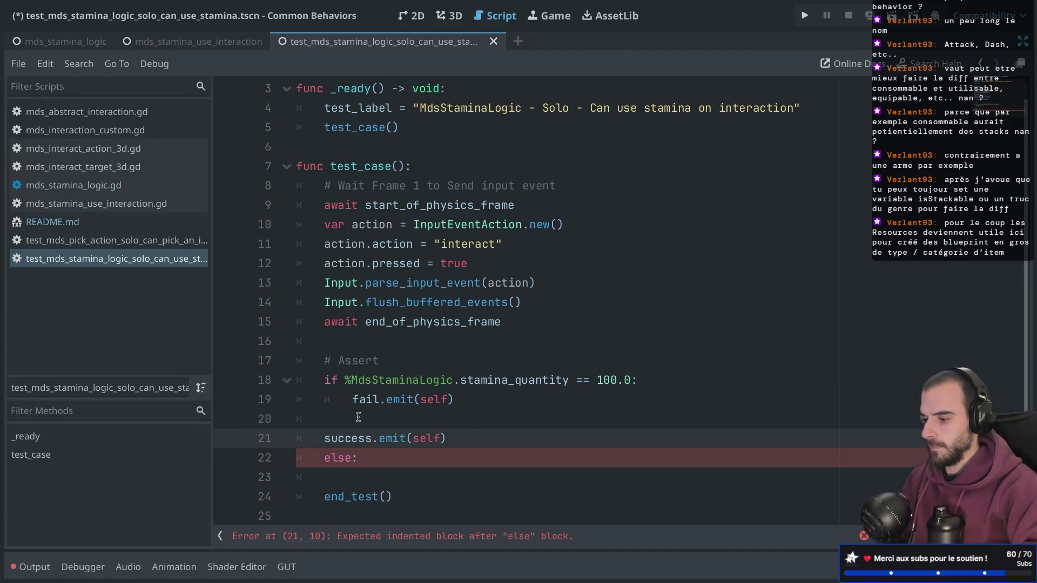
{"action": "left_click_drag", "start_coordinate": [365, 458], "coordinate": [237, 456]}
{"action": "key", "text": "BackSpace"}
{"action": "key", "text": "BackSpace"}
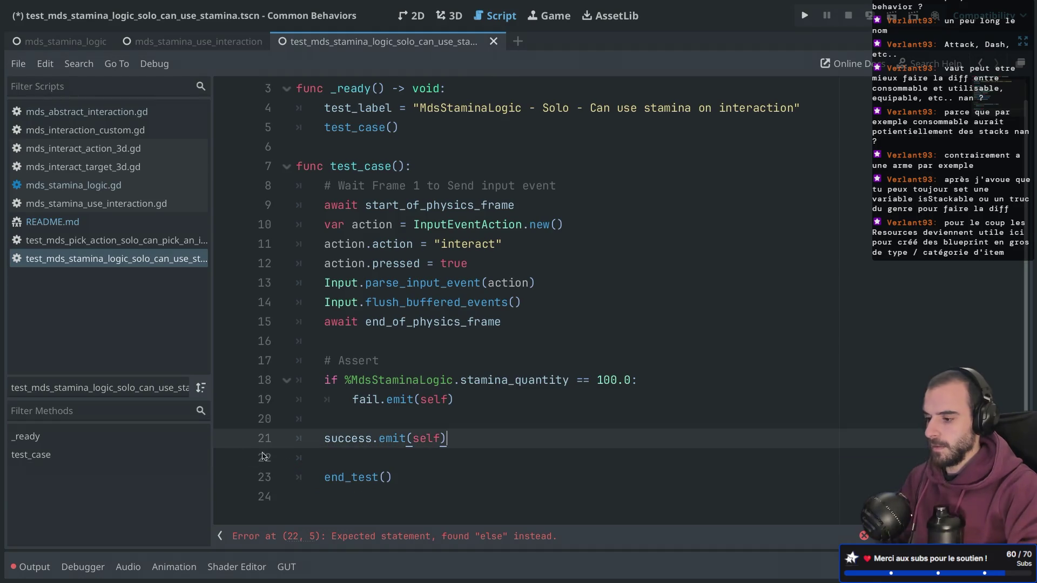
{"action": "left_click", "coordinate": [346, 456]}
{"action": "key", "text": "BackSpace"}
Step: Add push_error("Stamina should be consumed") under the if and save the script
{"action": "left_click", "coordinate": [685, 371]}
{"action": "key", "text": "Return"}
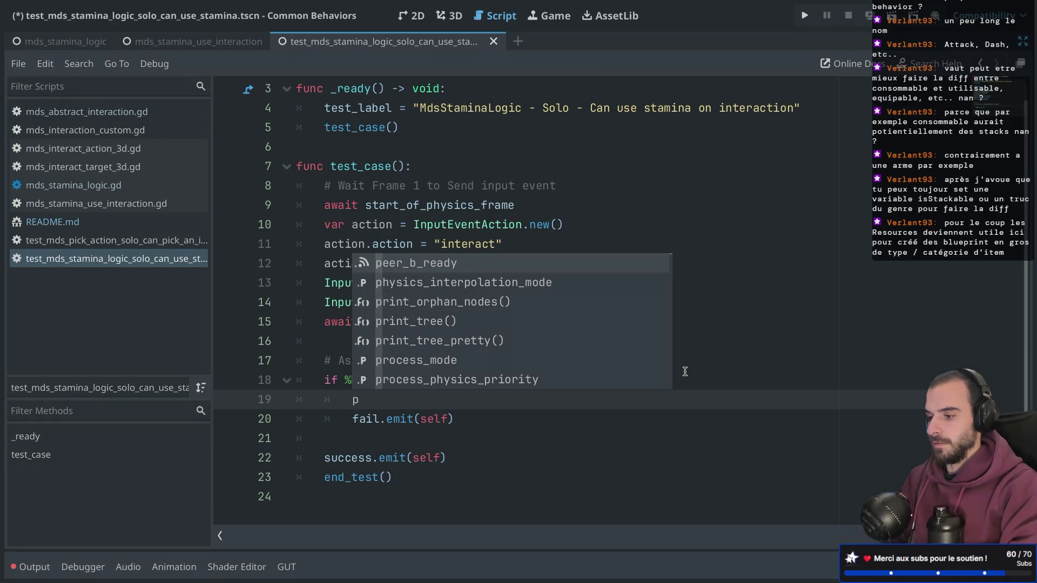
{"action": "type", "text": "ush"}
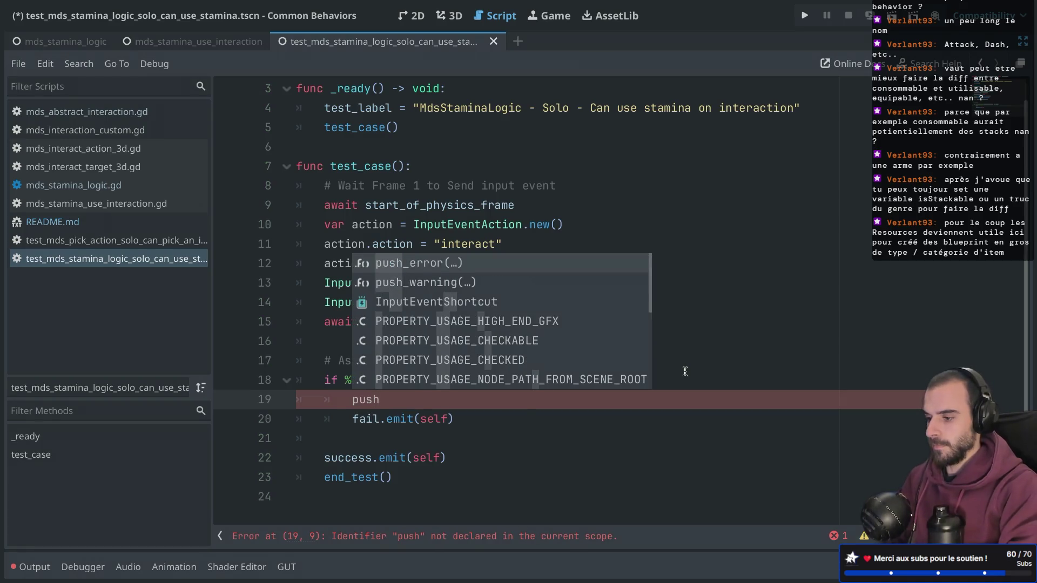
{"action": "key", "text": "Return"}
{"action": "type", "text": "\""}
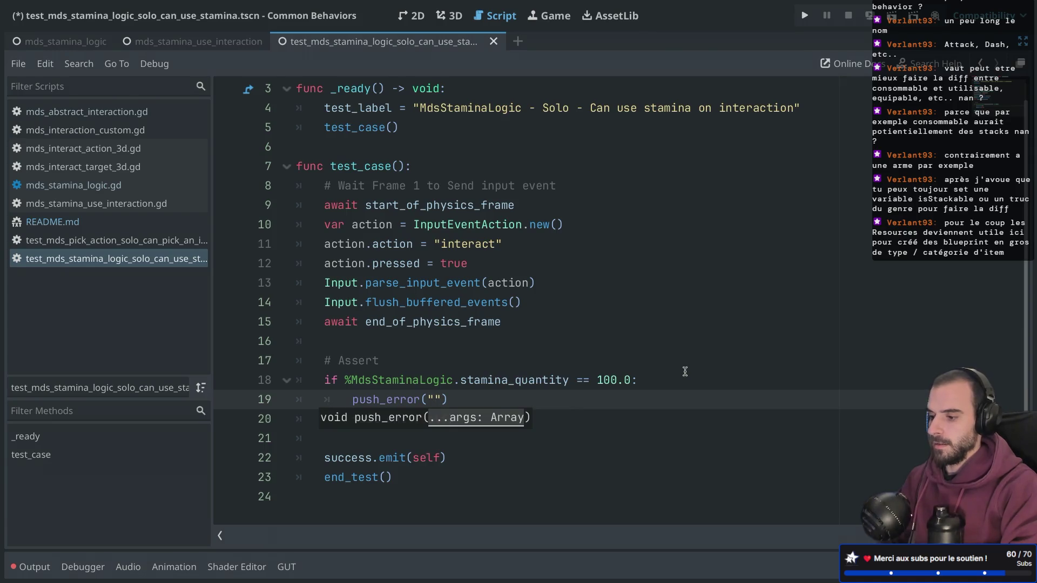
{"action": "type", "text": "Stamina should "}
{"action": "type", "text": "be c"}
{"action": "type", "text": "onsumed"}
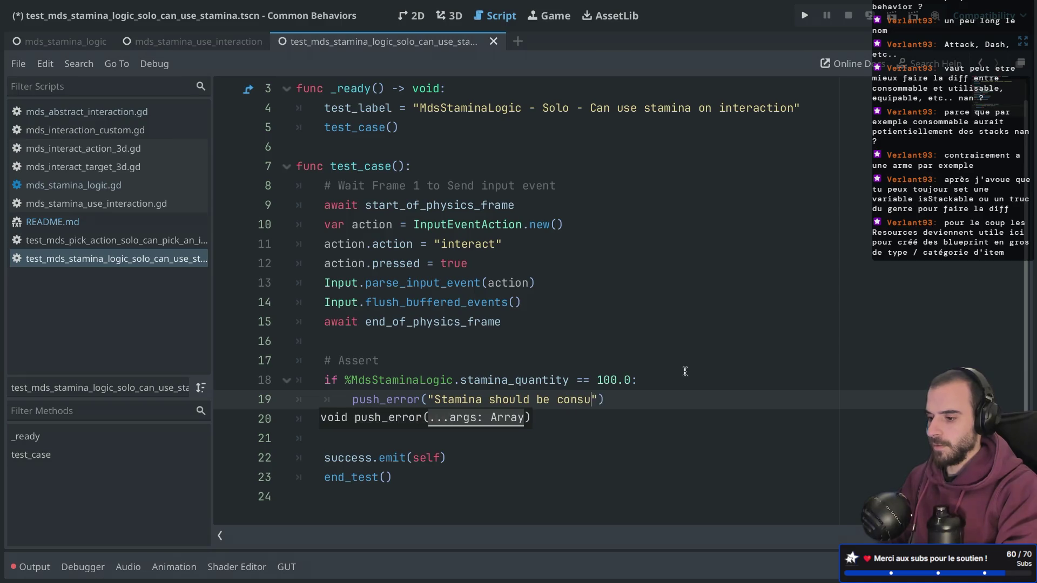
{"action": "key", "text": "ctrl+s"}
Step: Change the comparison to '>= 100.0' and save the test script
{"action": "left_click", "coordinate": [628, 380]}
{"action": "double_click", "coordinate": [628, 380]}
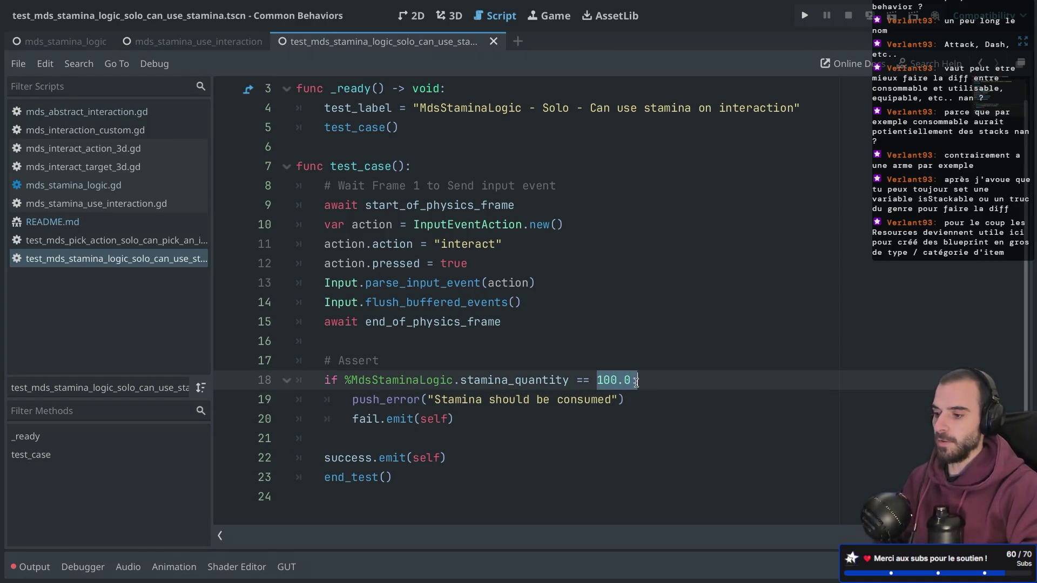
{"action": "left_click", "coordinate": [583, 380]}
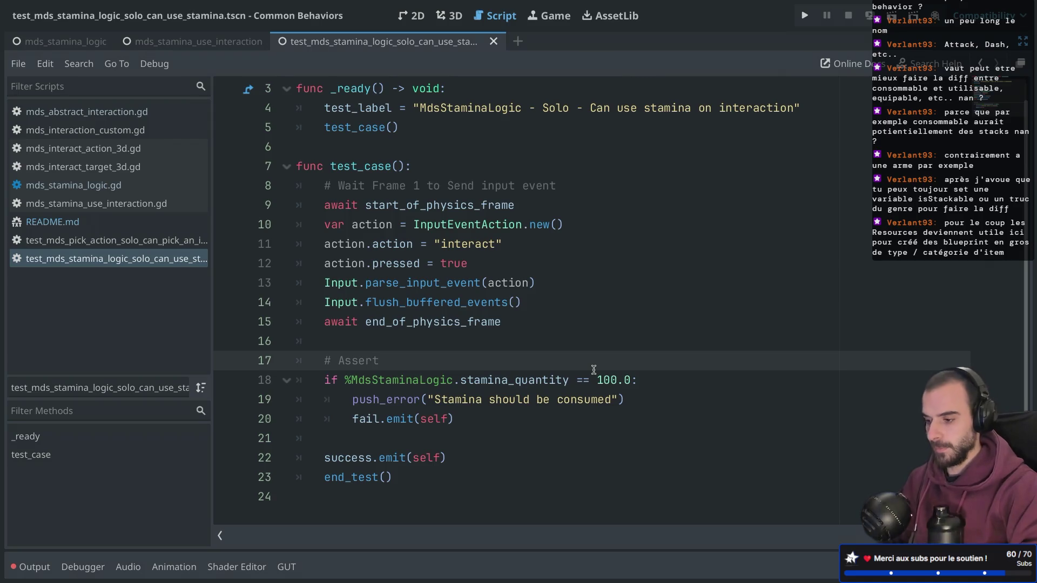
{"action": "key", "text": "BackSpace"}
{"action": "type", "text": ">"}
{"action": "key", "text": "ctrl+s"}
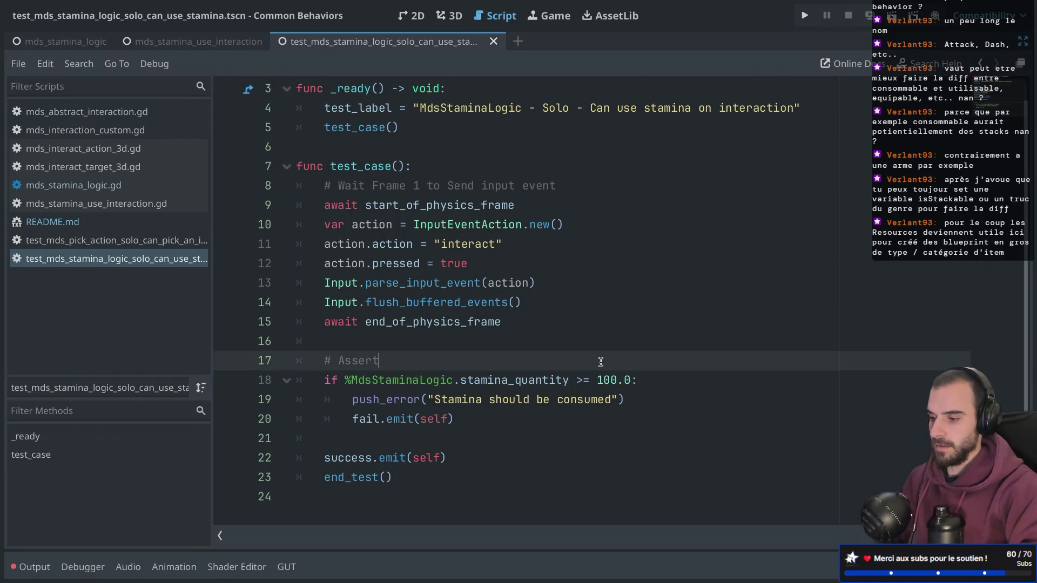
{"action": "left_click_drag", "start_coordinate": [576, 380], "coordinate": [618, 381]}
{"action": "left_click", "coordinate": [554, 416]}
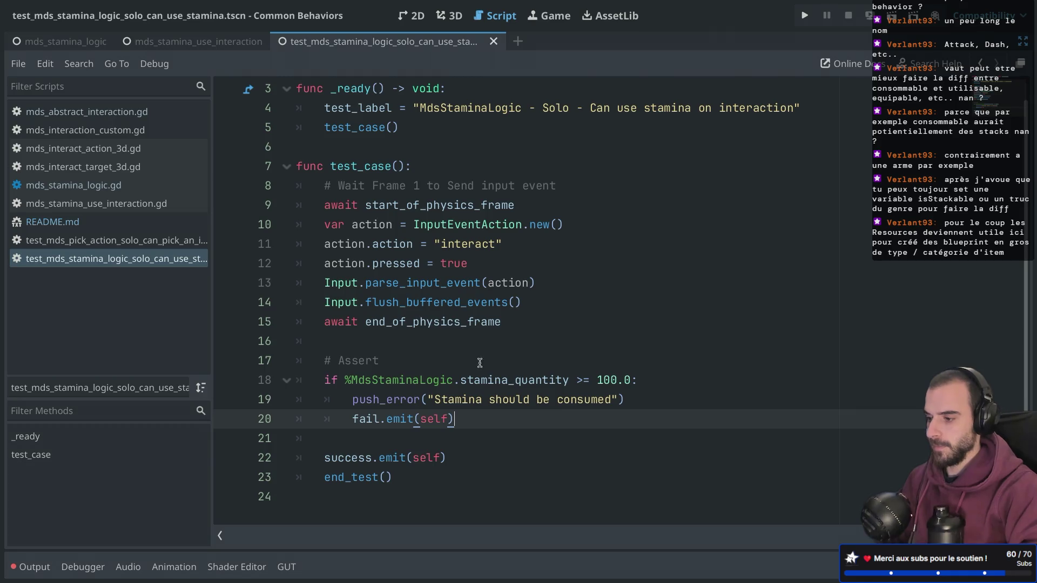
{"action": "scroll", "coordinate": [467, 297], "scroll_direction": "up", "scroll_amount": 1}
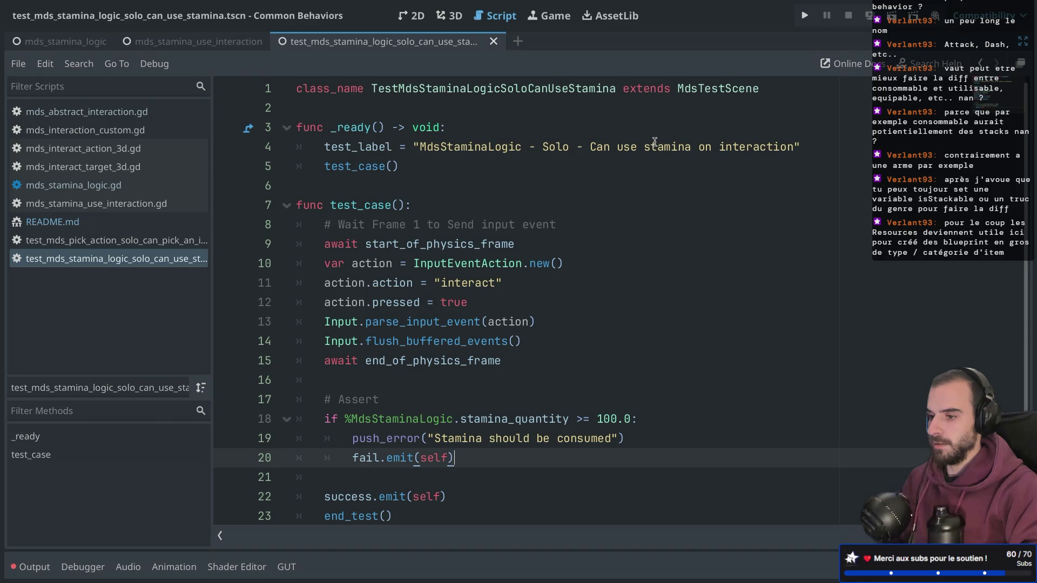
{"action": "key", "text": "ctrl+shift+F11"}
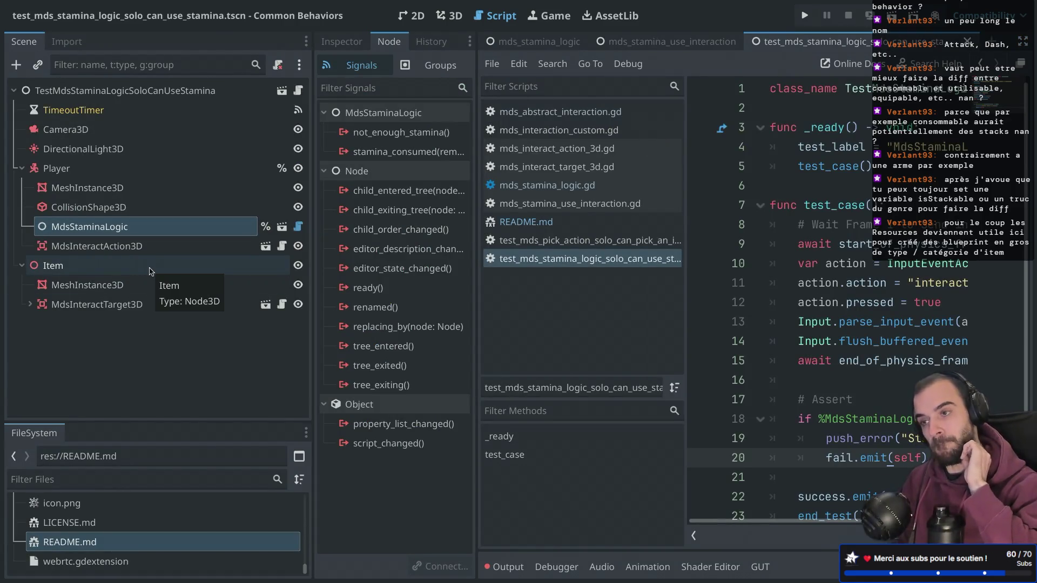
Step: Filter the FileSystem for 'test_runn' and open the mds_test_runner scene
{"action": "left_click", "coordinate": [158, 427]}
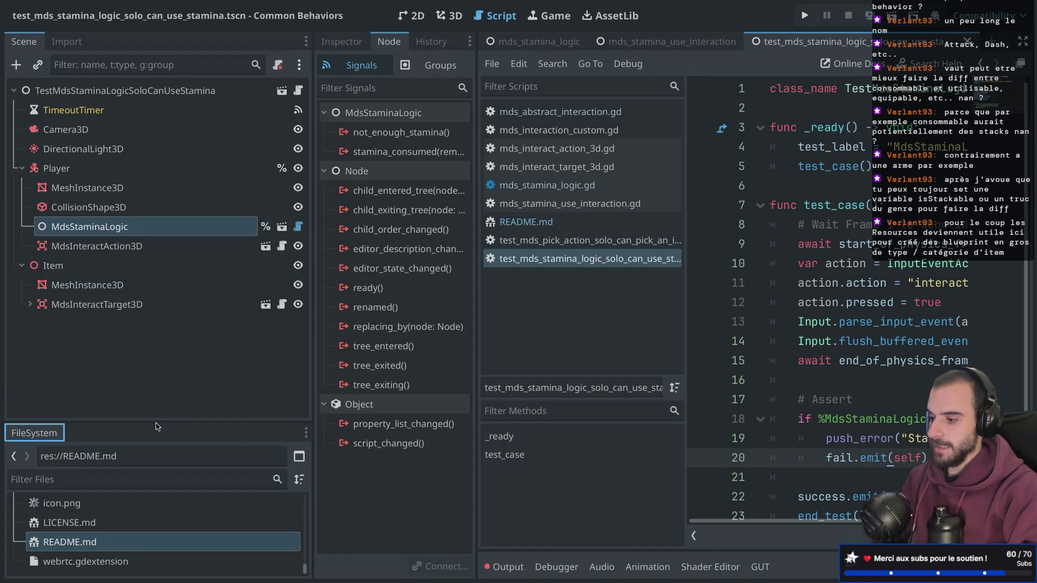
{"action": "left_click_drag", "start_coordinate": [155, 423], "coordinate": [155, 188]}
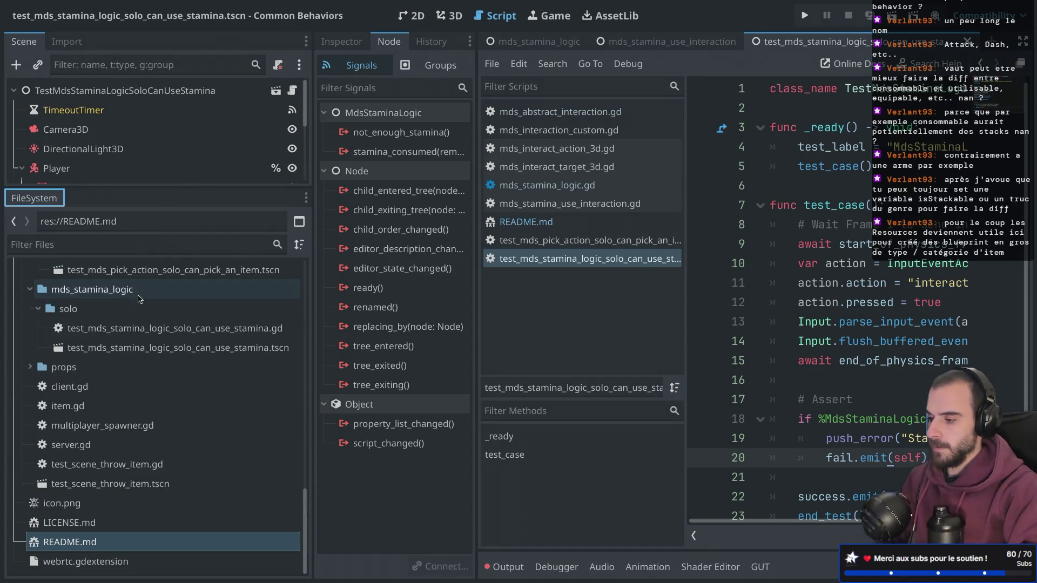
{"action": "scroll", "coordinate": [162, 291], "scroll_direction": "up", "scroll_amount": 2}
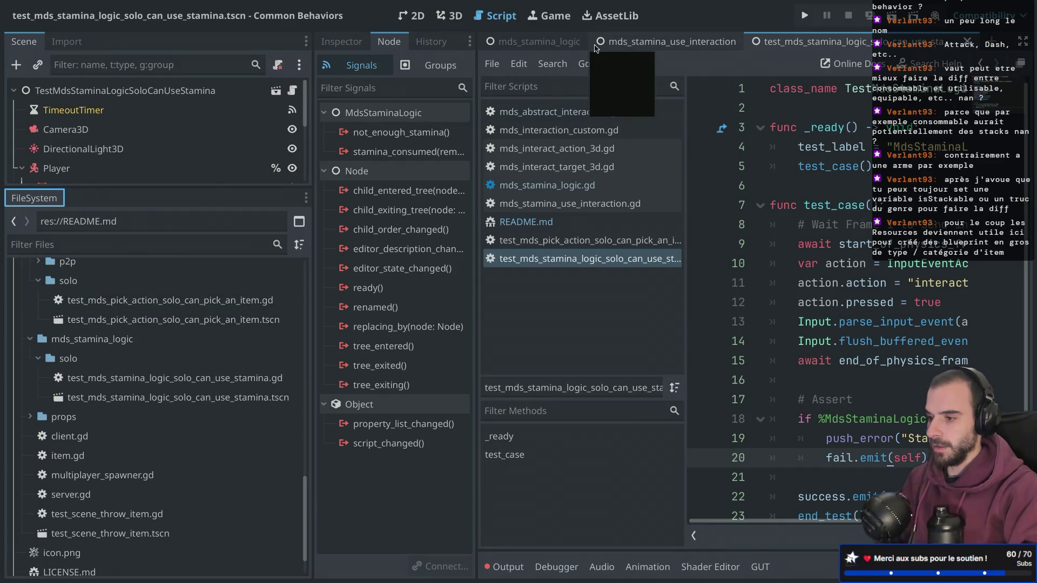
{"action": "left_click", "coordinate": [98, 243]}
{"action": "type", "text": "test_runn"}
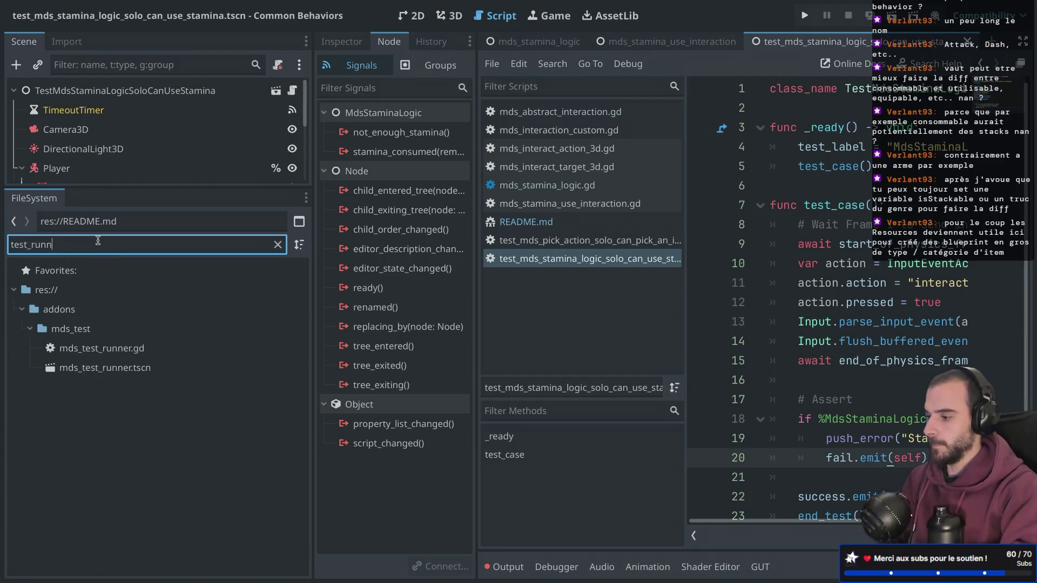
{"action": "double_click", "coordinate": [111, 366]}
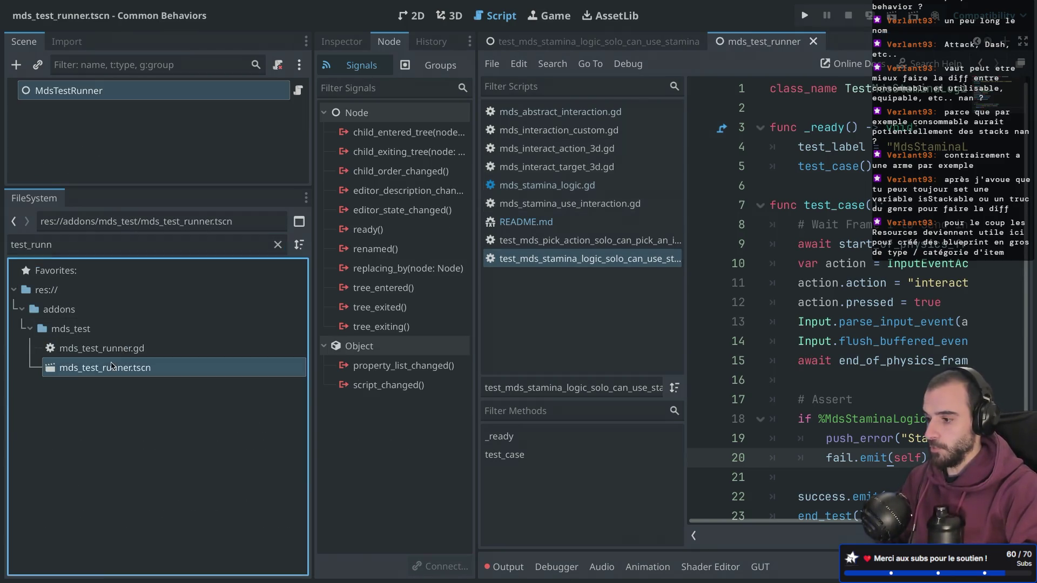
Step: Reveal the stamina logic test scene in the FileSystem, then return to the test runner scene
{"action": "left_click", "coordinate": [338, 42]}
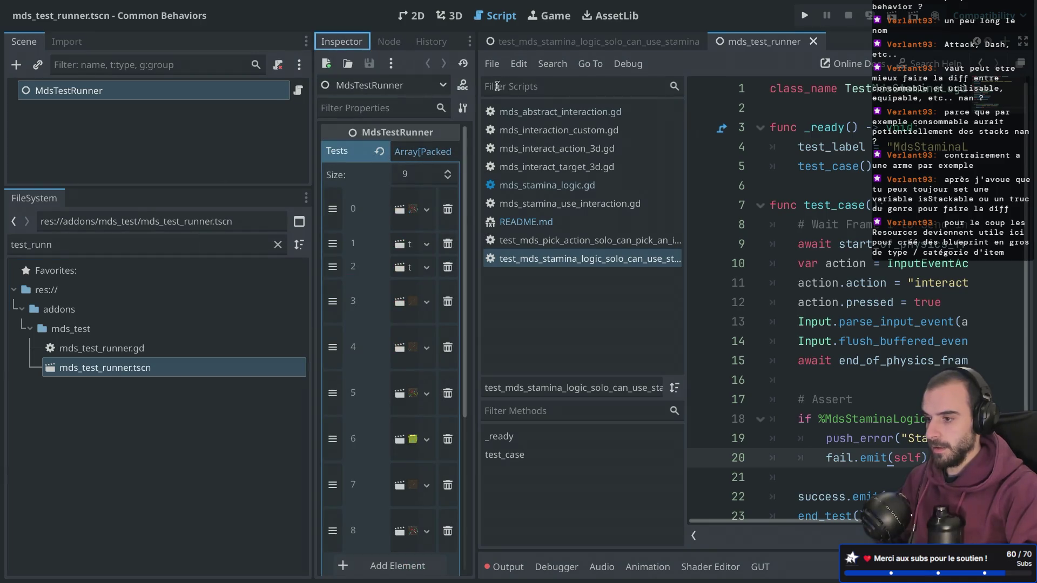
{"action": "mouse_move", "coordinate": [614, 44]}
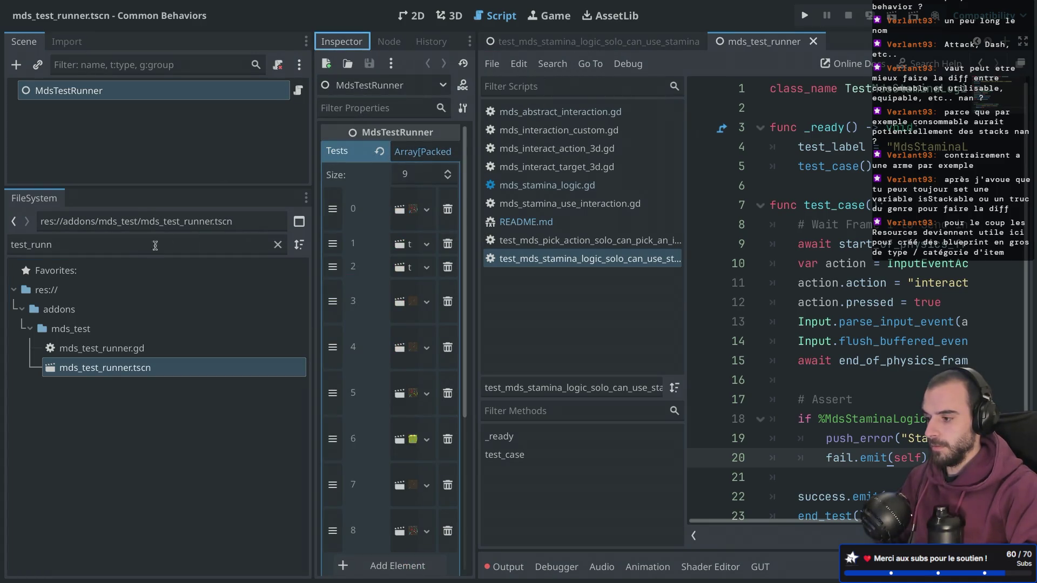
{"action": "mouse_move", "coordinate": [573, 48]}
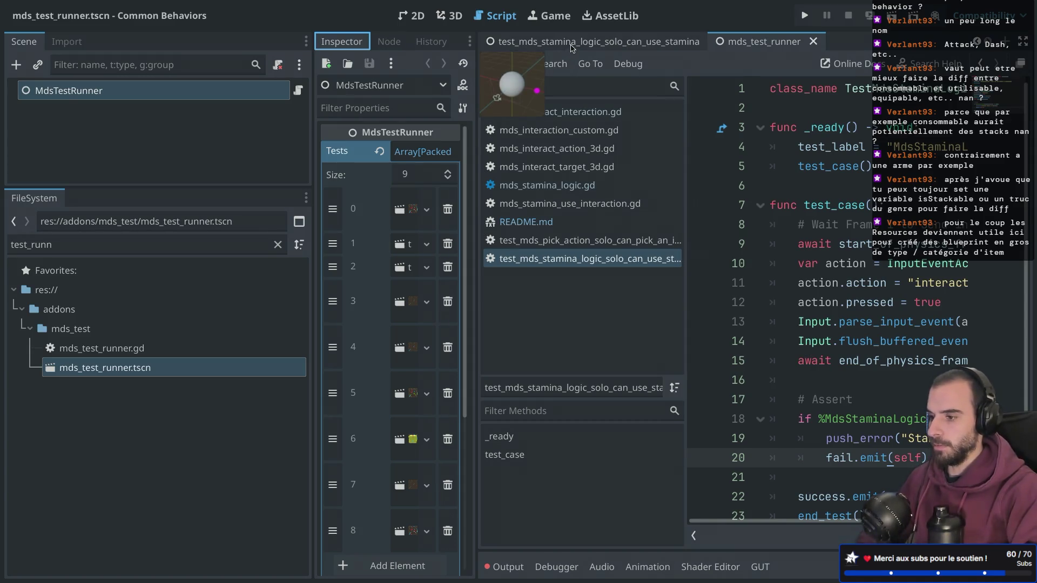
{"action": "left_click", "coordinate": [584, 43]}
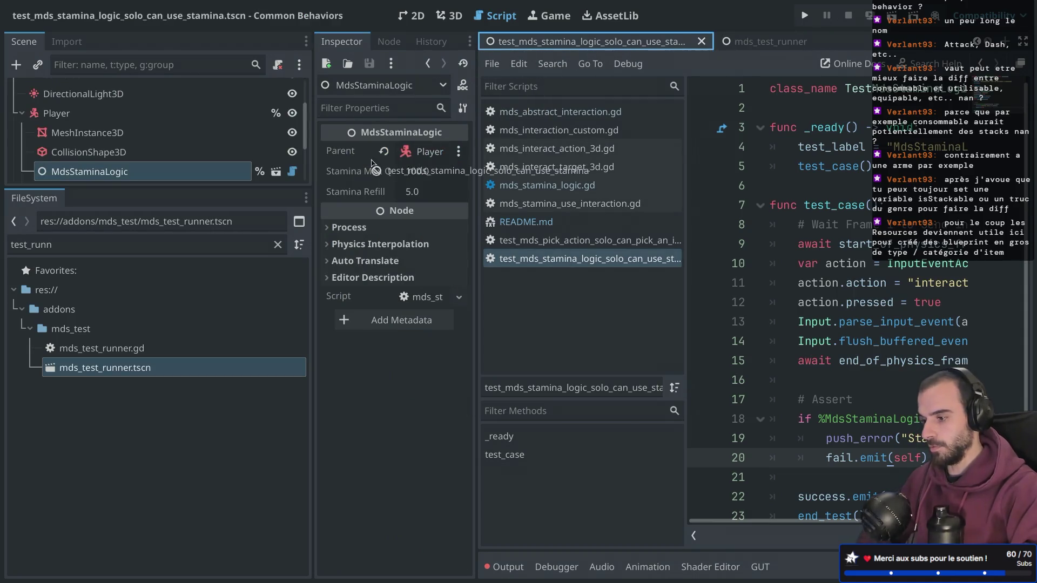
{"action": "right_click", "coordinate": [576, 43]}
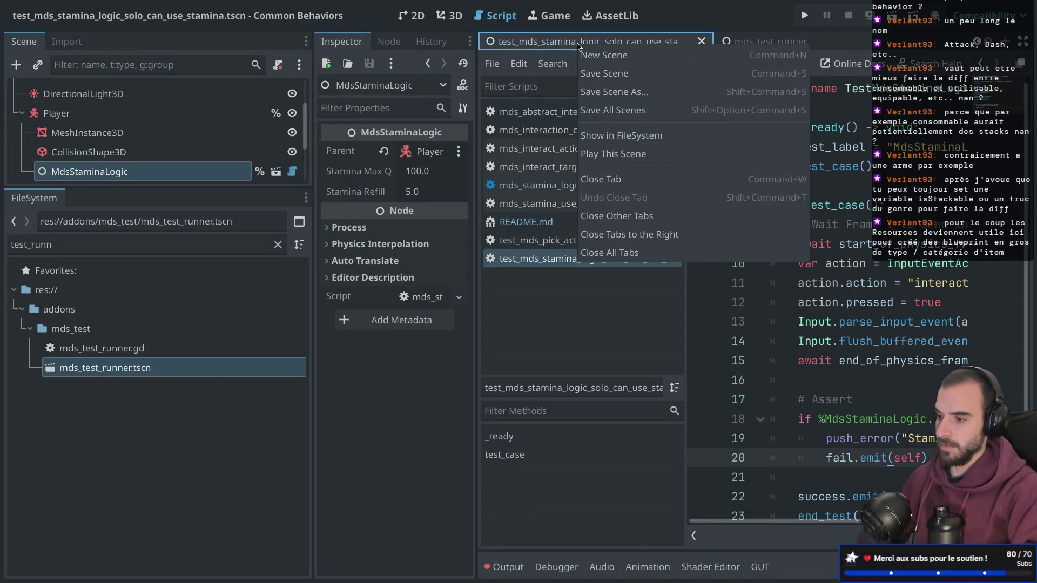
{"action": "left_click", "coordinate": [644, 135]}
{"action": "left_click", "coordinate": [762, 48]}
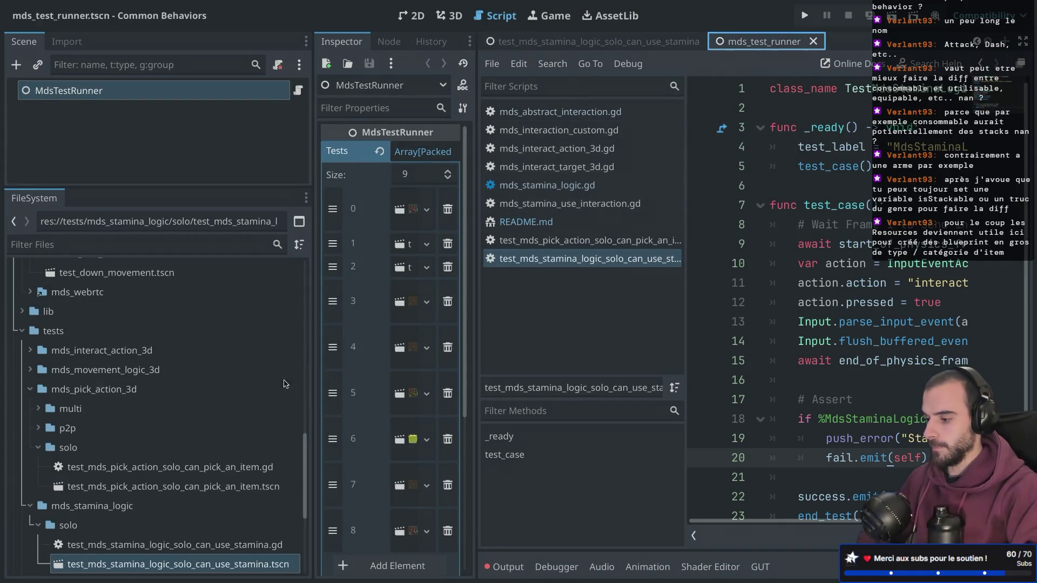
Step: Drag the stamina test scene into the Inspector's Tests array as a new entry
{"action": "mouse_move", "coordinate": [166, 571]}
{"action": "left_mouse_down"}
{"action": "mouse_move", "coordinate": [397, 526]}
{"action": "mouse_move", "coordinate": [391, 508]}
{"action": "left_mouse_up"}
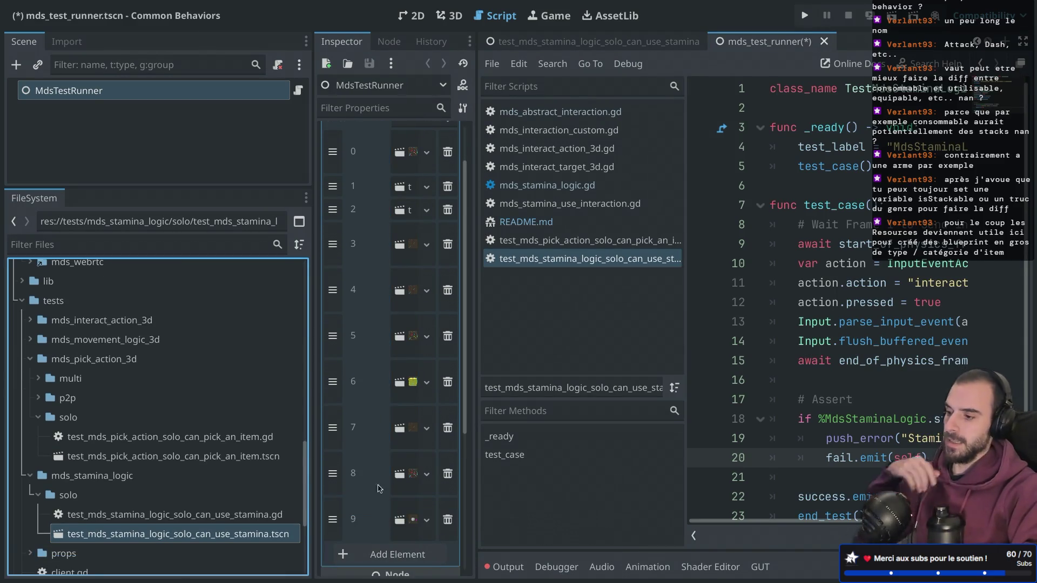
{"action": "scroll", "coordinate": [380, 312], "scroll_direction": "up", "scroll_amount": 2}
{"action": "scroll", "coordinate": [381, 312], "scroll_direction": "down", "scroll_amount": 5}
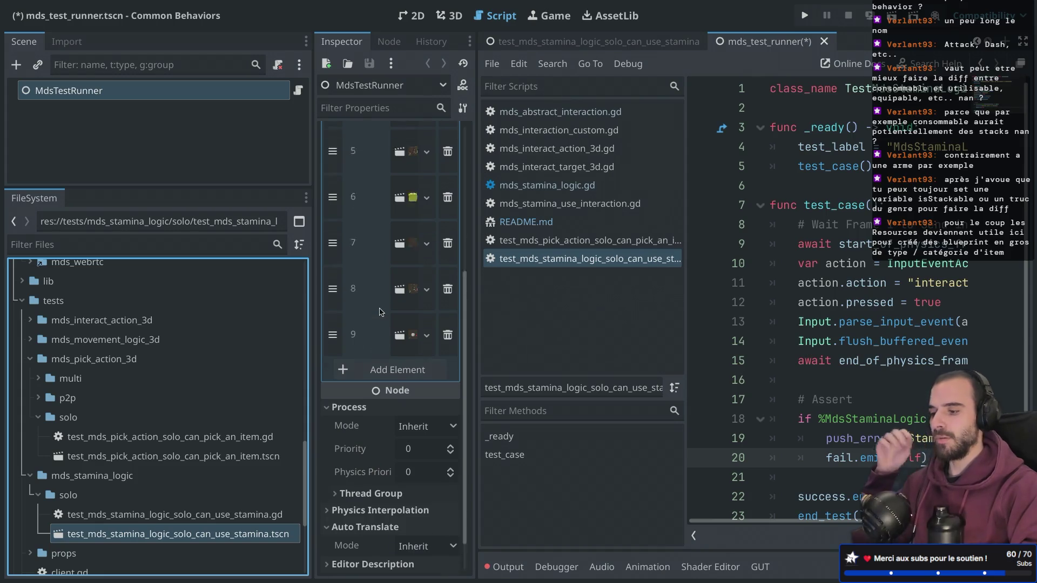
{"action": "scroll", "coordinate": [381, 312], "scroll_direction": "up", "scroll_amount": 5}
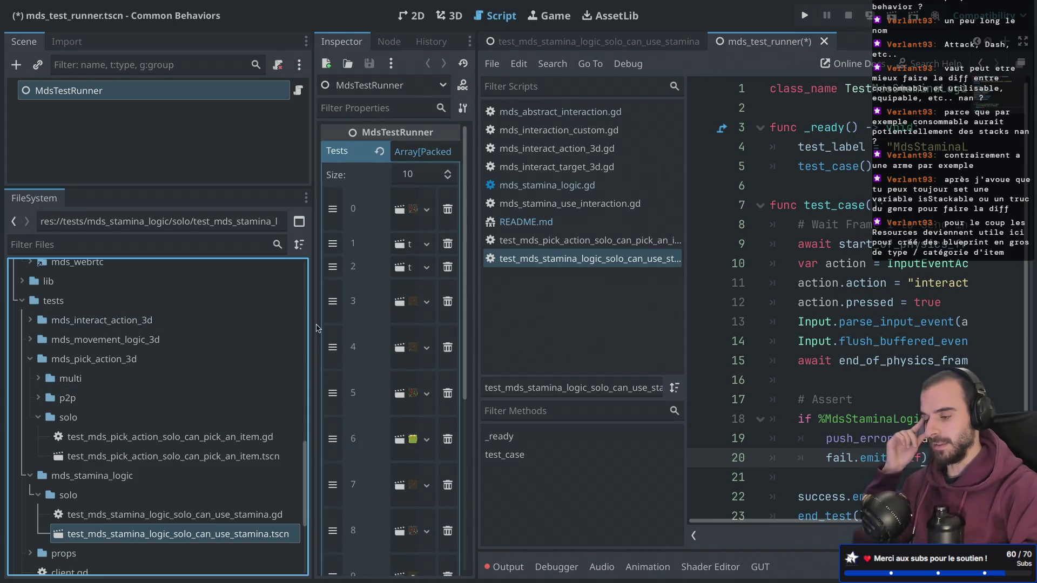
{"action": "left_click_drag", "start_coordinate": [313, 238], "coordinate": [248, 238]}
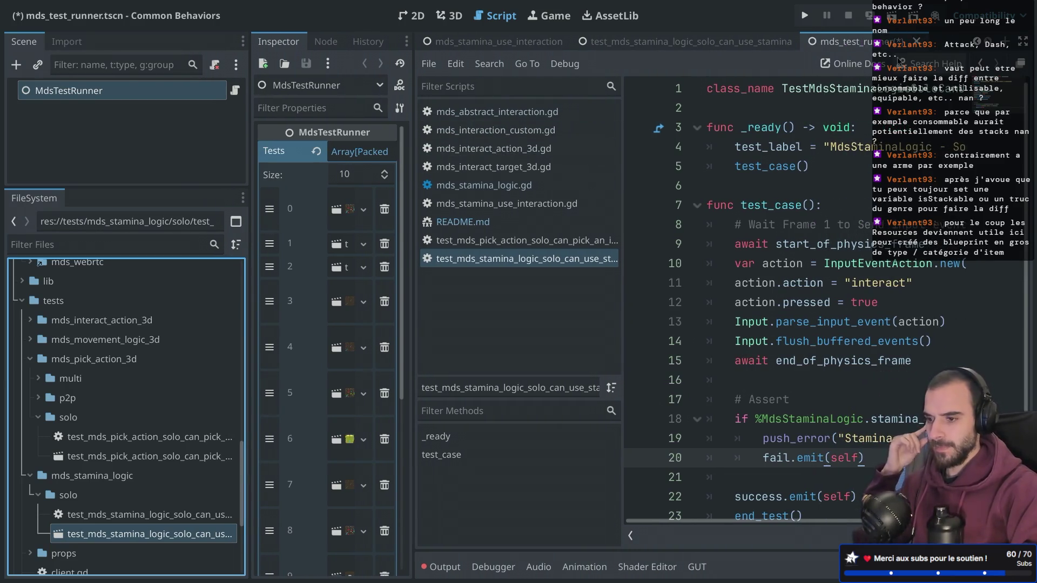
Step: Save the test runner scene, run it with F6, and stop the game window
{"action": "left_click", "coordinate": [842, 165]}
{"action": "key", "text": "ctrl+s"}
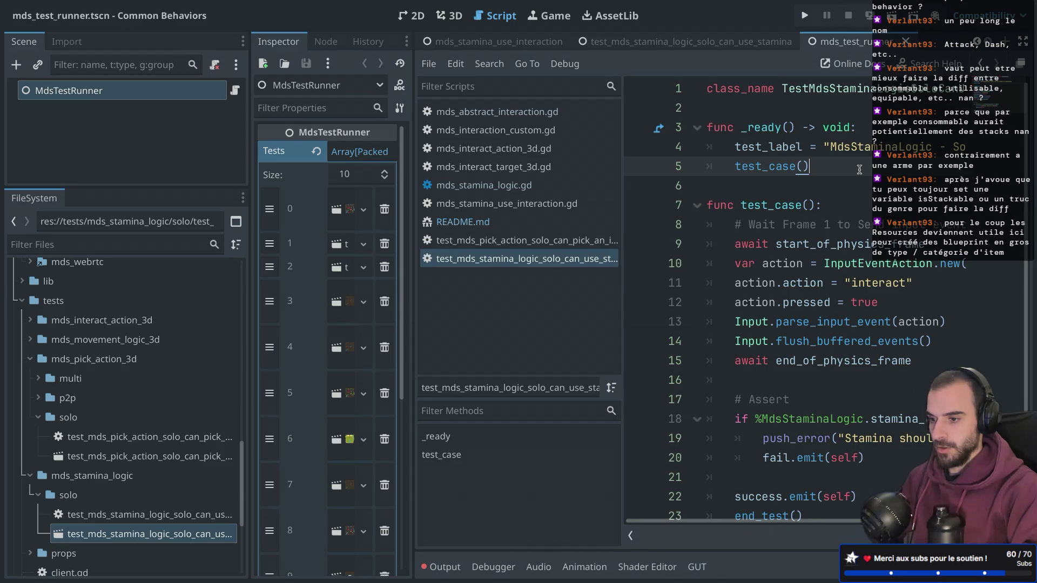
{"action": "key", "text": "F6"}
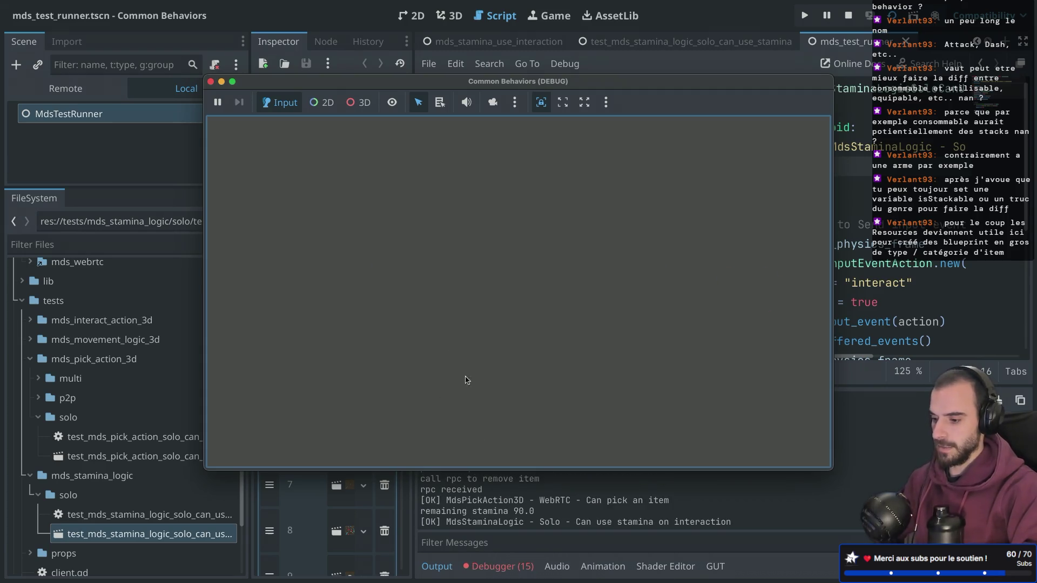
{"action": "left_click", "coordinate": [211, 81]}
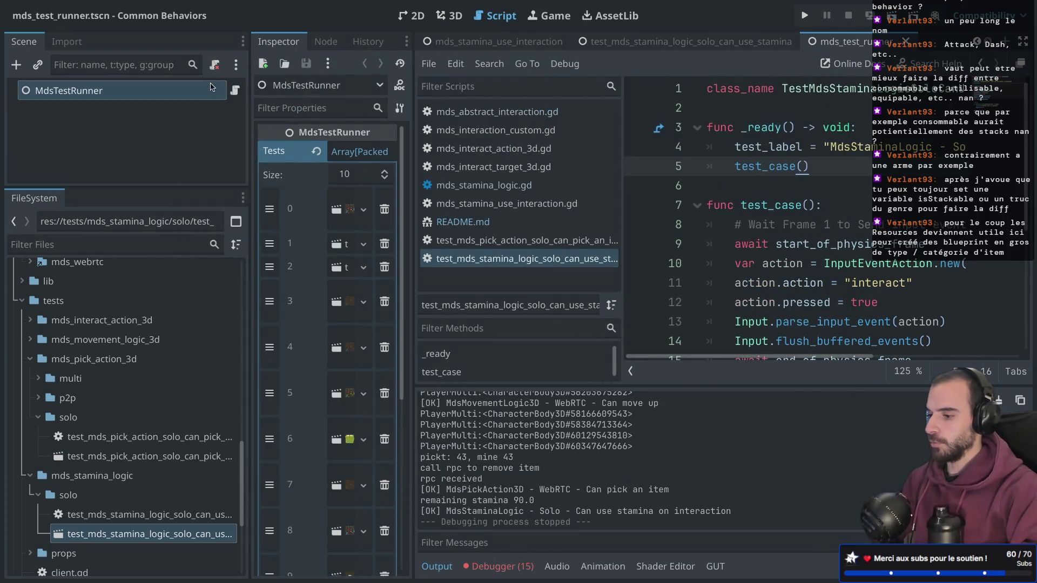
Step: Check the Output log for the pick-item result and the stamina test's [OK] result
{"action": "scroll", "coordinate": [508, 476], "scroll_direction": "up", "scroll_amount": 5}
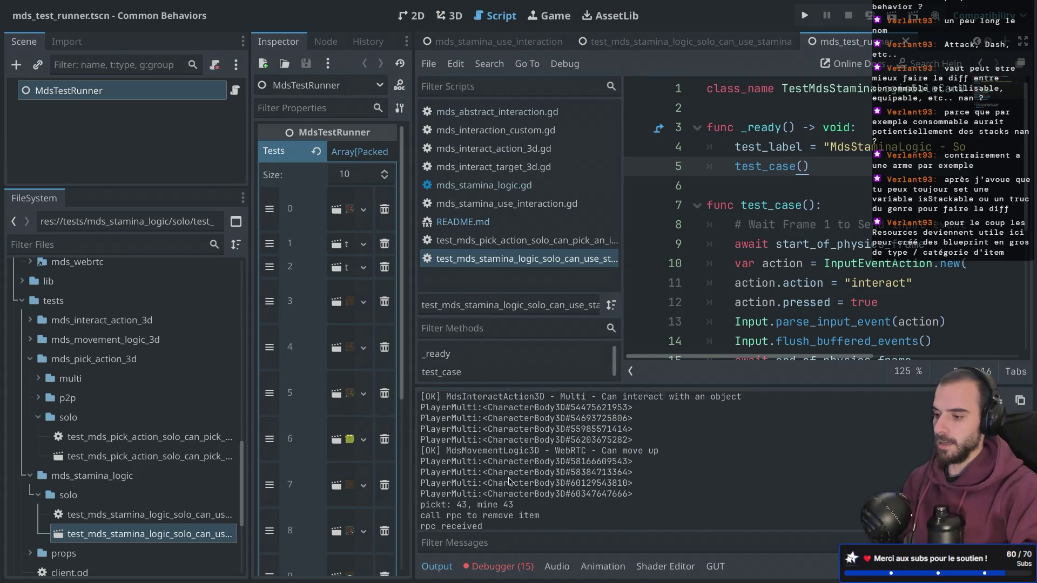
{"action": "scroll", "coordinate": [510, 480], "scroll_direction": "down", "scroll_amount": 5}
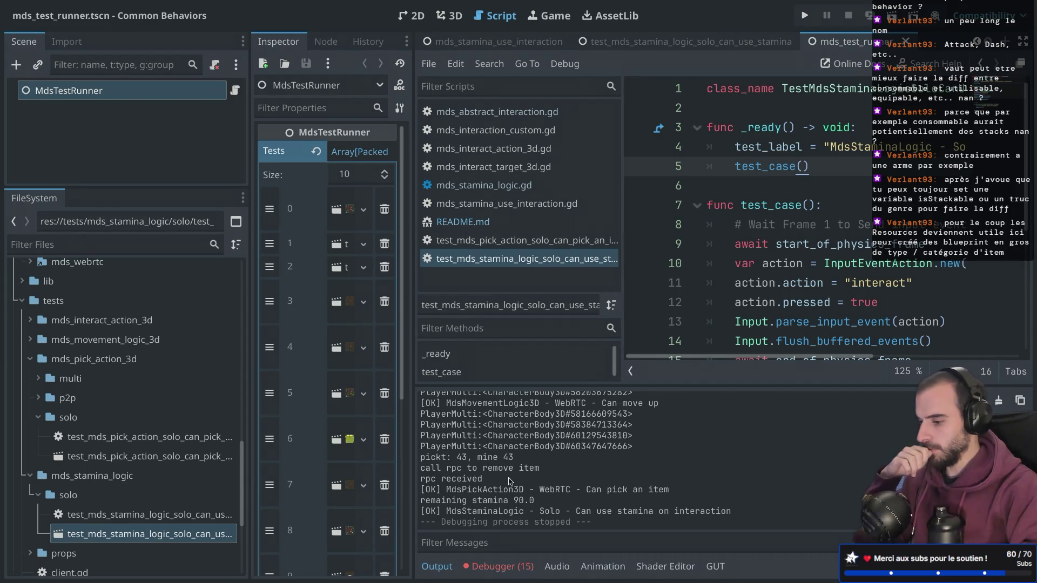
{"action": "left_click_drag", "start_coordinate": [431, 491], "coordinate": [562, 492]}
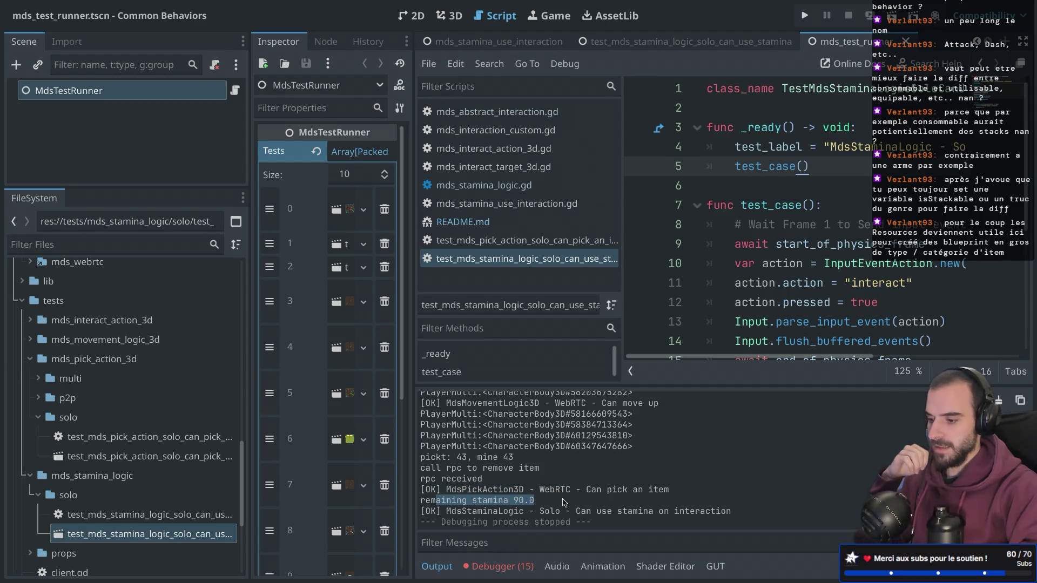
{"action": "mouse_move", "coordinate": [435, 511]}
{"action": "left_mouse_down"}
{"action": "mouse_move", "coordinate": [674, 512]}
{"action": "mouse_move", "coordinate": [664, 512]}
{"action": "left_mouse_up"}
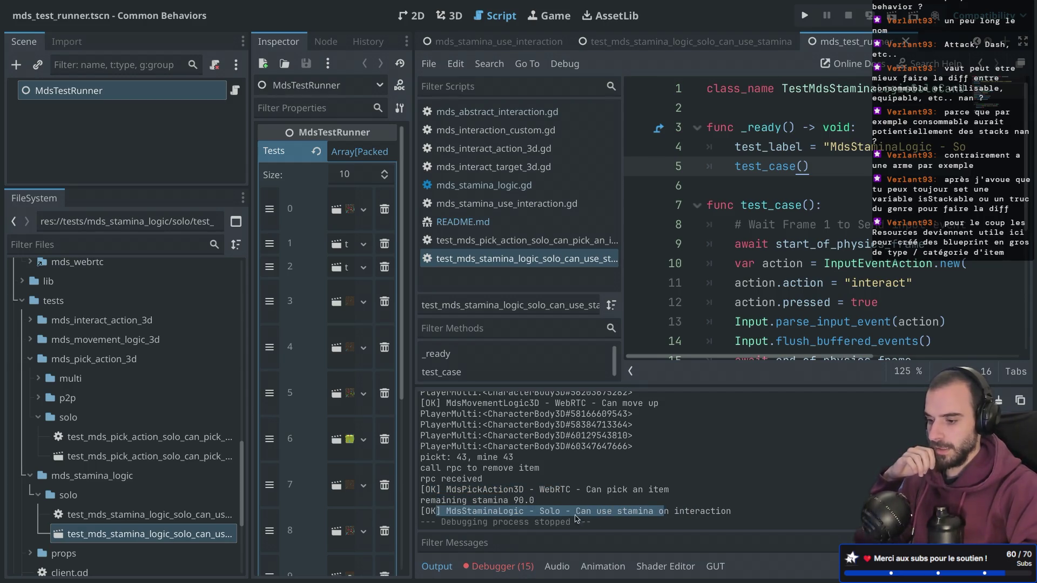
{"action": "left_click", "coordinate": [762, 264]}
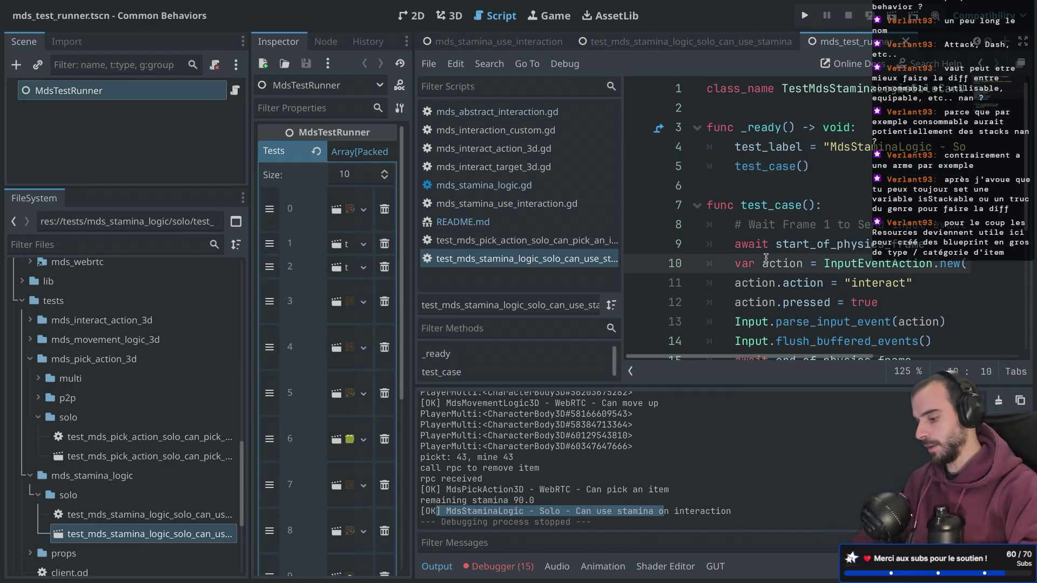
{"action": "key", "text": "ctrl+shift+F11"}
{"action": "left_click_drag", "start_coordinate": [372, 298], "coordinate": [468, 302]}
{"action": "scroll", "coordinate": [388, 216], "scroll_direction": "down", "scroll_amount": 2}
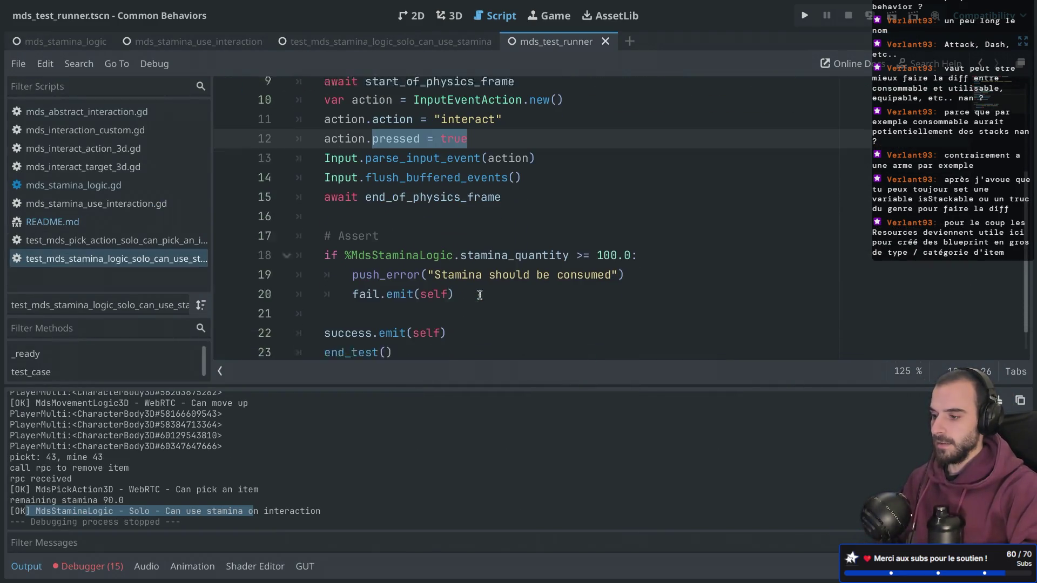
{"action": "left_click_drag", "start_coordinate": [389, 160], "coordinate": [475, 206]}
{"action": "scroll", "coordinate": [475, 207], "scroll_direction": "down", "scroll_amount": 2}
{"action": "left_click", "coordinate": [358, 219]}
{"action": "left_click_drag", "start_coordinate": [357, 219], "coordinate": [456, 264]}
{"action": "left_click", "coordinate": [439, 248]}
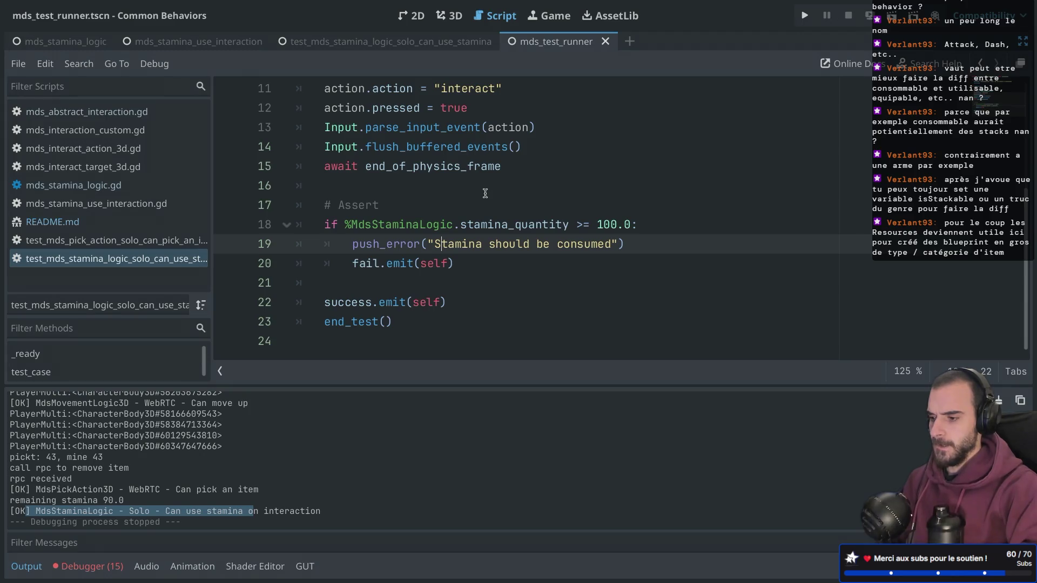
{"action": "scroll", "coordinate": [463, 220], "scroll_direction": "up", "scroll_amount": 5}
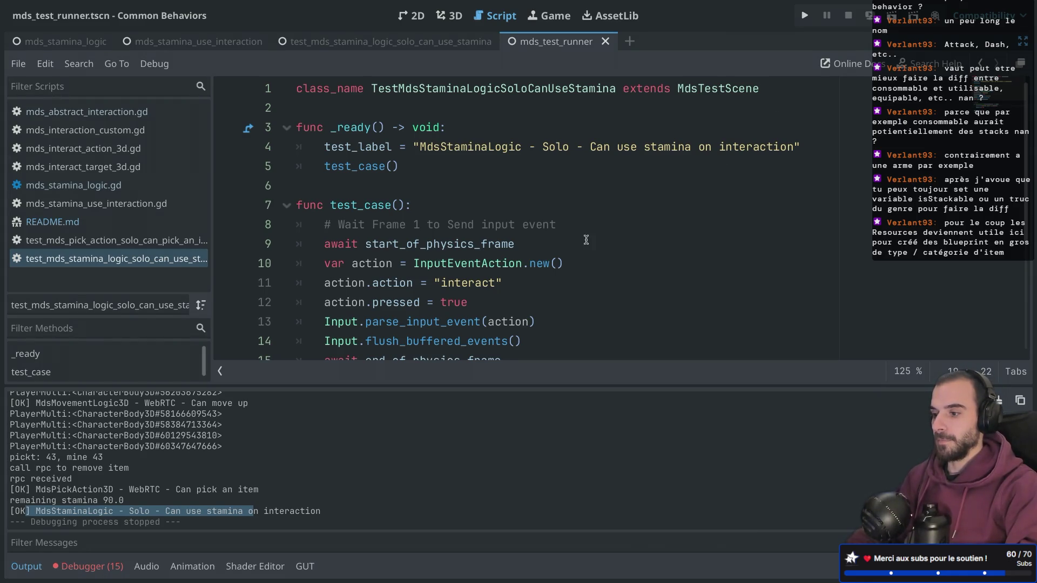
{"action": "scroll", "coordinate": [586, 239], "scroll_direction": "down", "scroll_amount": 5}
{"action": "scroll", "coordinate": [586, 240], "scroll_direction": "up", "scroll_amount": 1}
{"action": "scroll", "coordinate": [586, 240], "scroll_direction": "down", "scroll_amount": 1}
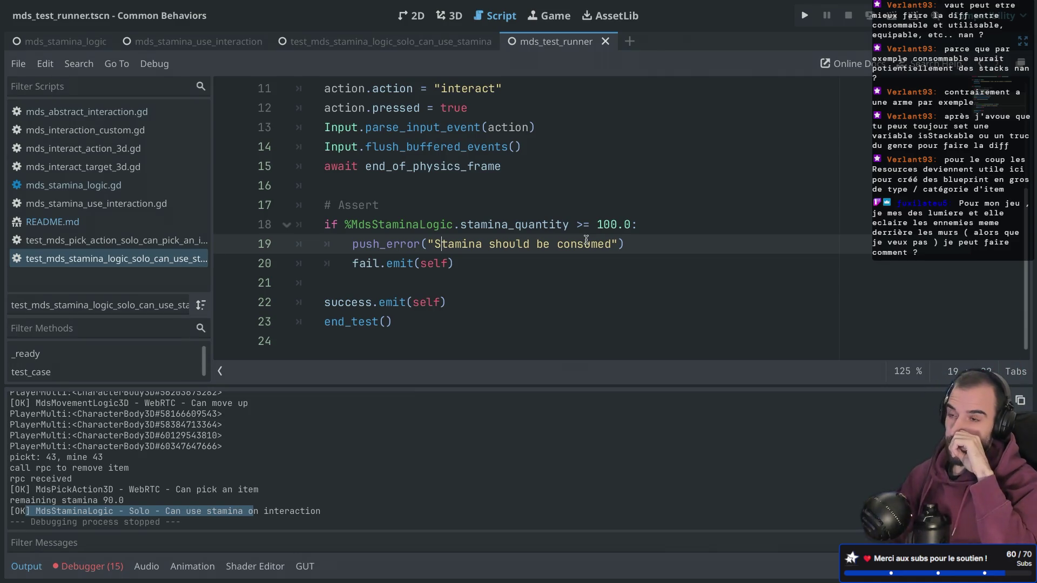
{"action": "key", "text": "ctrl+Right"}
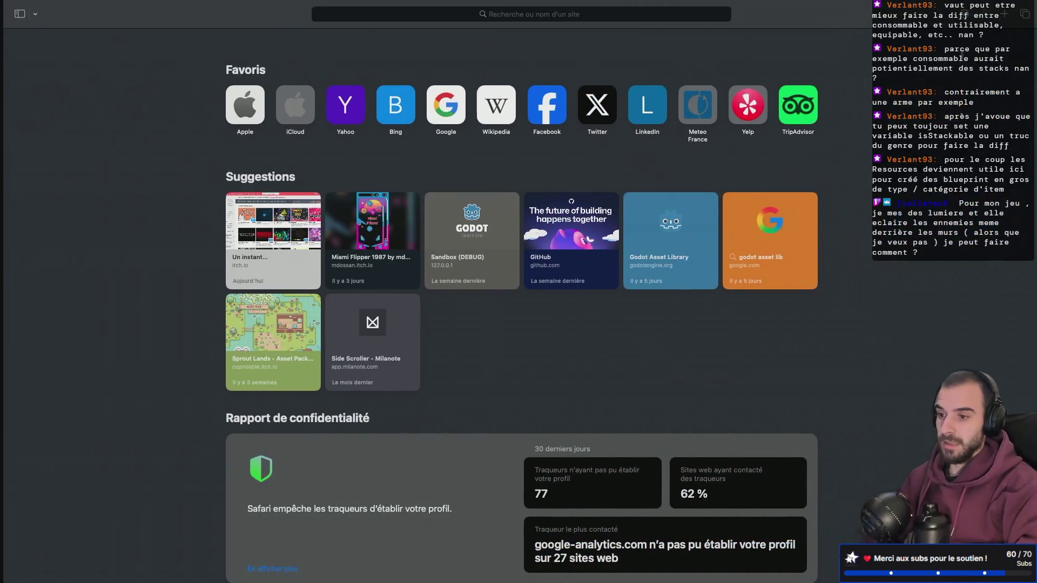
Step: Search Safari for 'godot light mask' and skim the Godot Forum result
{"action": "key", "text": "super+l"}
{"action": "type", "text": "godot light"}
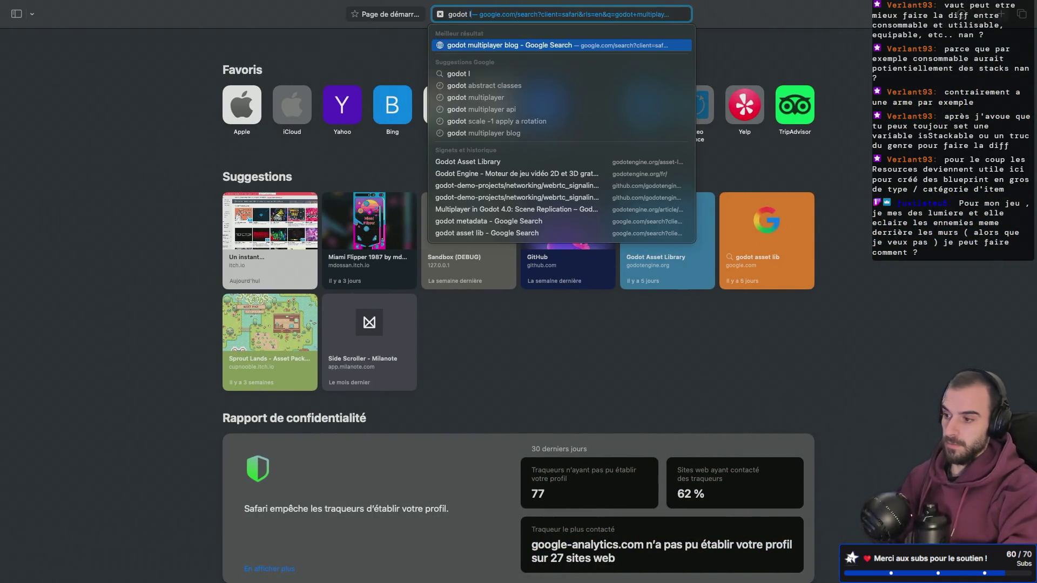
{"action": "type", "text": " mask"}
{"action": "key", "text": "Return"}
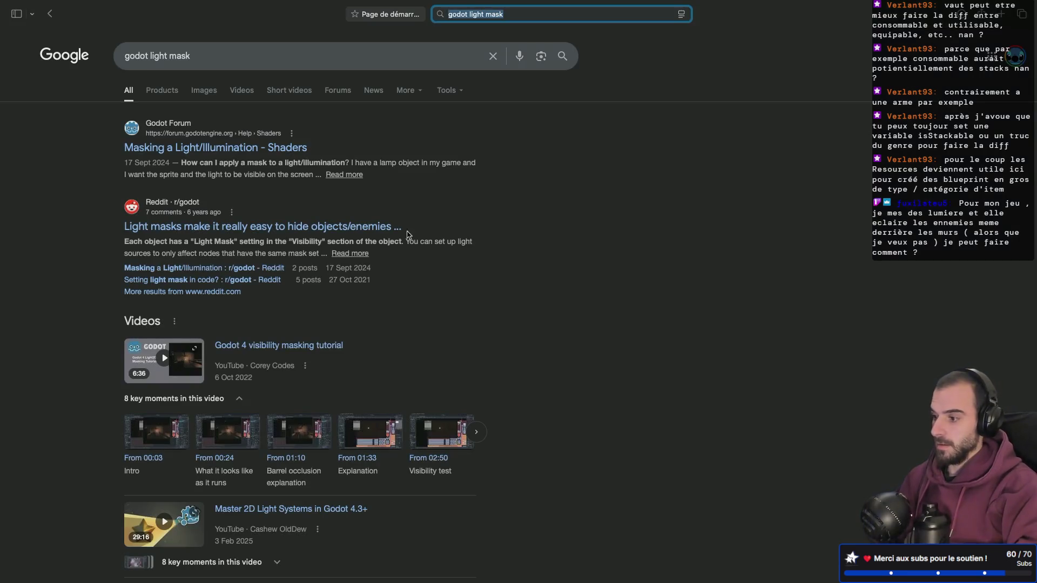
{"action": "left_click", "coordinate": [189, 150]}
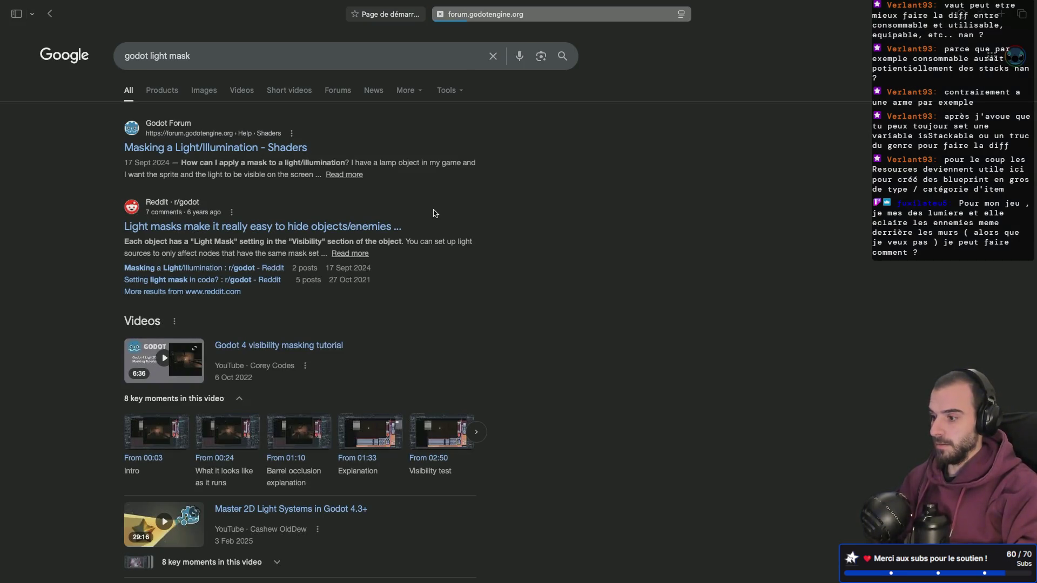
{"action": "scroll", "coordinate": [399, 323], "scroll_direction": "down", "scroll_amount": 2}
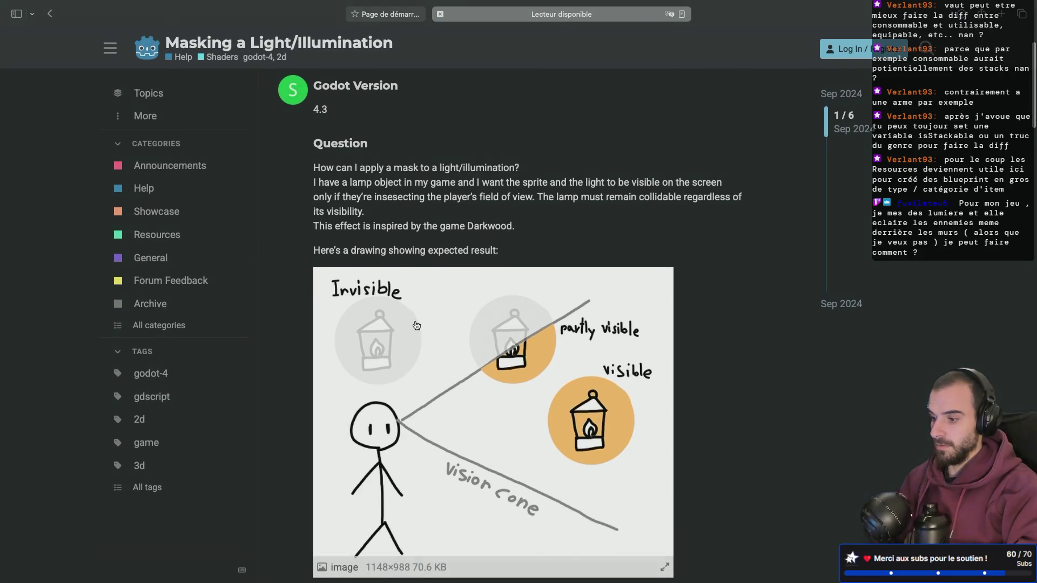
{"action": "scroll", "coordinate": [440, 310], "scroll_direction": "down", "scroll_amount": 5}
{"action": "scroll", "coordinate": [440, 310], "scroll_direction": "down", "scroll_amount": 6}
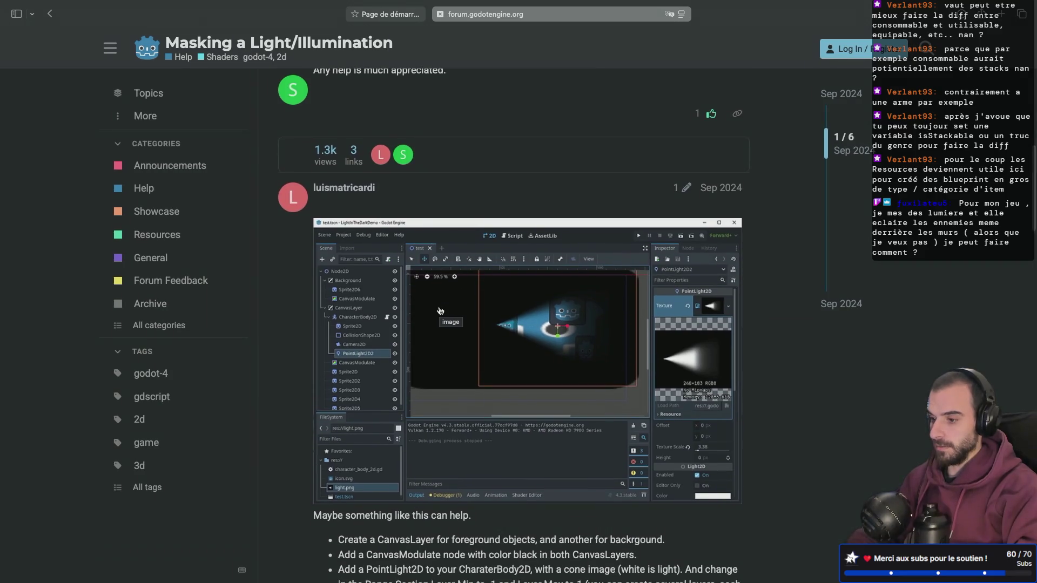
{"action": "scroll", "coordinate": [544, 337], "scroll_direction": "down", "scroll_amount": 4}
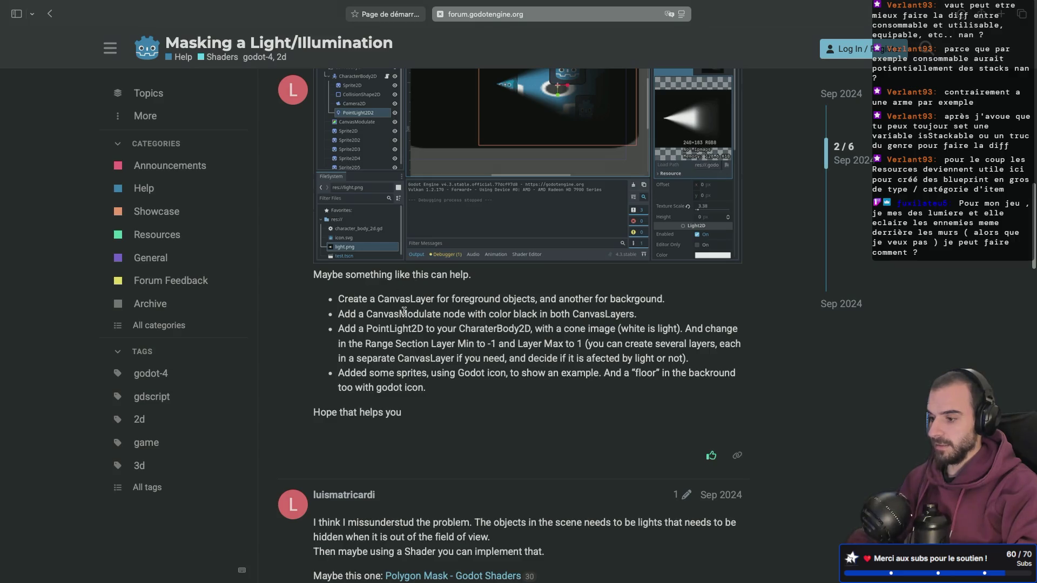
{"action": "scroll", "coordinate": [471, 300], "scroll_direction": "up", "scroll_amount": 1}
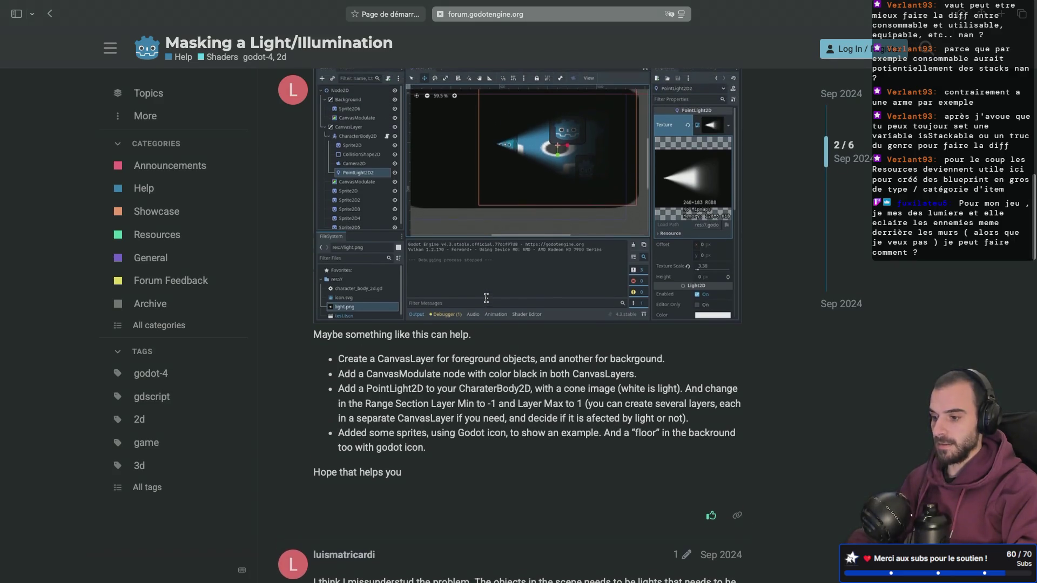
{"action": "scroll", "coordinate": [630, 187], "scroll_direction": "up", "scroll_amount": 1}
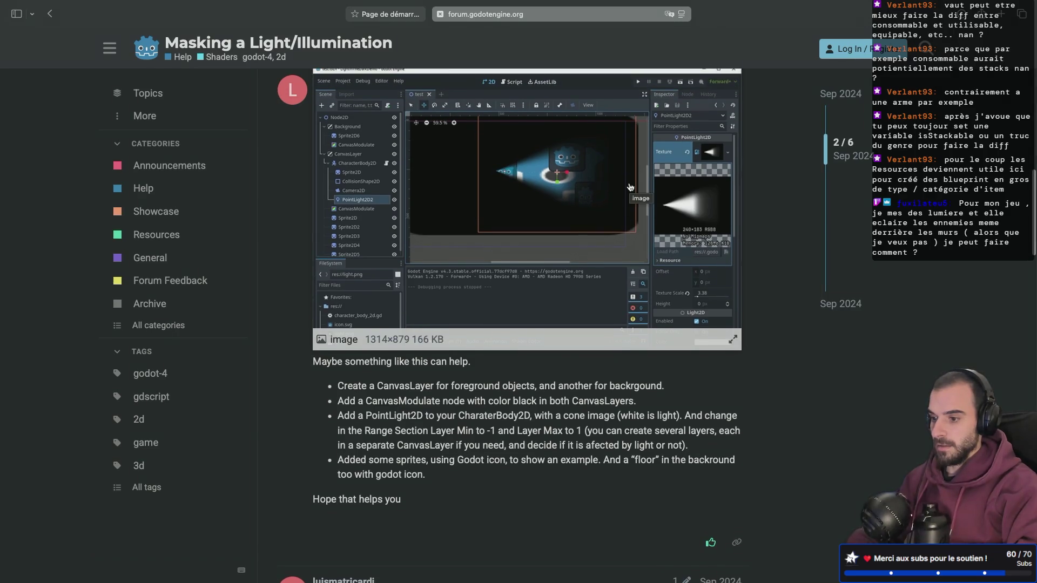
Step: Reopen the Masking a Light/Illumination forum topic, read through its replies, then return to Godot
{"action": "key", "text": "alt+Left"}
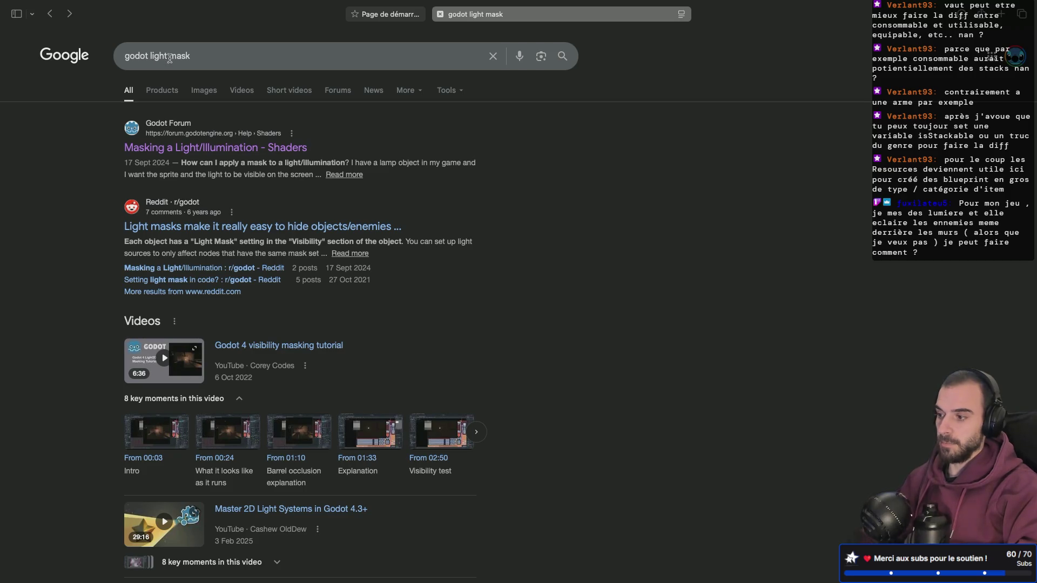
{"action": "left_click", "coordinate": [232, 154]}
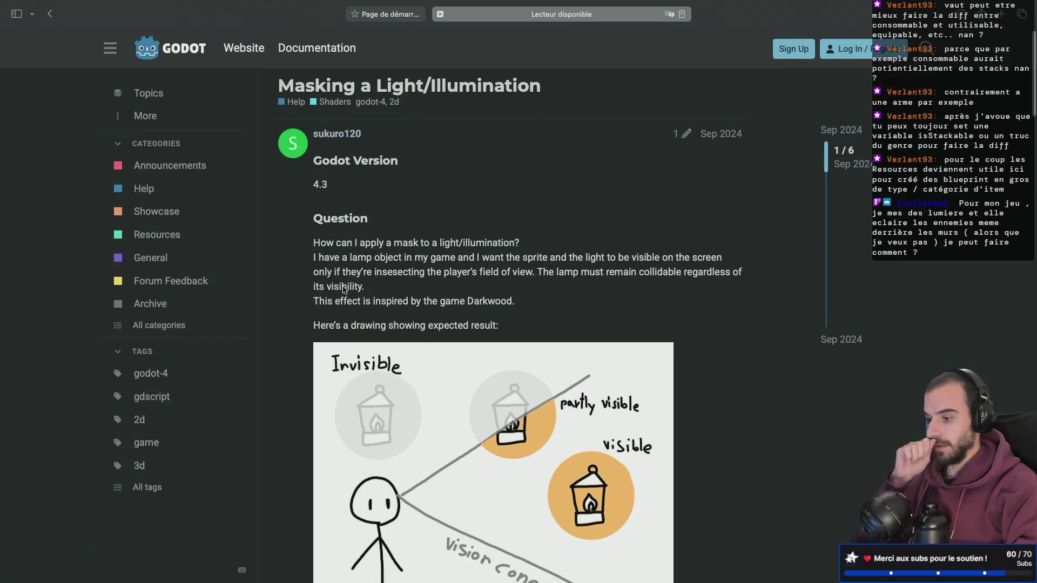
{"action": "scroll", "coordinate": [344, 290], "scroll_direction": "down", "scroll_amount": 2}
{"action": "scroll", "coordinate": [344, 290], "scroll_direction": "down", "scroll_amount": 5}
{"action": "scroll", "coordinate": [454, 359], "scroll_direction": "up", "scroll_amount": 3}
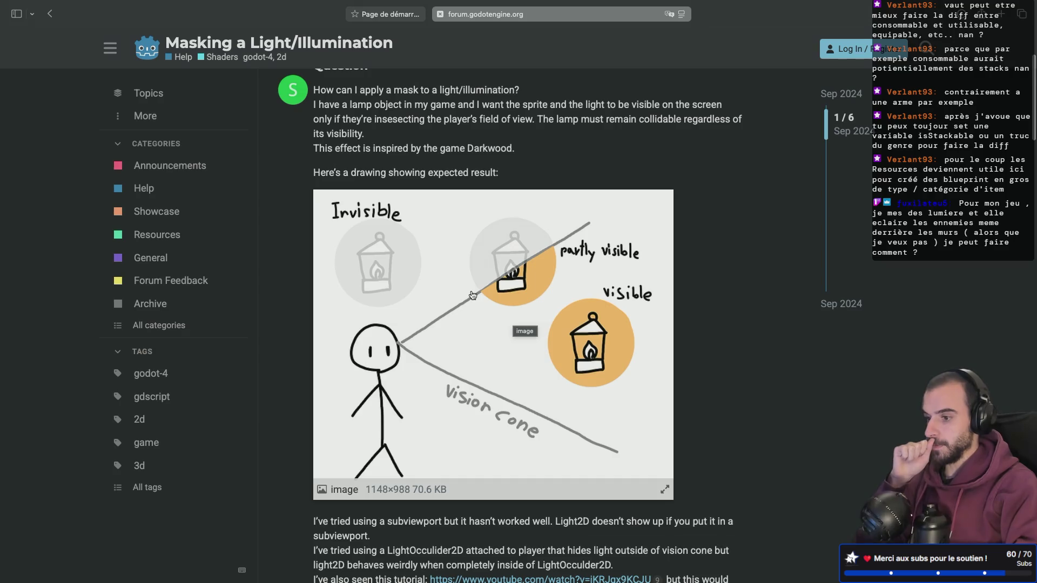
{"action": "scroll", "coordinate": [473, 295], "scroll_direction": "down", "scroll_amount": 15}
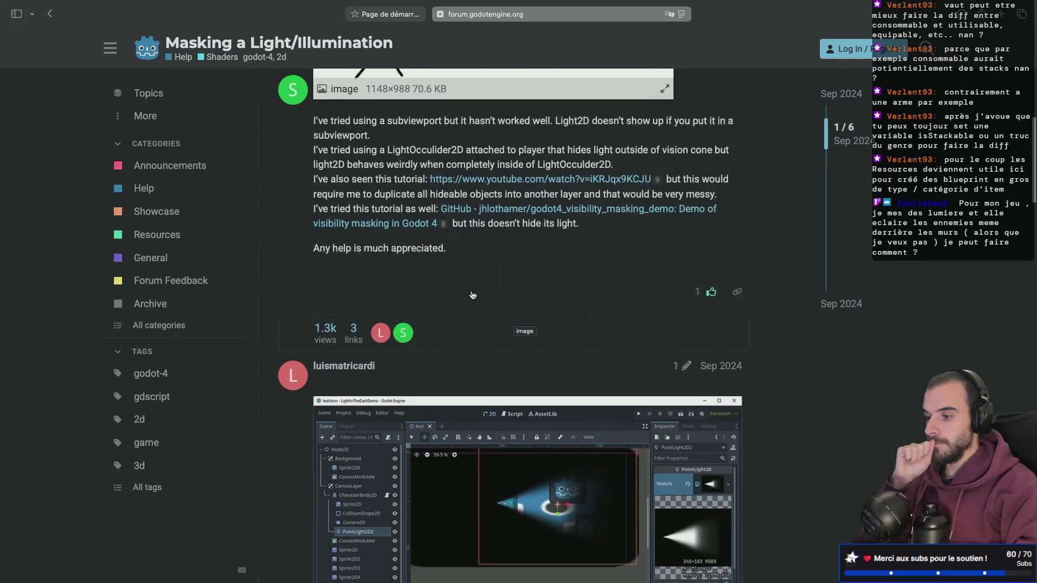
{"action": "scroll", "coordinate": [473, 294], "scroll_direction": "down", "scroll_amount": 7}
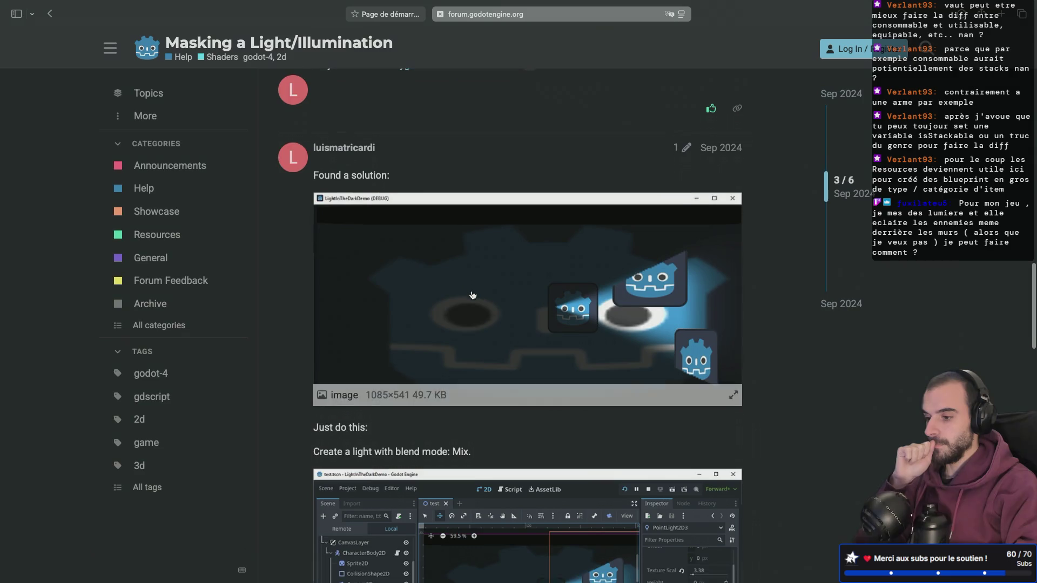
{"action": "scroll", "coordinate": [600, 361], "scroll_direction": "down", "scroll_amount": 10}
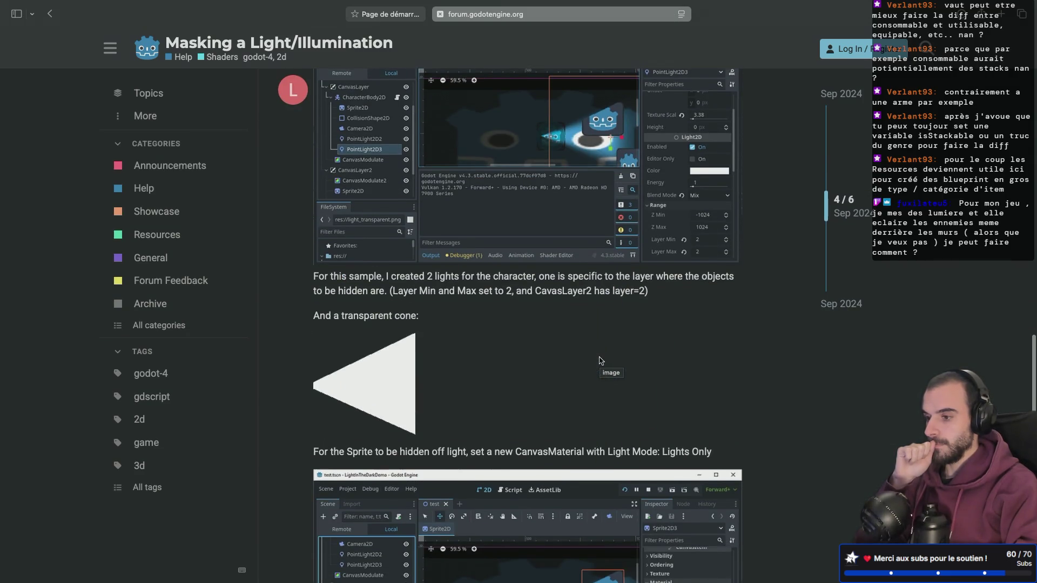
{"action": "scroll", "coordinate": [600, 361], "scroll_direction": "down", "scroll_amount": 5}
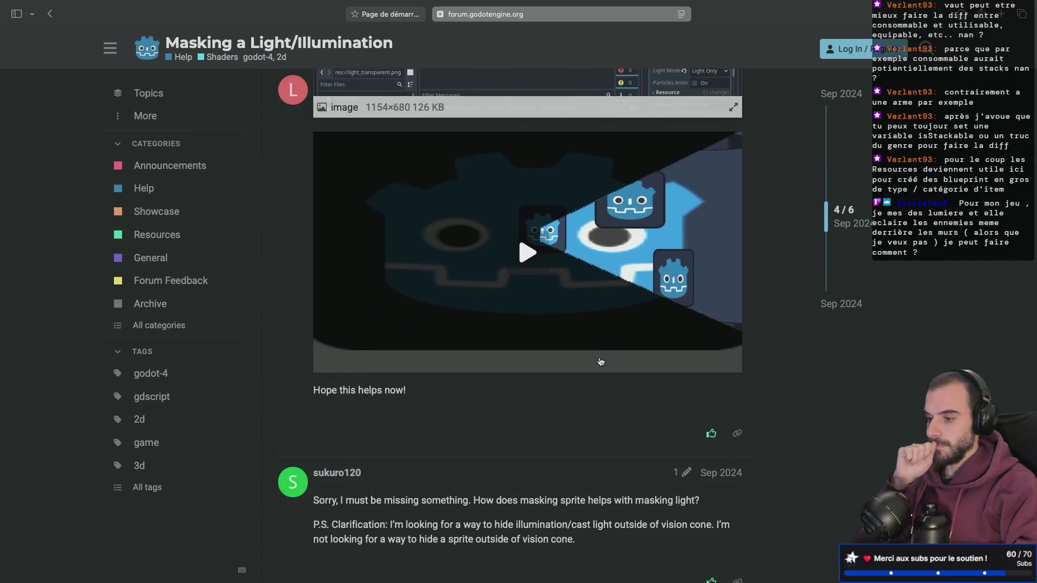
{"action": "key", "text": "alt+Tab"}
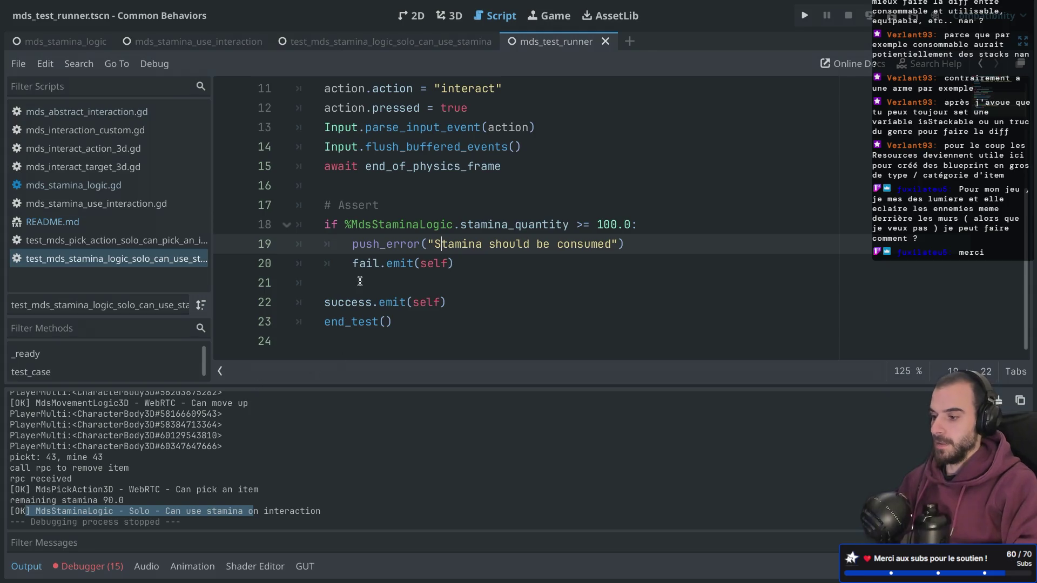
{"action": "scroll", "coordinate": [513, 201], "scroll_direction": "up", "scroll_amount": 3}
{"action": "scroll", "coordinate": [513, 201], "scroll_direction": "down", "scroll_amount": 3}
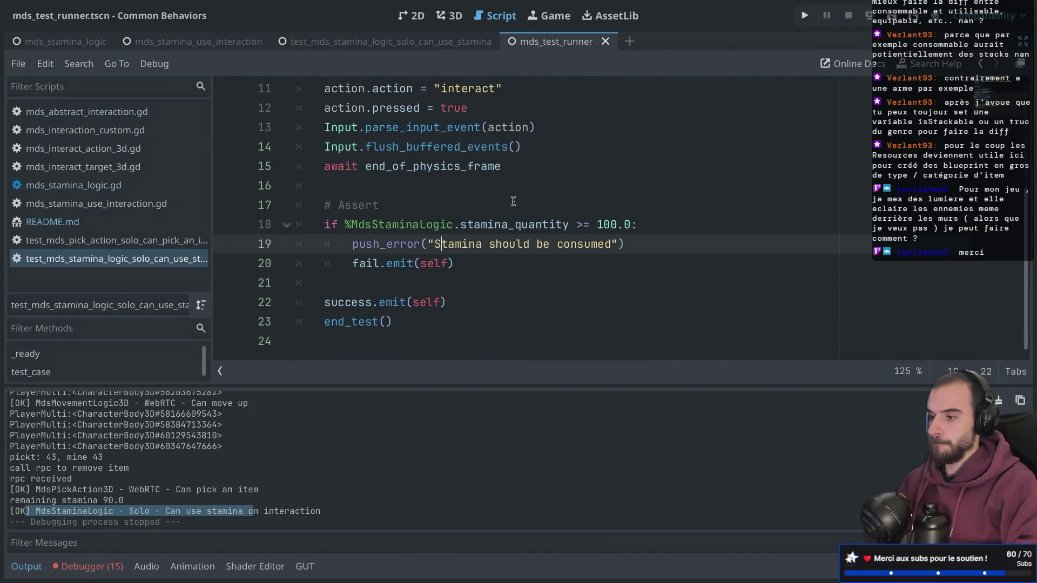
{"action": "scroll", "coordinate": [513, 201], "scroll_direction": "up", "scroll_amount": 3}
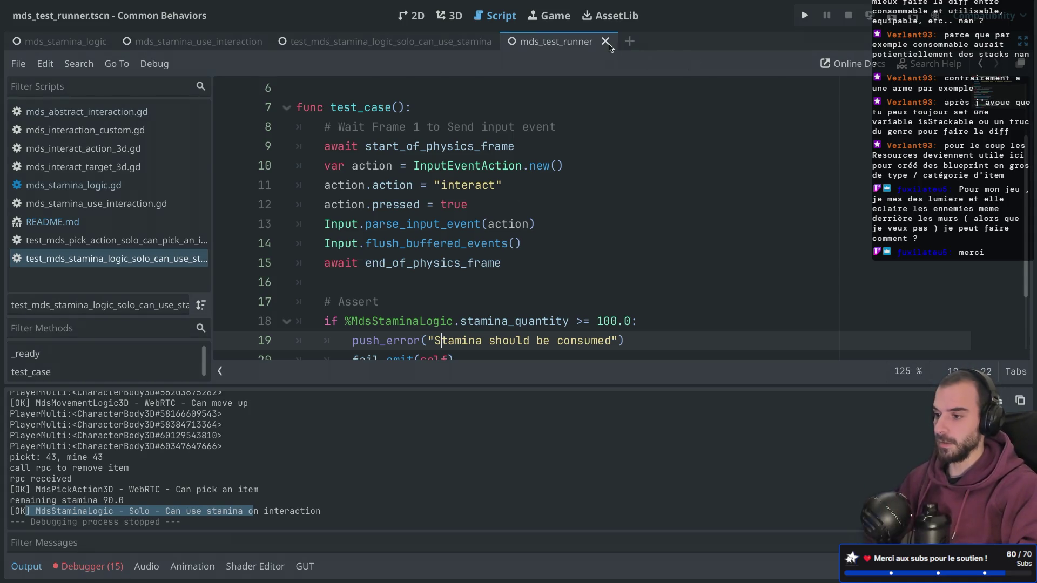
Step: Close the four open scene tabs and every open script
{"action": "left_click", "coordinate": [607, 44]}
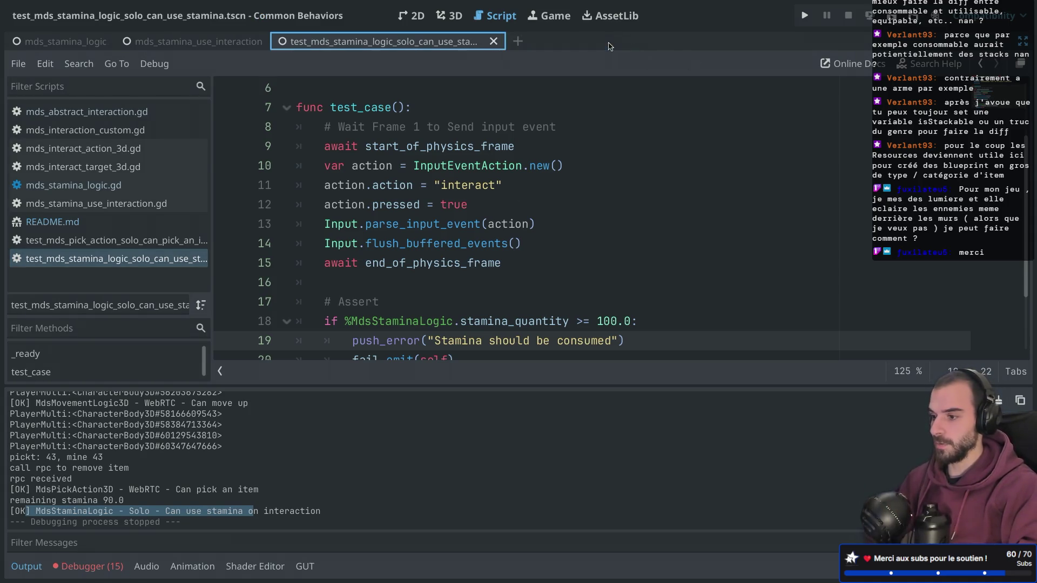
{"action": "middle_click", "coordinate": [449, 45]}
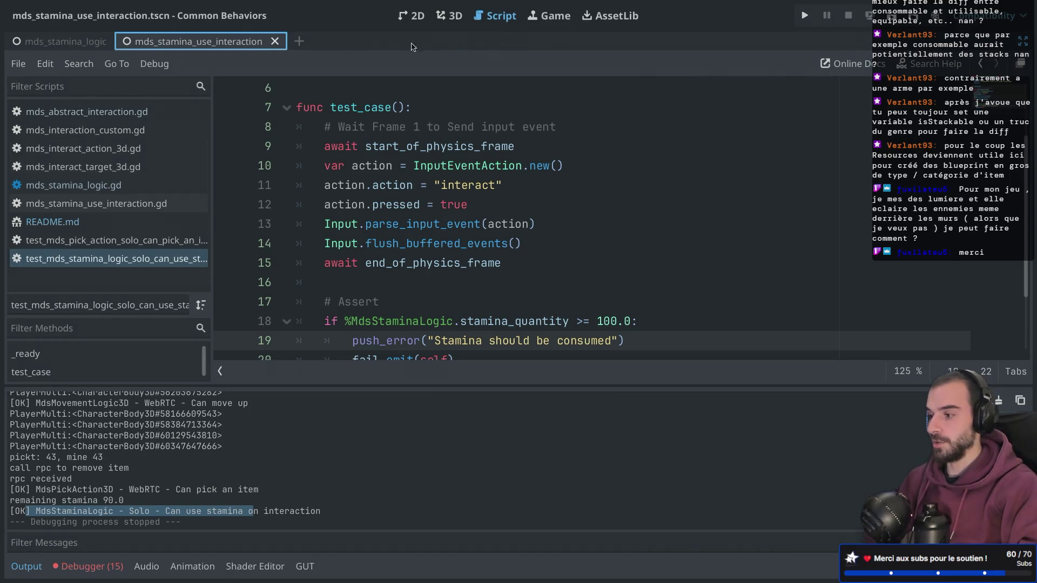
{"action": "middle_click", "coordinate": [234, 44]}
{"action": "middle_click", "coordinate": [168, 44]}
{"action": "key", "text": "ctrl+shift+F11"}
{"action": "key", "text": "ctrl+shift+F11"}
{"action": "key", "text": "ctrl+w"}
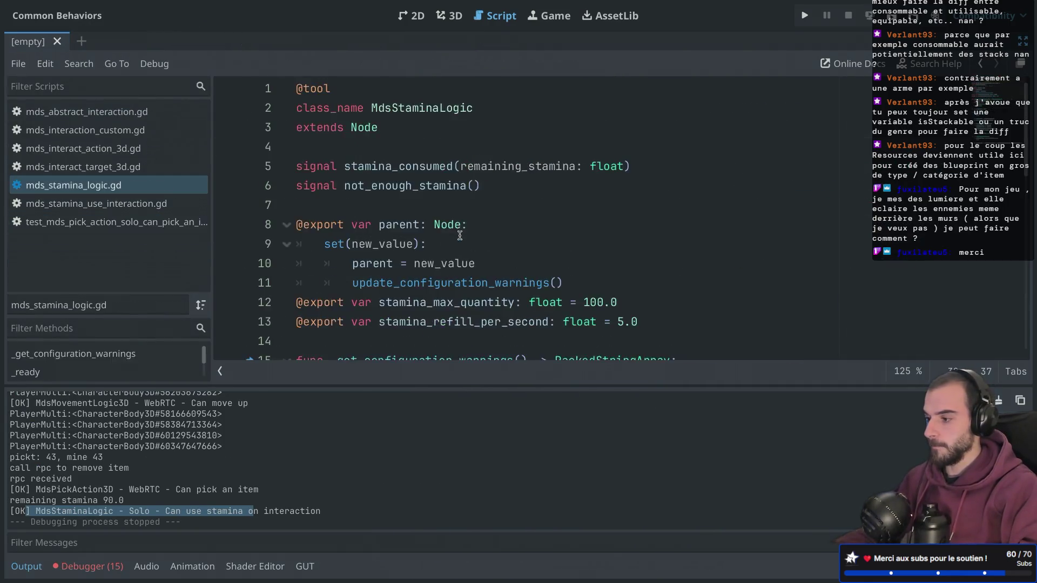
{"action": "key", "text": "ctrl+w"}
{"action": "key", "text": "ctrl+w"}
{"action": "key", "text": "ctrl+w"}
{"action": "key", "text": "ctrl+shift+F11"}
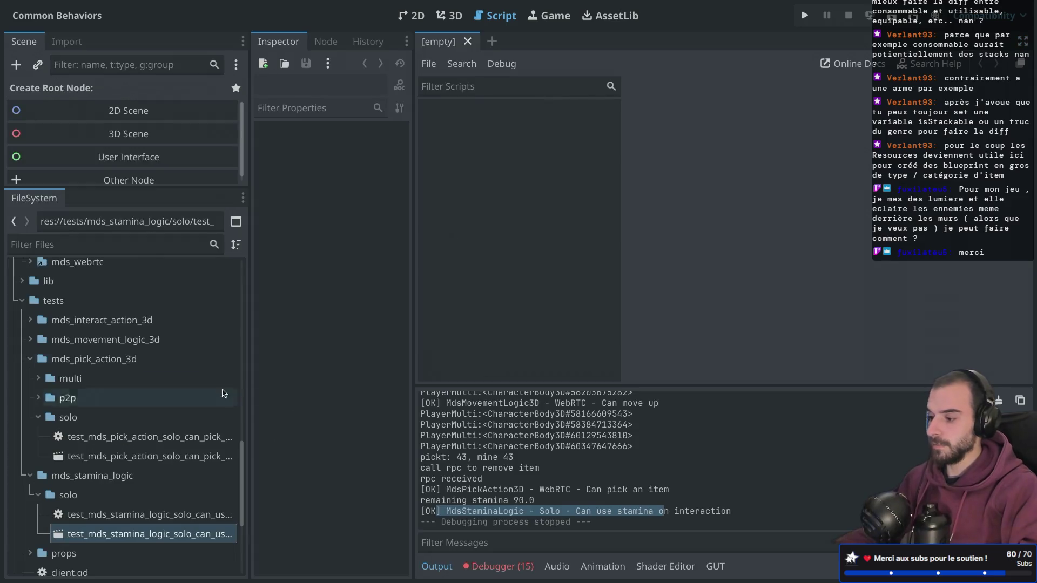
Step: Widen the FileSystem dock and collapse the movement, pick, stamina and tests folders
{"action": "left_click_drag", "start_coordinate": [249, 318], "coordinate": [300, 318]}
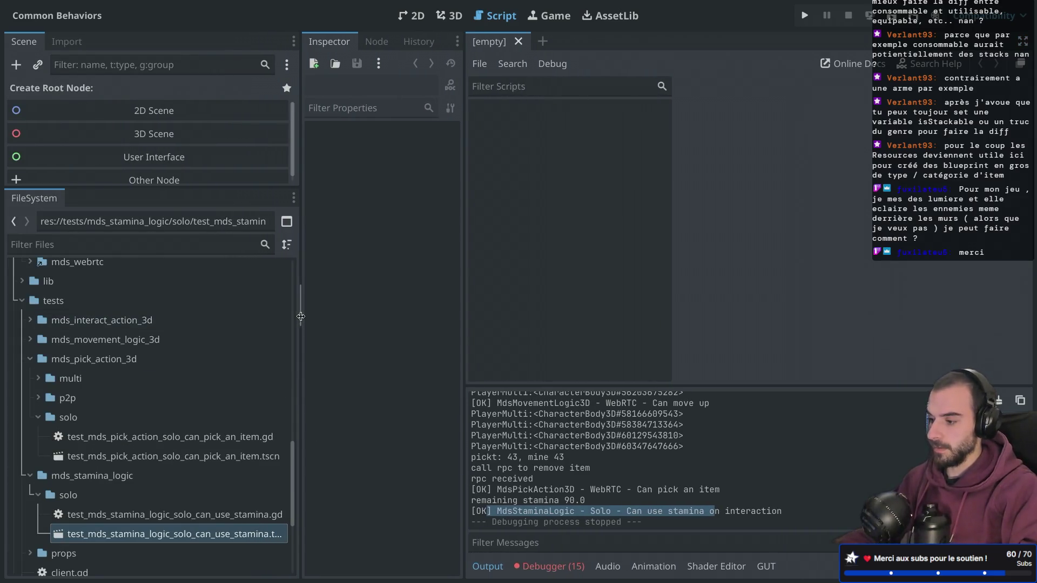
{"action": "left_click", "coordinate": [33, 340]}
{"action": "left_click", "coordinate": [29, 339]}
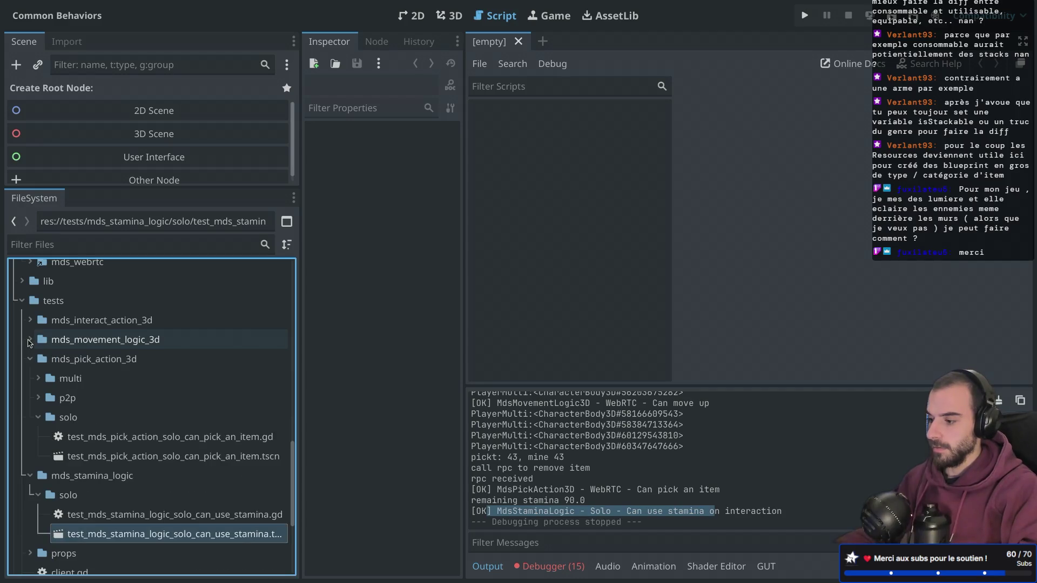
{"action": "left_click", "coordinate": [30, 359]}
{"action": "left_click", "coordinate": [30, 378]}
{"action": "scroll", "coordinate": [30, 402], "scroll_direction": "up", "scroll_amount": 5}
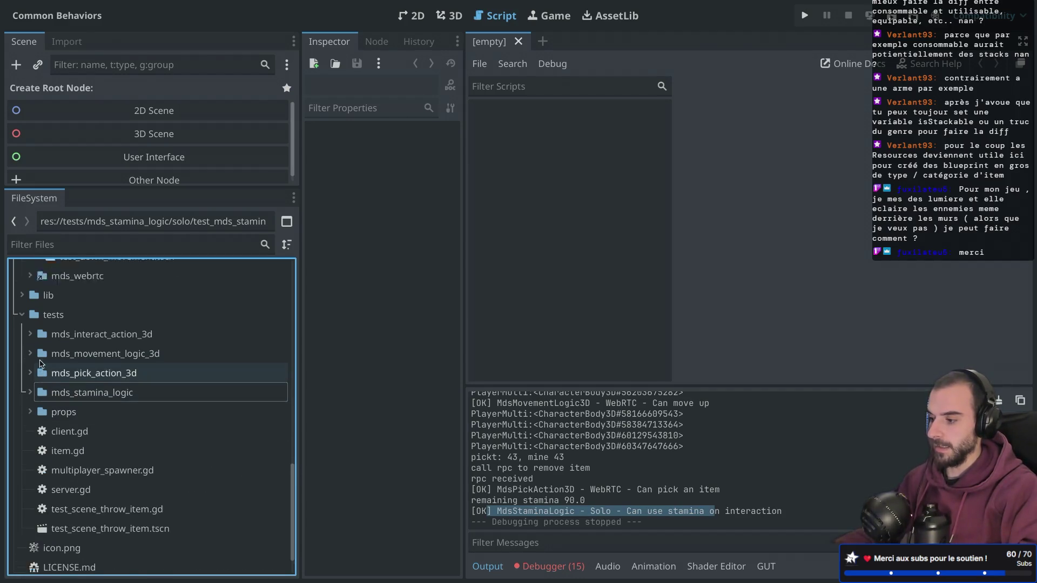
{"action": "left_click", "coordinate": [21, 448]}
Step: Collapse the common, target and interaction folders, then open MdsItem3D.tscn from 3D/logic
{"action": "scroll", "coordinate": [45, 426], "scroll_direction": "up", "scroll_amount": 10}
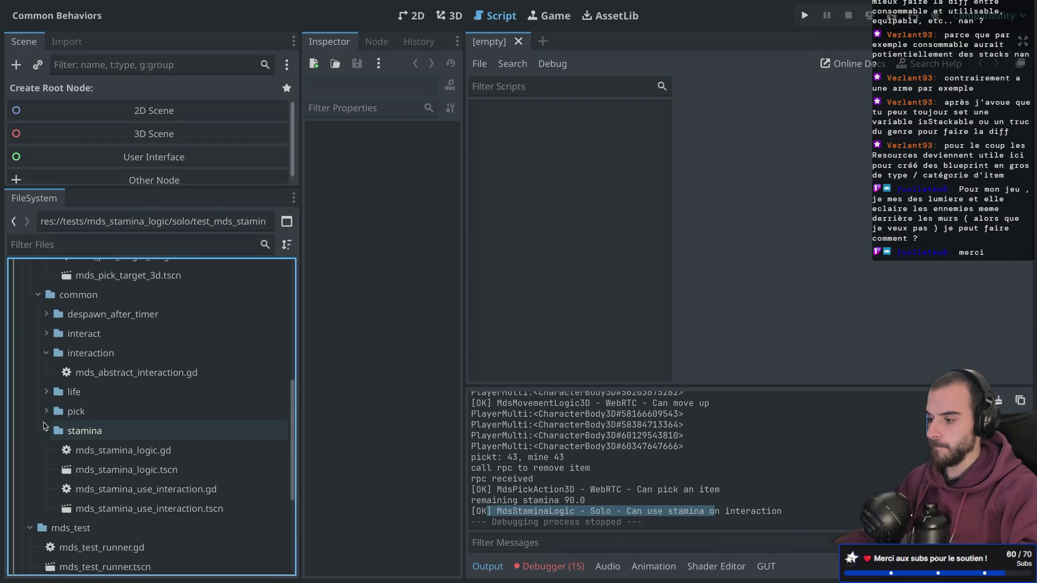
{"action": "scroll", "coordinate": [45, 426], "scroll_direction": "up", "scroll_amount": 2}
{"action": "left_click", "coordinate": [38, 424]}
{"action": "scroll", "coordinate": [45, 399], "scroll_direction": "up", "scroll_amount": 4}
{"action": "left_click", "coordinate": [46, 400]}
{"action": "scroll", "coordinate": [46, 397], "scroll_direction": "up", "scroll_amount": 3}
{"action": "left_click", "coordinate": [46, 397]}
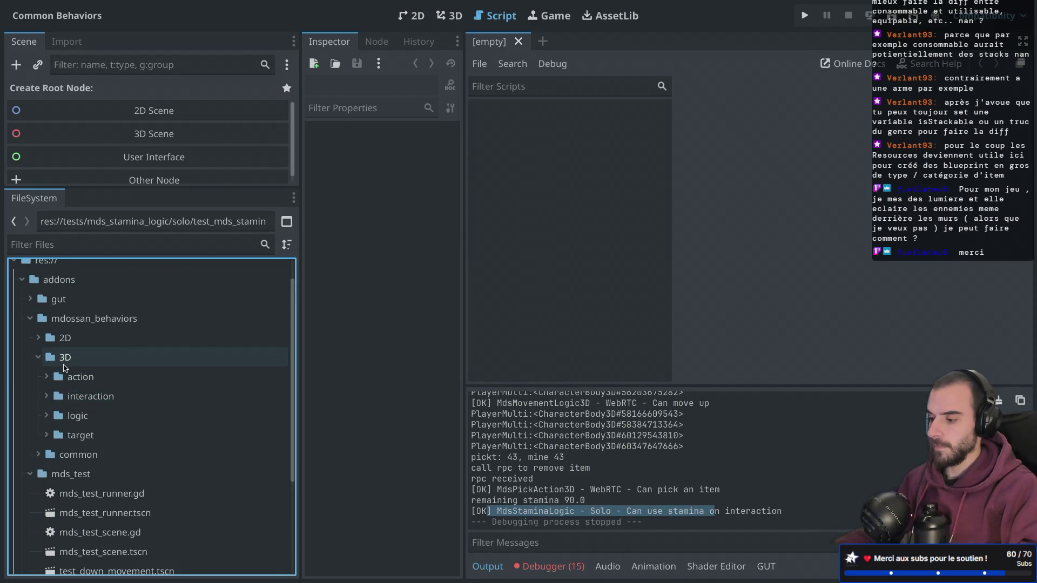
{"action": "scroll", "coordinate": [65, 368], "scroll_direction": "up", "scroll_amount": 1}
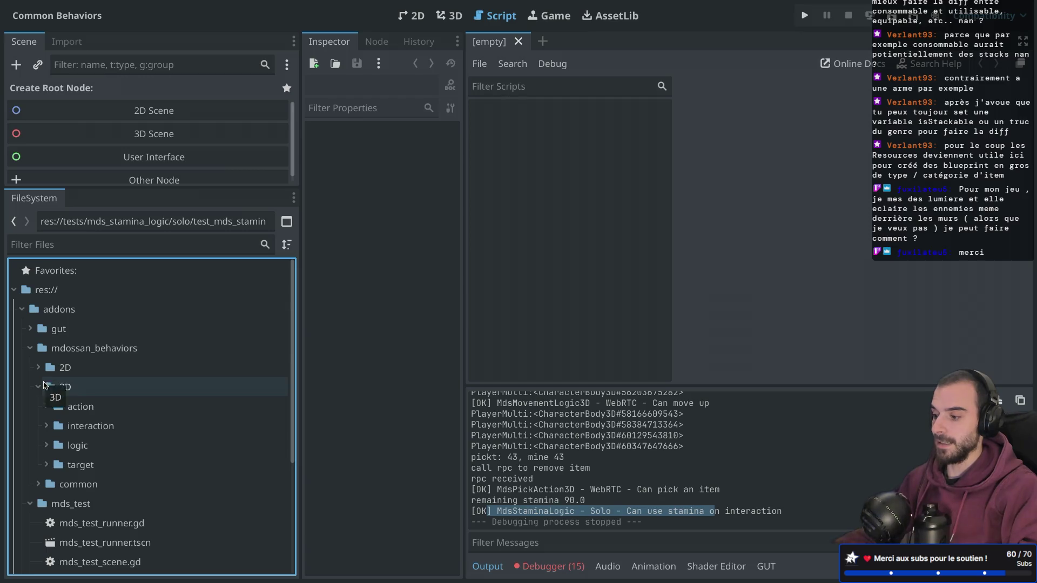
{"action": "scroll", "coordinate": [81, 394], "scroll_direction": "down", "scroll_amount": 4}
{"action": "scroll", "coordinate": [85, 405], "scroll_direction": "up", "scroll_amount": 2}
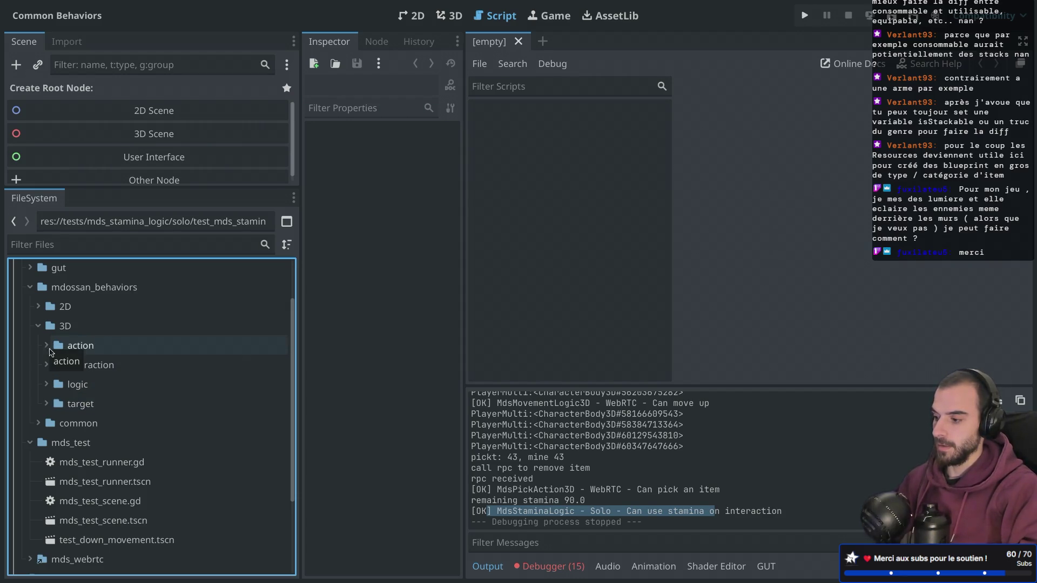
{"action": "left_click", "coordinate": [46, 384]}
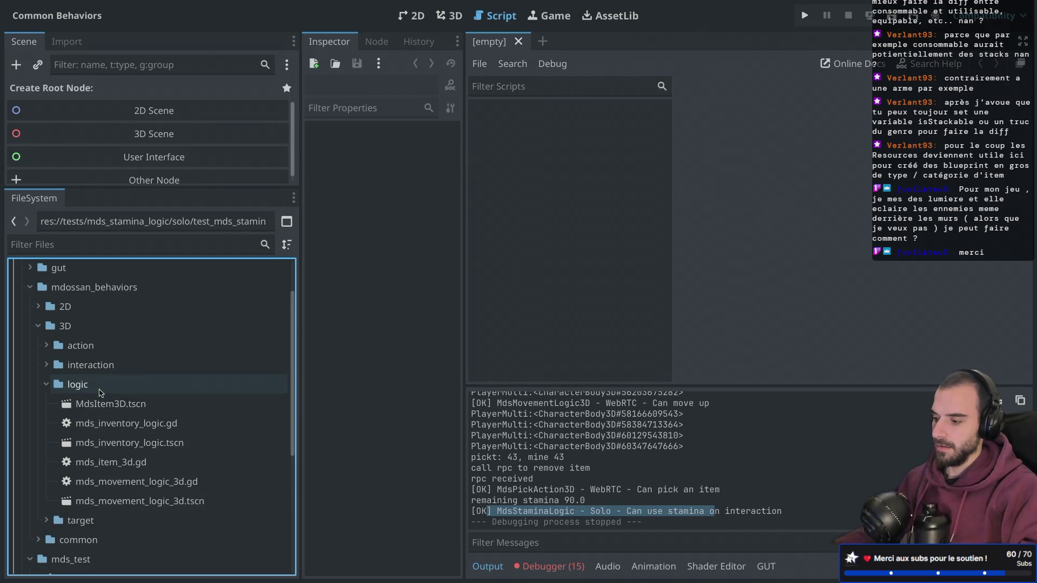
{"action": "double_click", "coordinate": [129, 407]}
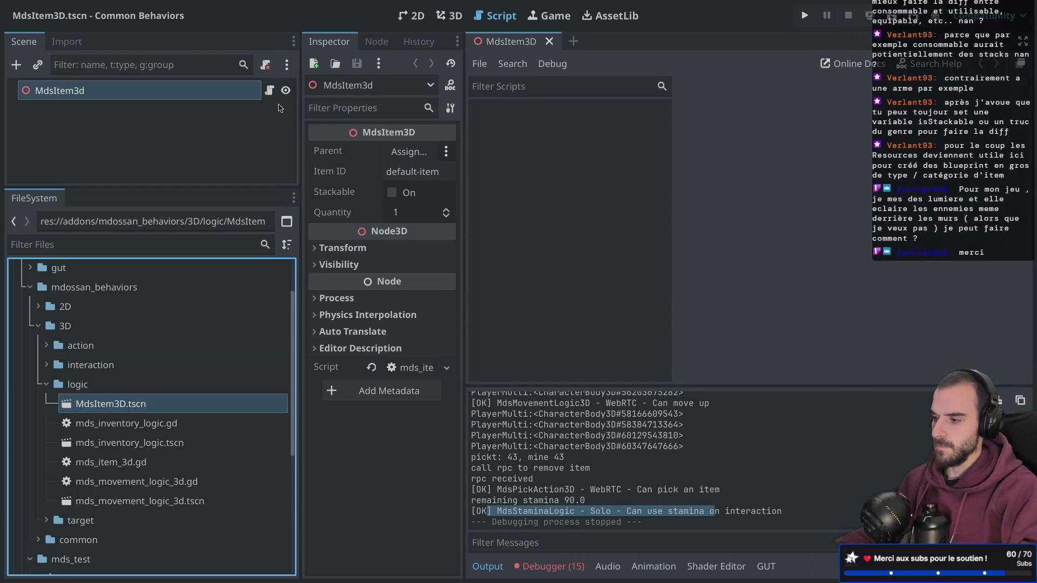
Step: Read mds_item_3d.gd full-width: item_id, stackable, quantity exports and set_parent_metadata()
{"action": "left_click", "coordinate": [269, 90]}
{"action": "key", "text": "ctrl+shift+F11"}
{"action": "scroll", "coordinate": [515, 170], "scroll_direction": "down", "scroll_amount": 2}
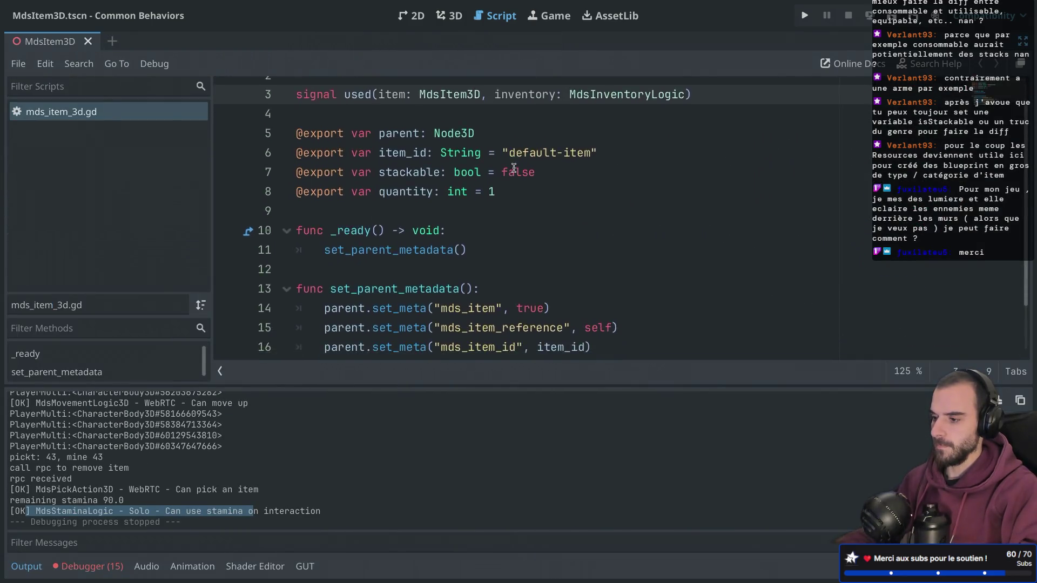
{"action": "scroll", "coordinate": [513, 168], "scroll_direction": "up", "scroll_amount": 2}
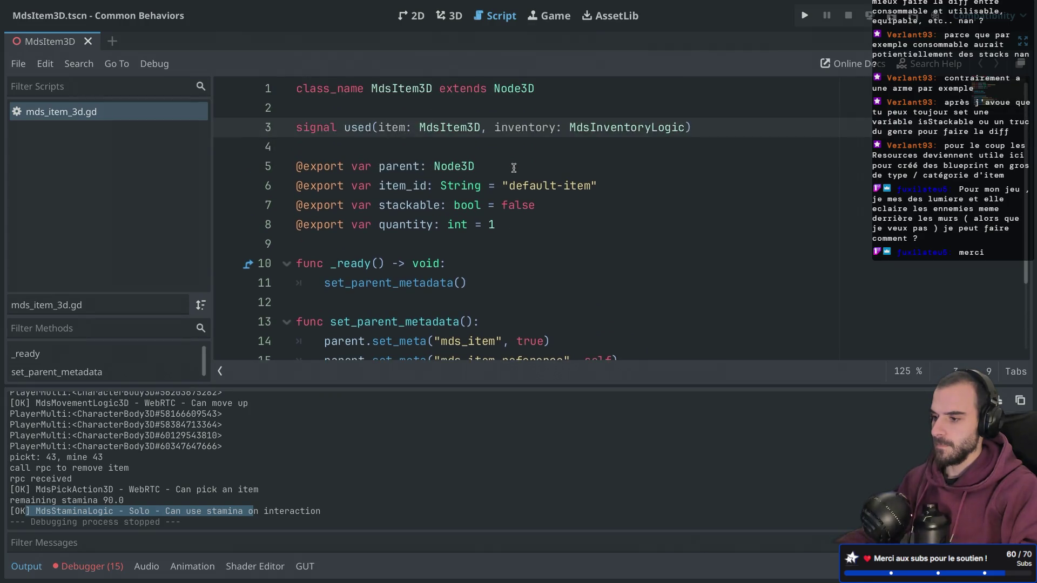
{"action": "scroll", "coordinate": [513, 168], "scroll_direction": "down", "scroll_amount": 2}
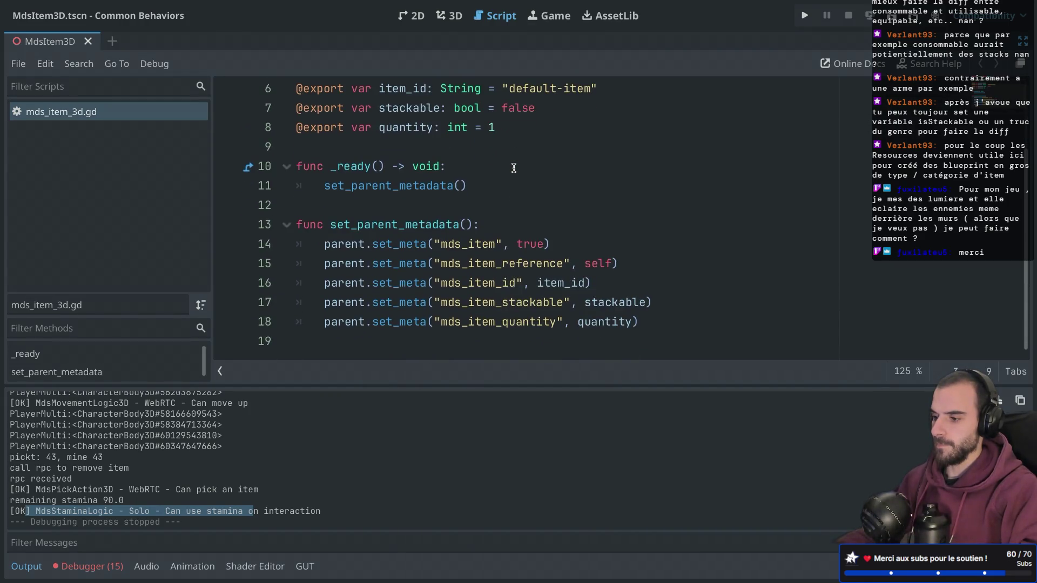
{"action": "scroll", "coordinate": [514, 168], "scroll_direction": "up", "scroll_amount": 2}
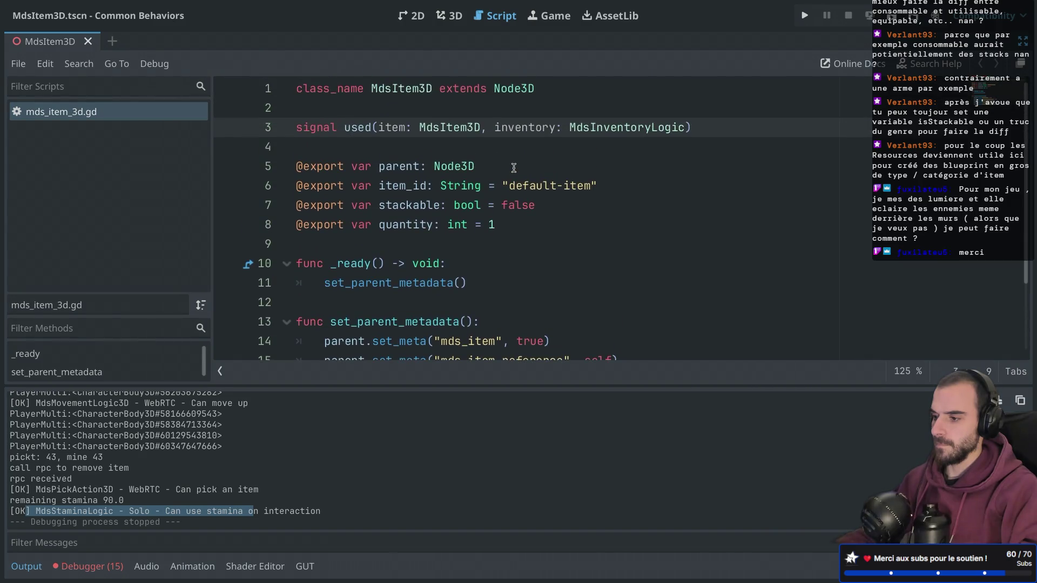
{"action": "key", "text": "super+ctrl+d"}
{"action": "right_click", "coordinate": [128, 409]}
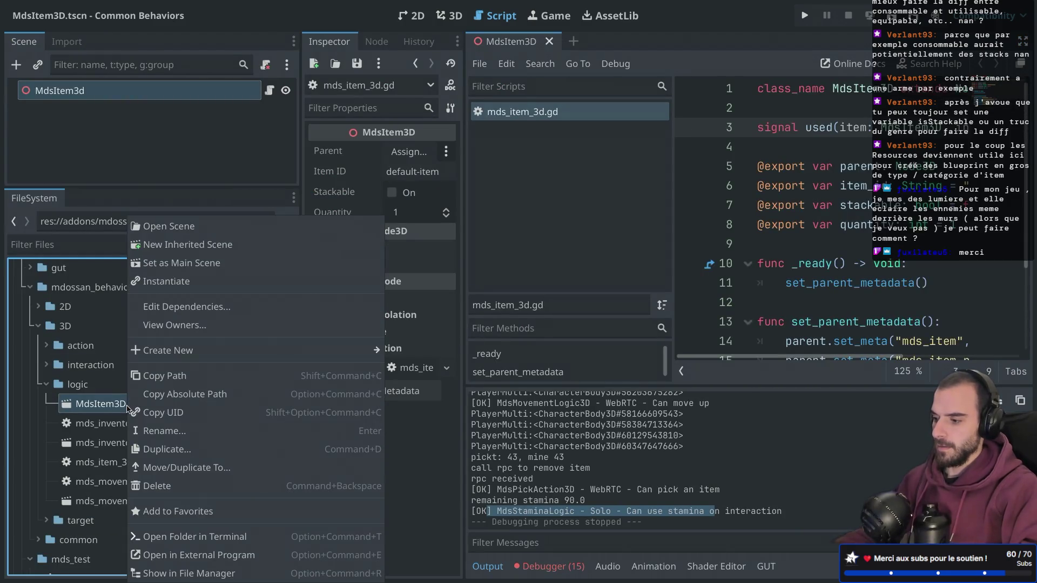
Step: Rename MdsItem3D.tscn to mds_item_3d.tscn, next to mds_item_3d.gd in 3D/logic
{"action": "left_click", "coordinate": [146, 432]}
{"action": "key", "text": "BackSpace"}
{"action": "key", "text": "BackSpace"}
{"action": "key", "text": "BackSpace"}
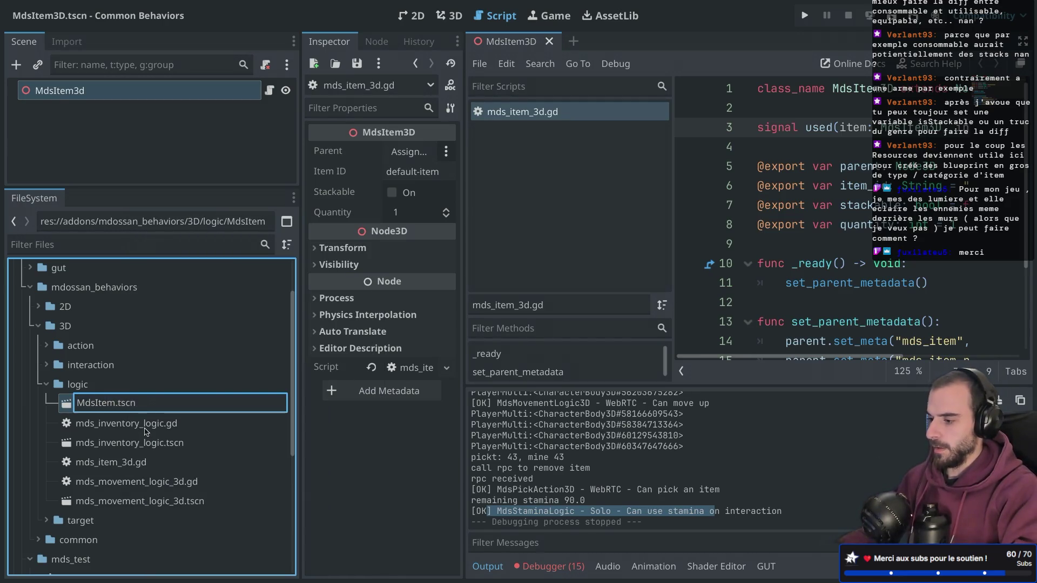
{"action": "type", "text": "mds_item"}
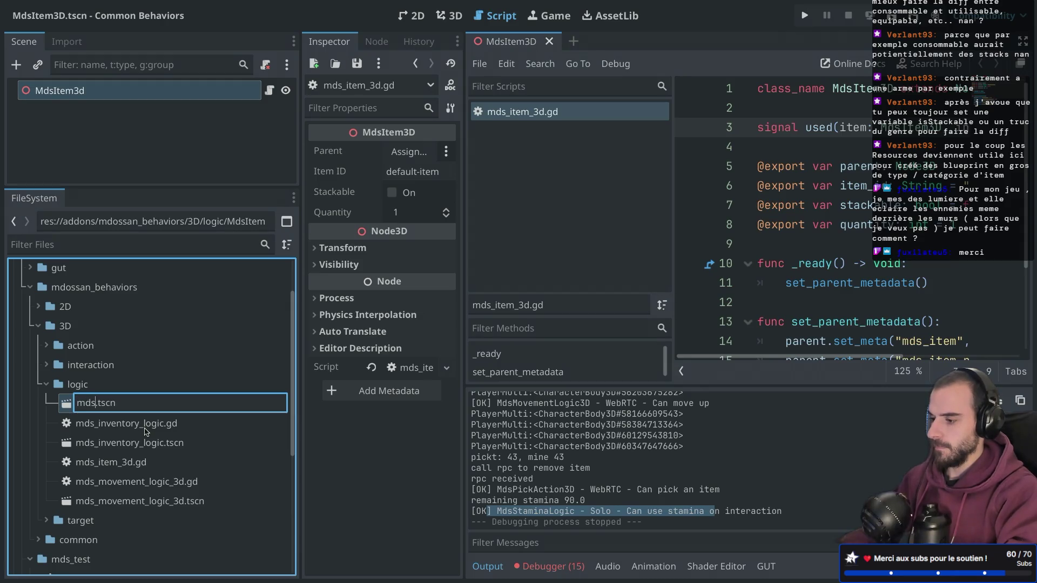
{"action": "type", "text": "_3d"}
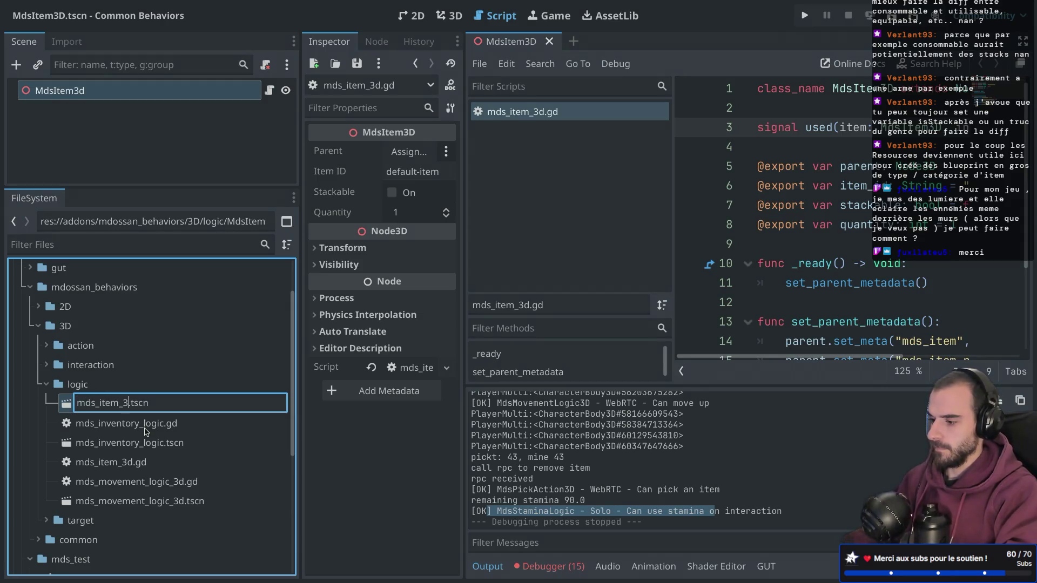
{"action": "key", "text": "Return"}
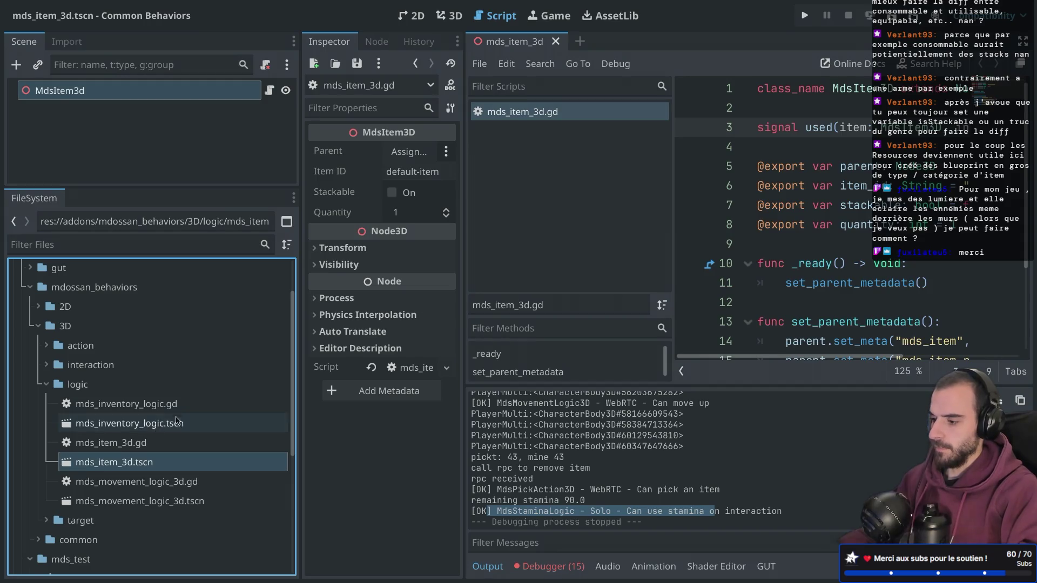
{"action": "left_click", "coordinate": [141, 444]}
{"action": "left_click", "coordinate": [141, 460]}
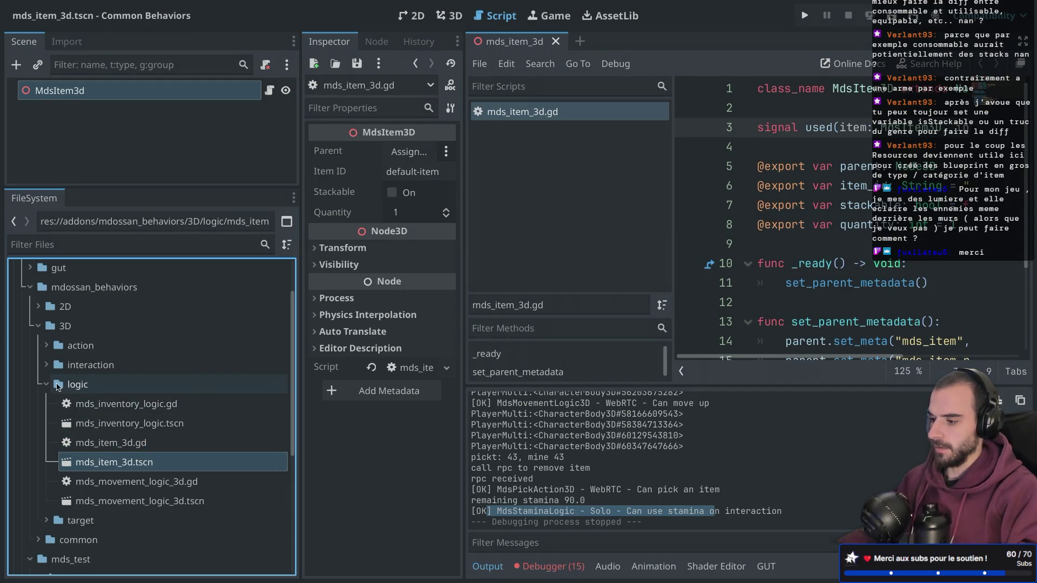
{"action": "left_click", "coordinate": [66, 326]}
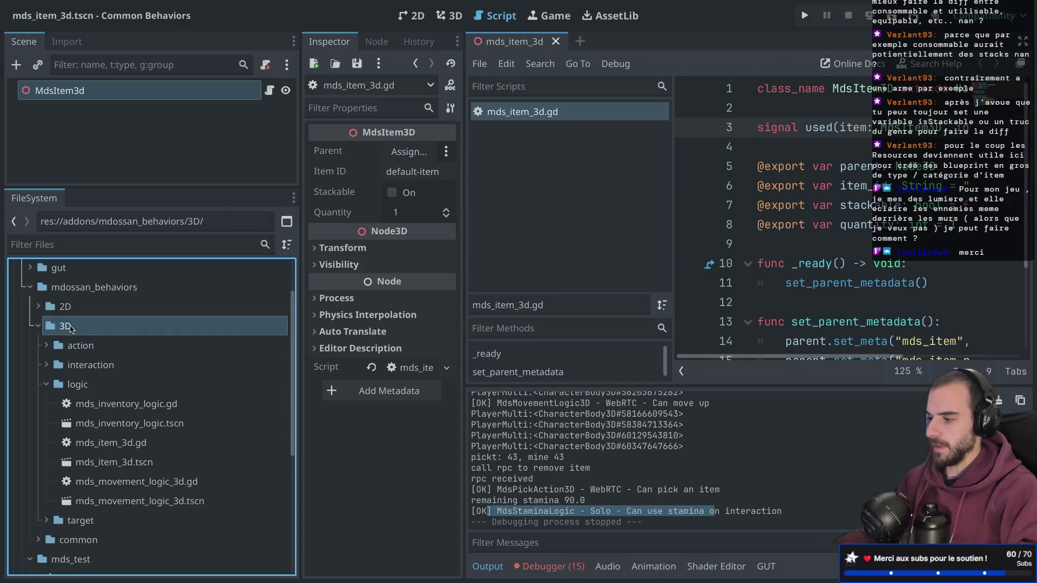
Step: Create a new folder named skill inside the 3D folder
{"action": "right_click", "coordinate": [71, 327]}
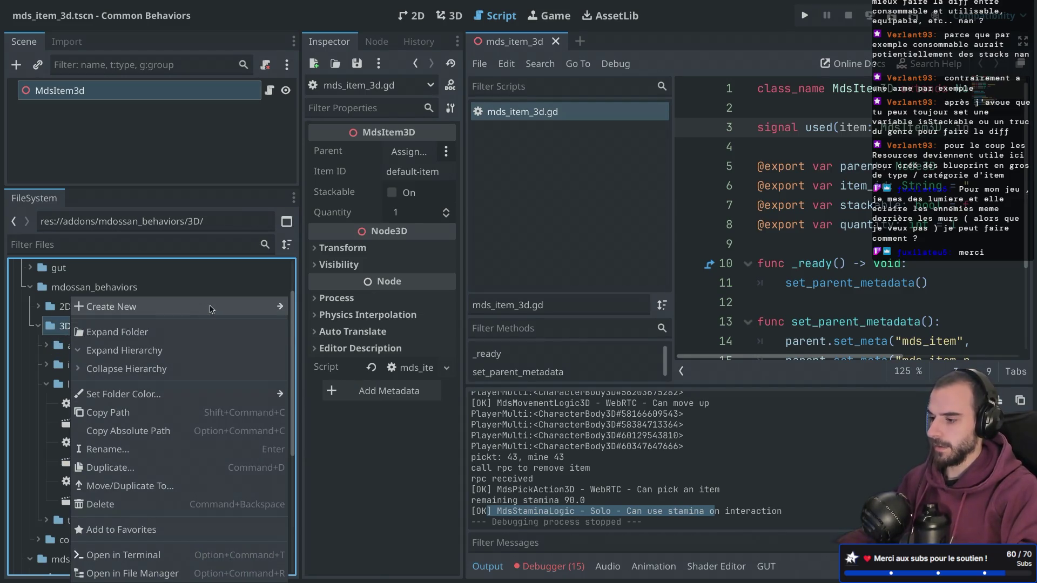
{"action": "mouse_move", "coordinate": [273, 306]}
{"action": "left_click", "coordinate": [333, 308]}
{"action": "type", "text": "skills"}
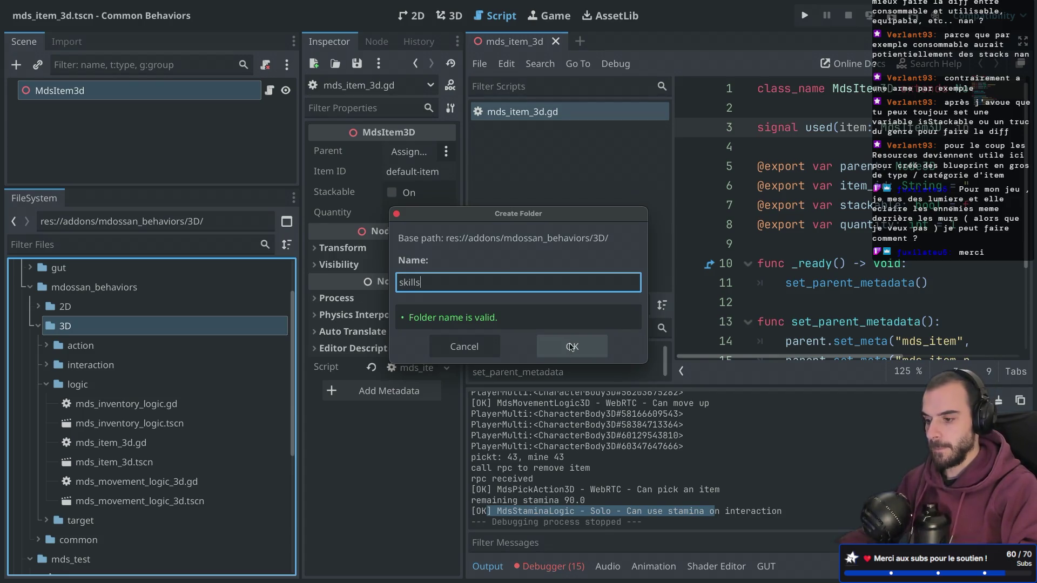
{"action": "key", "text": "BackSpace"}
{"action": "left_click", "coordinate": [571, 347]}
{"action": "scroll", "coordinate": [95, 454], "scroll_direction": "down", "scroll_amount": 4}
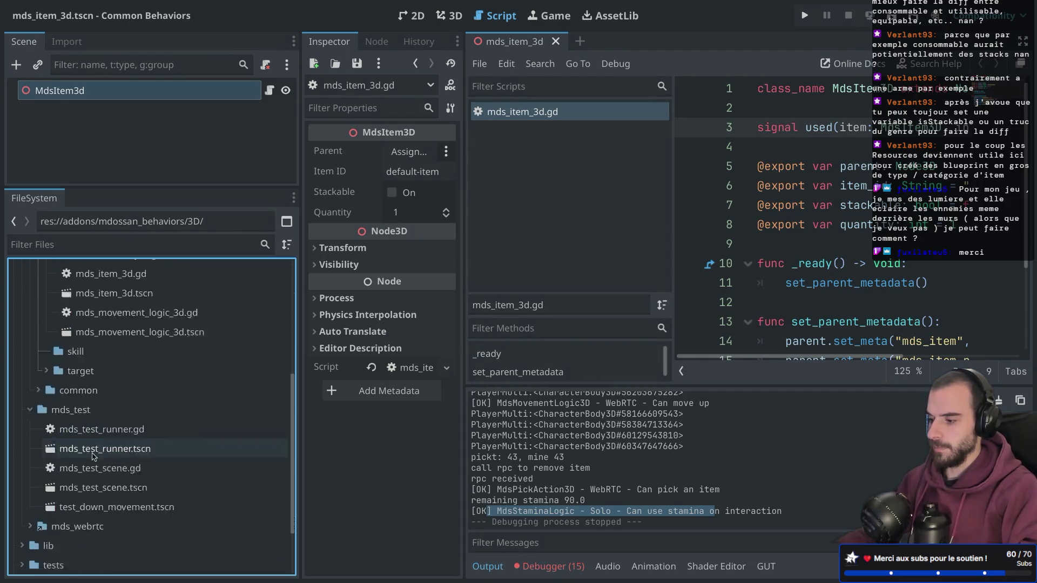
{"action": "scroll", "coordinate": [102, 435], "scroll_direction": "up", "scroll_amount": 3}
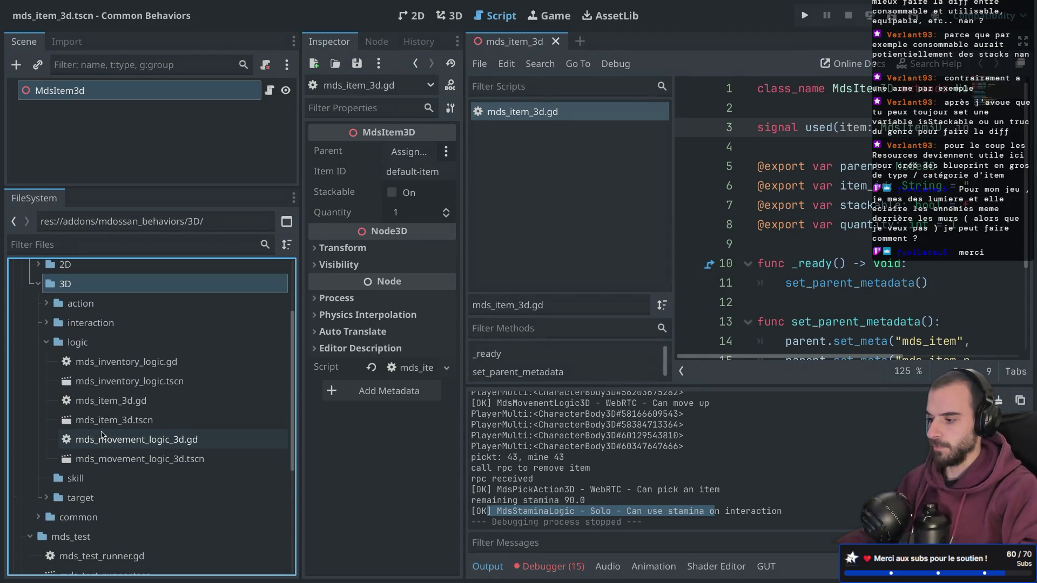
Step: Move mds_movement_logic_3d.gd and mds_movement_logic_3d.tscn into addons/mdossan_behaviors/3D/skill
{"action": "left_click", "coordinate": [136, 441]}
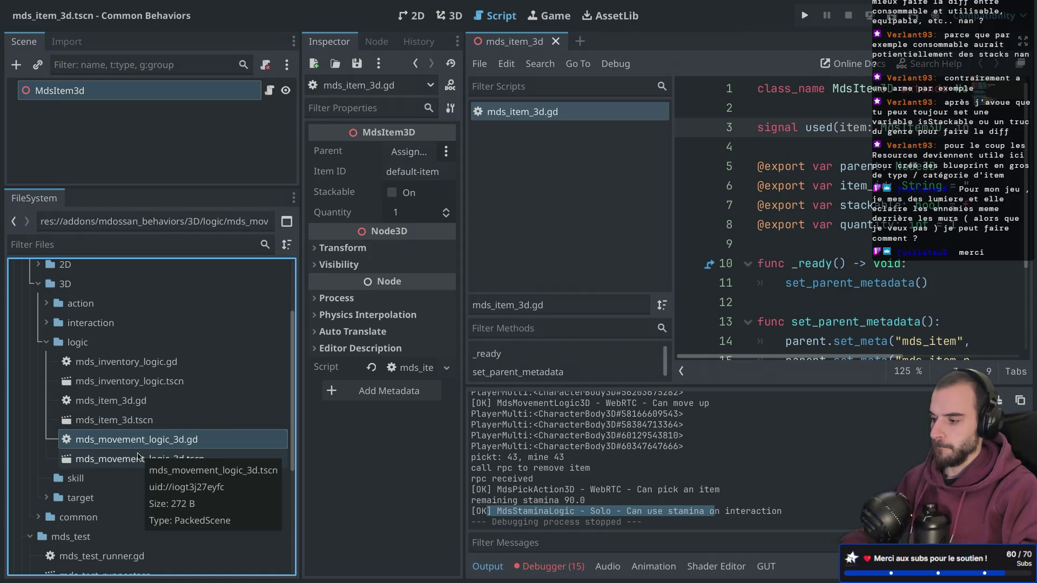
{"action": "left_click", "coordinate": [138, 458], "text": "shift"}
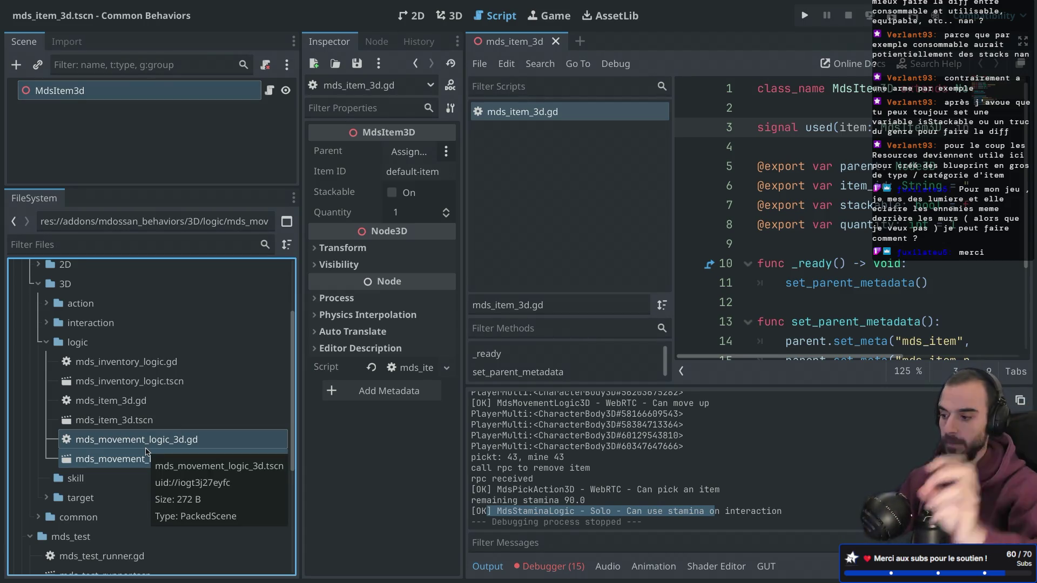
{"action": "right_click", "coordinate": [165, 442]}
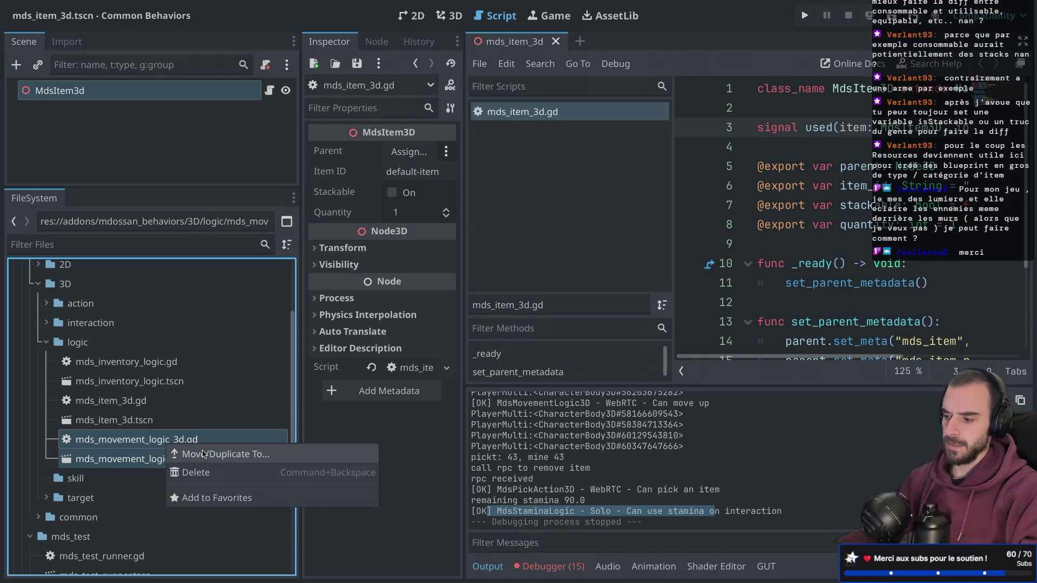
{"action": "left_click", "coordinate": [203, 453]}
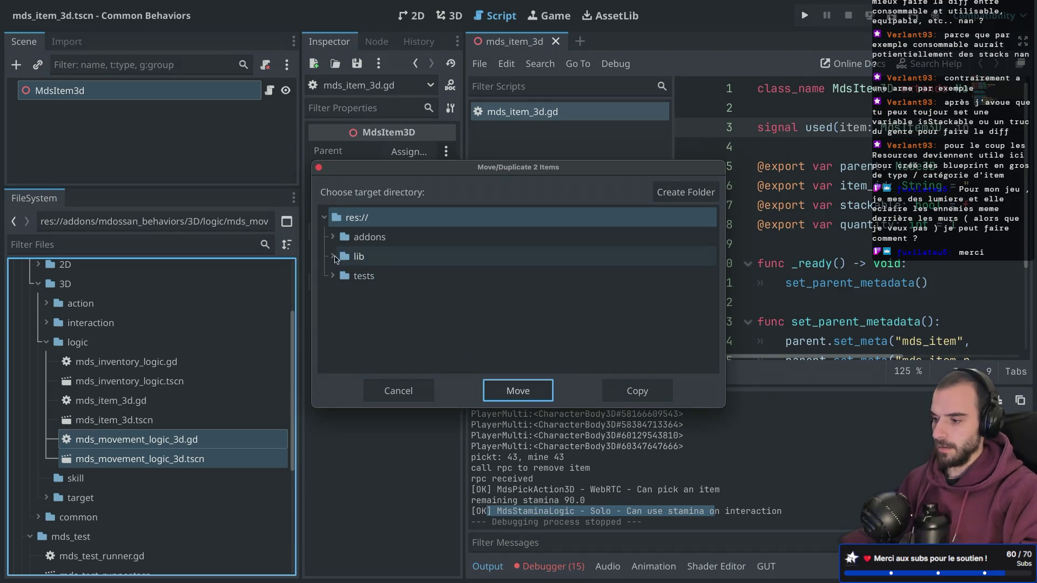
{"action": "left_click", "coordinate": [333, 237]}
{"action": "left_click", "coordinate": [341, 276]}
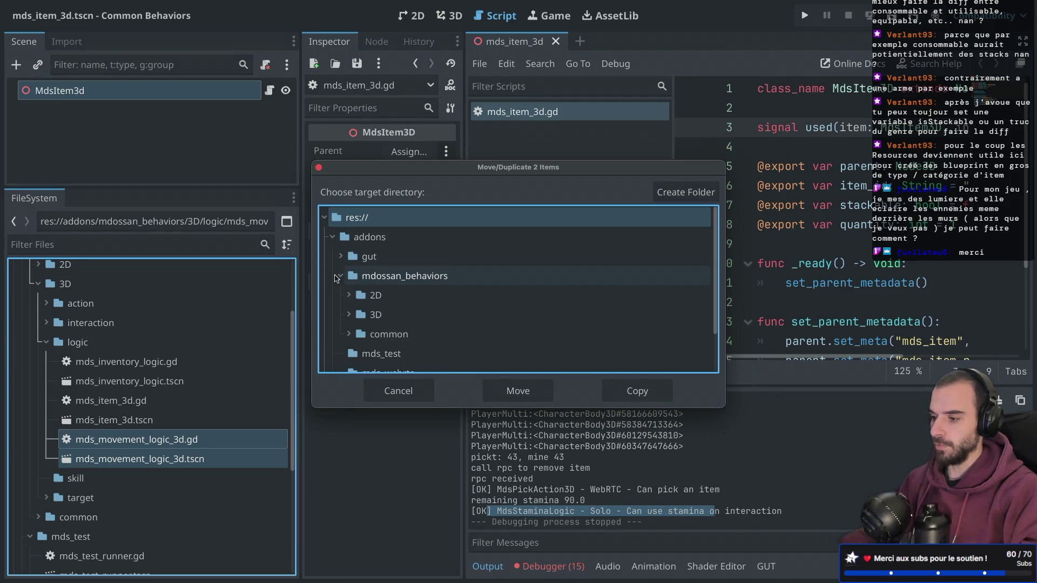
{"action": "scroll", "coordinate": [359, 297], "scroll_direction": "down", "scroll_amount": 1}
{"action": "scroll", "coordinate": [359, 298], "scroll_direction": "down", "scroll_amount": 1}
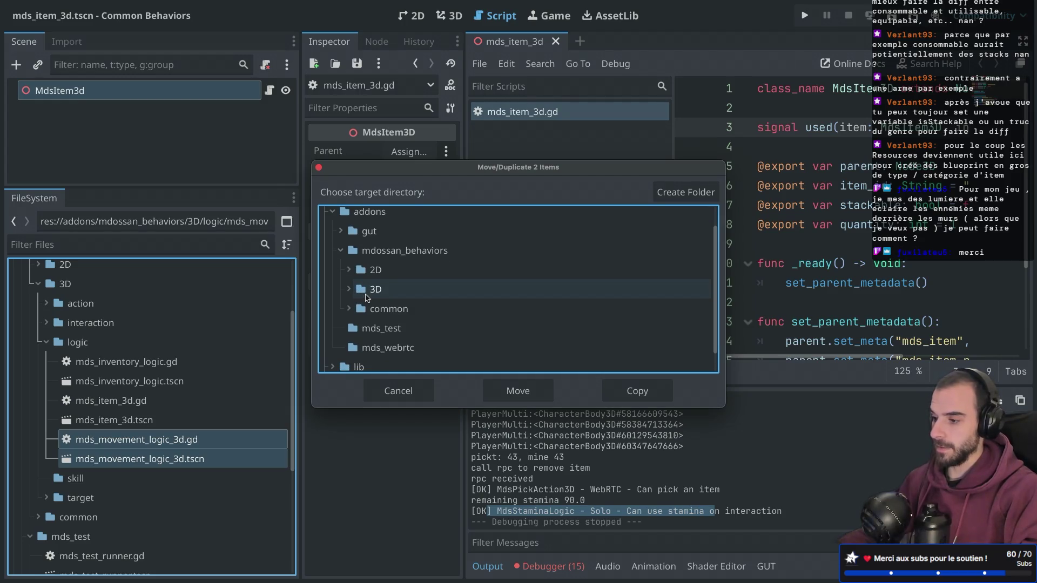
{"action": "left_click", "coordinate": [351, 290]}
{"action": "scroll", "coordinate": [378, 299], "scroll_direction": "down", "scroll_amount": 3}
{"action": "left_click", "coordinate": [402, 319]}
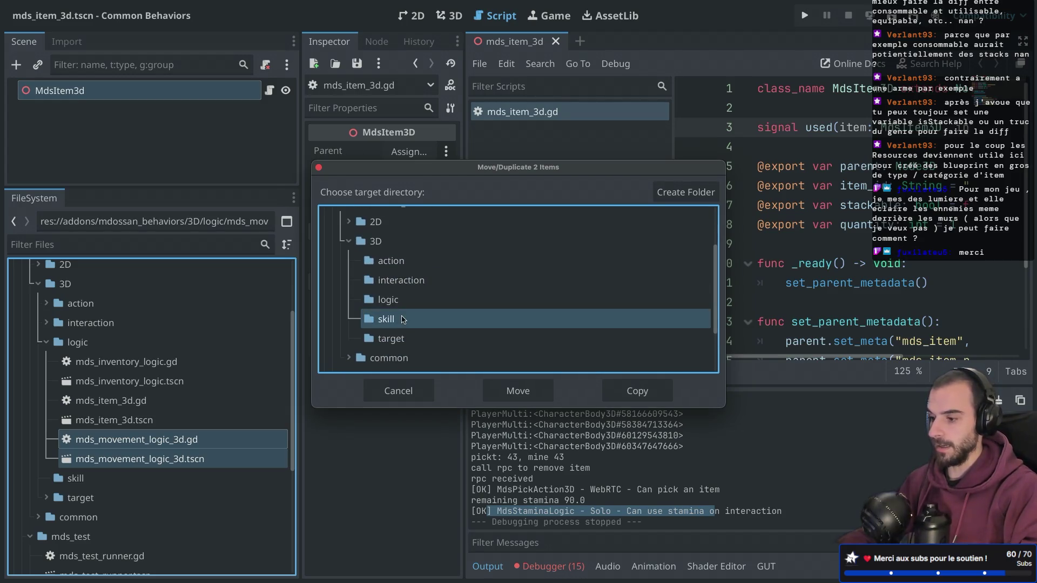
{"action": "left_click", "coordinate": [532, 393]}
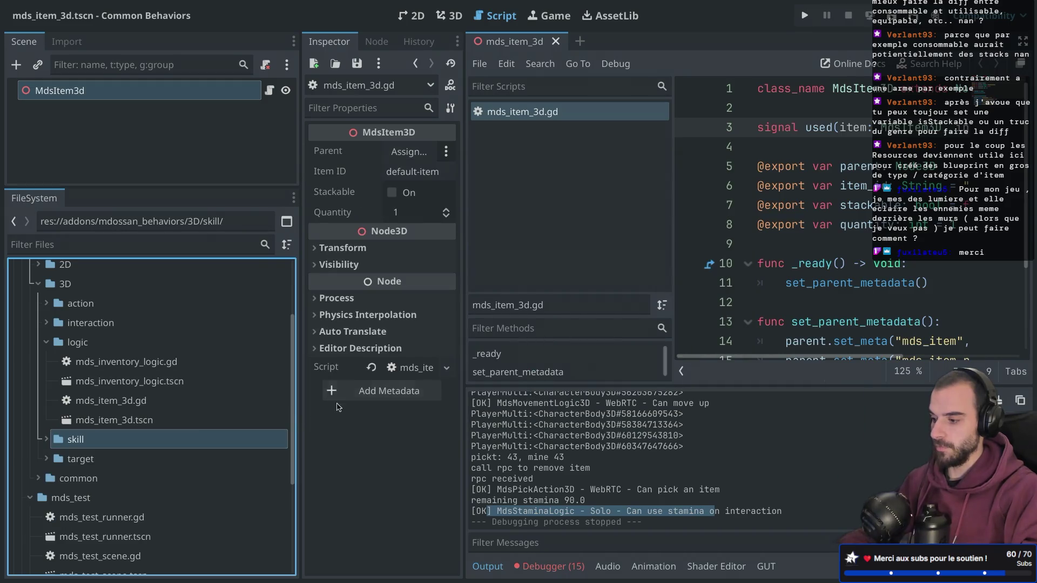
Step: Rename both movement files to mds_movement_skill_3d.tscn and mds_movement_skill_3d.gd
{"action": "left_click", "coordinate": [164, 480]}
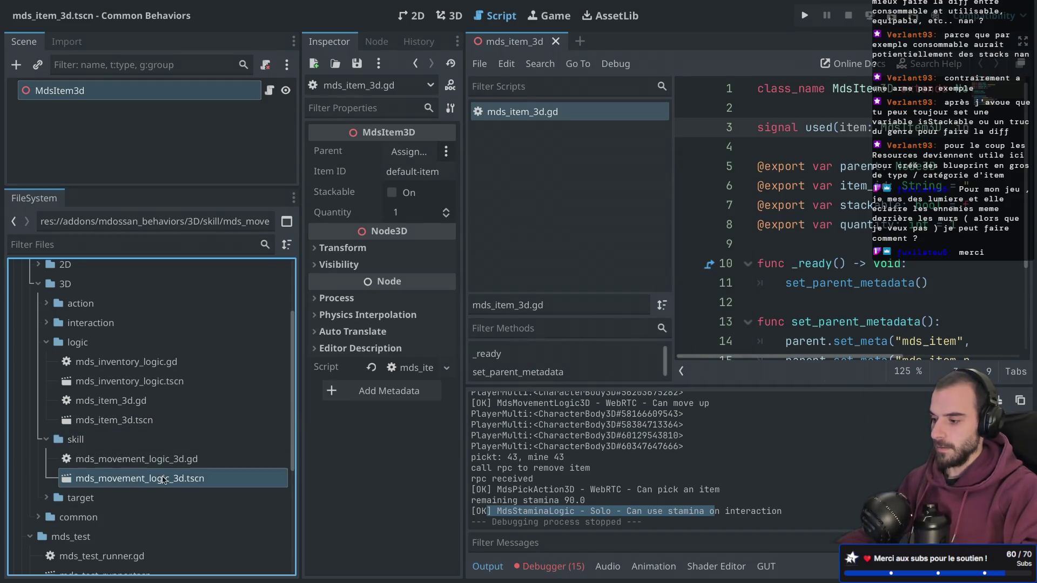
{"action": "key", "text": "F2"}
{"action": "key", "text": "BackSpace"}
{"action": "key", "text": "BackSpace"}
{"action": "key", "text": "BackSpace"}
{"action": "type", "text": "skill_3d.tscn"}
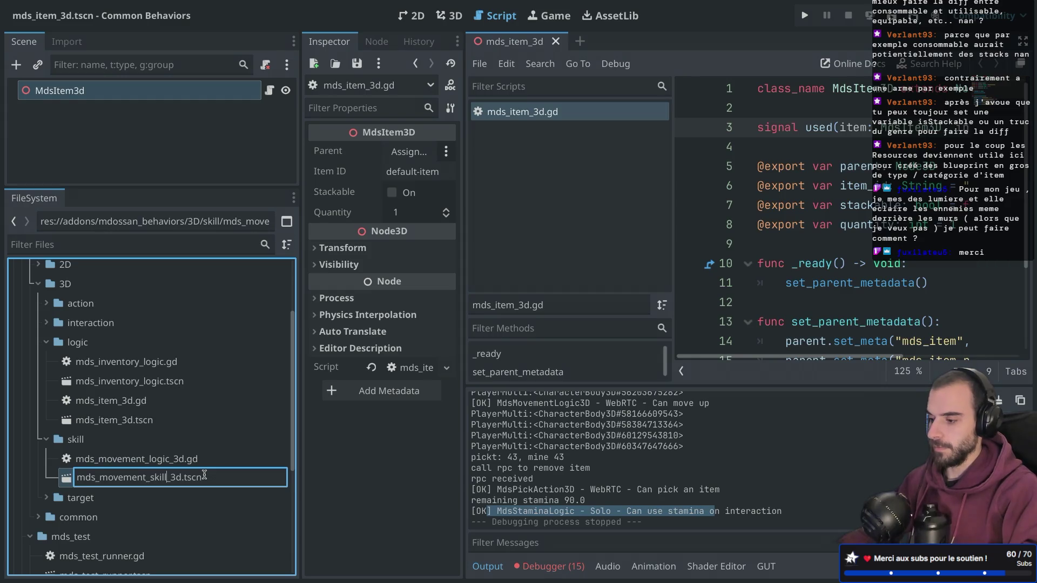
{"action": "double_click", "coordinate": [173, 479]}
{"action": "key", "text": "ctrl+c"}
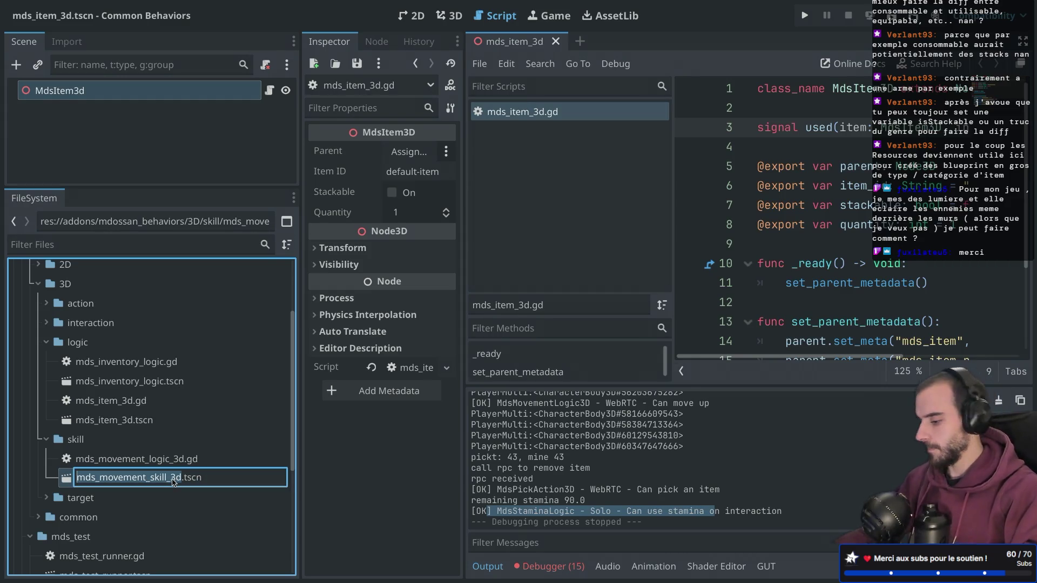
{"action": "key", "text": "Return"}
{"action": "left_click", "coordinate": [166, 459]}
{"action": "key", "text": "F2"}
{"action": "key", "text": "ctrl+v"}
{"action": "key", "text": "Return"}
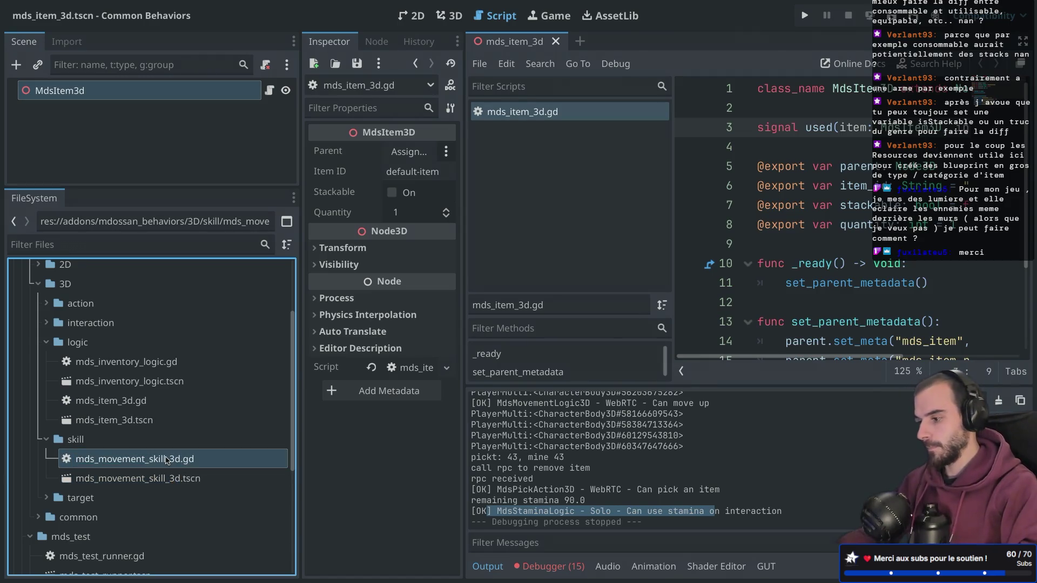
Step: Open the mds_movement_skill_3d scene, rename its root node to MdsMovementSkill3D, and open its script
{"action": "double_click", "coordinate": [168, 478]}
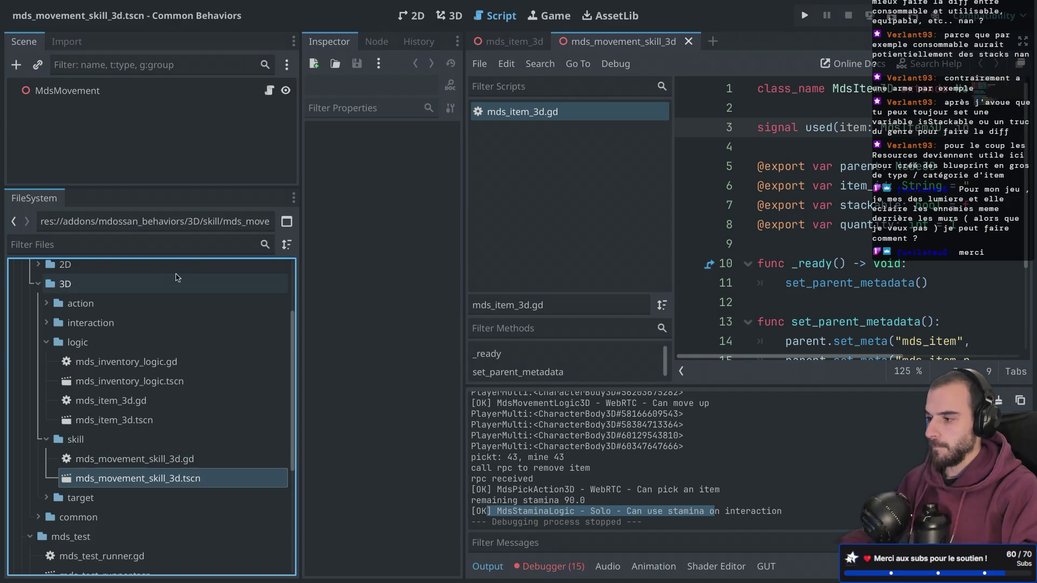
{"action": "double_click", "coordinate": [107, 91]}
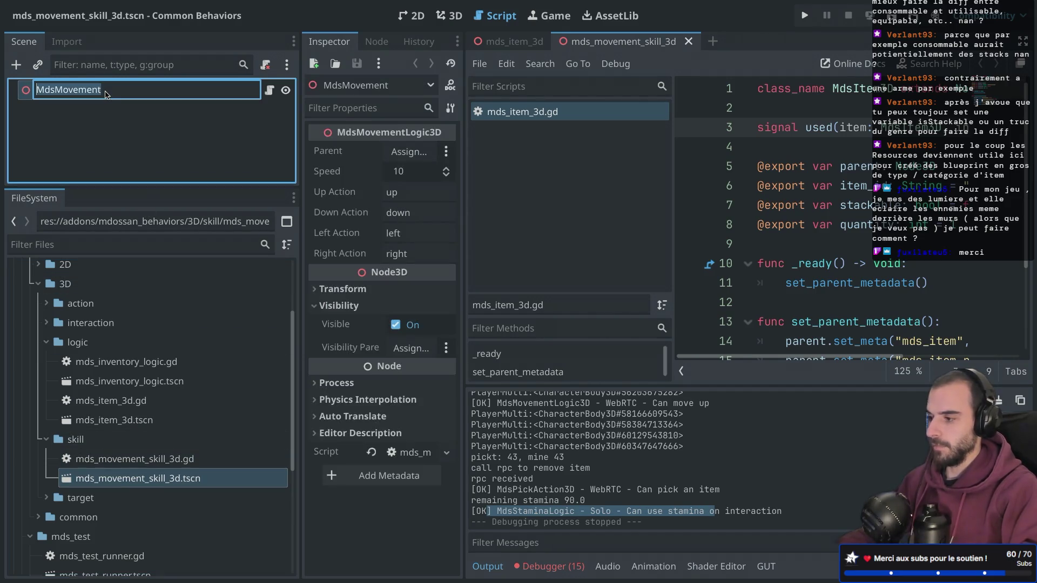
{"action": "type", "text": "Ski"}
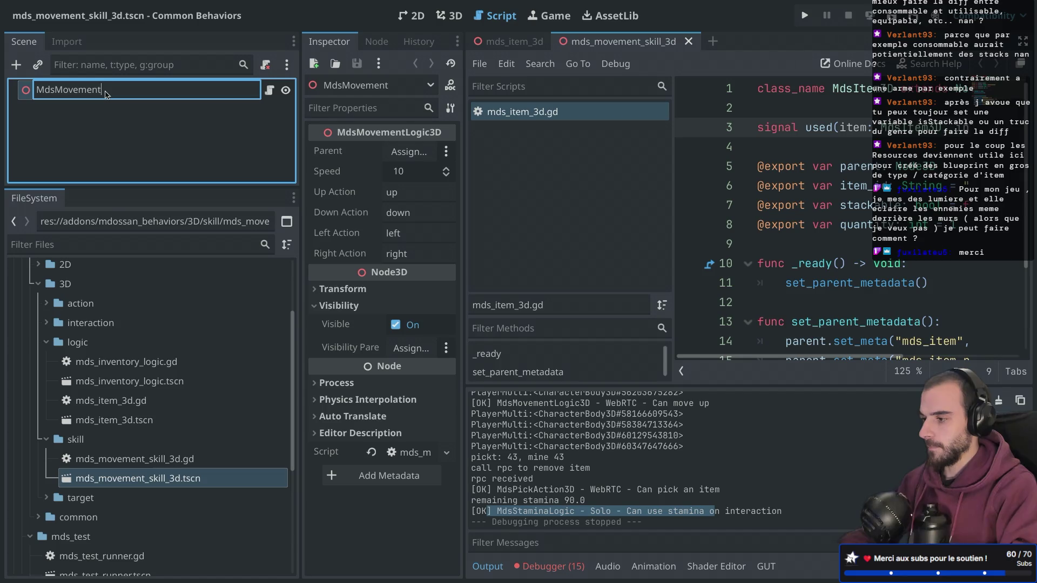
{"action": "type", "text": "ll3D"}
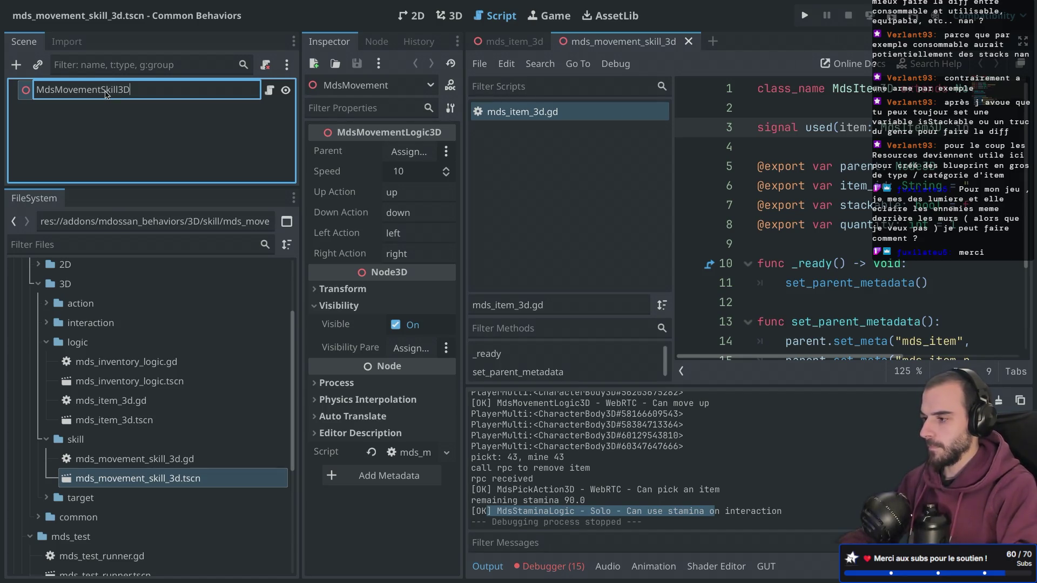
{"action": "key", "text": "Return"}
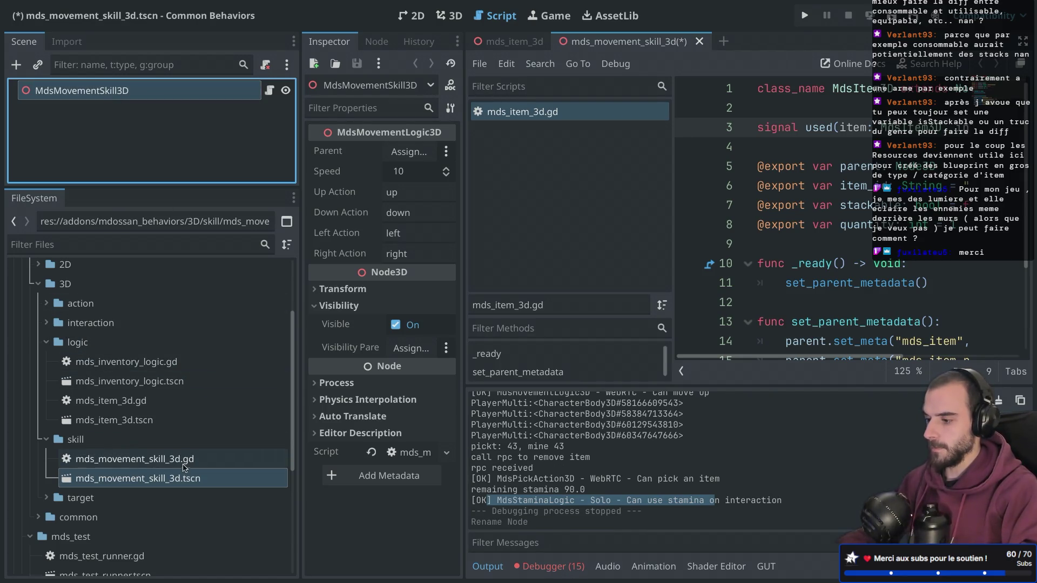
{"action": "double_click", "coordinate": [183, 463]}
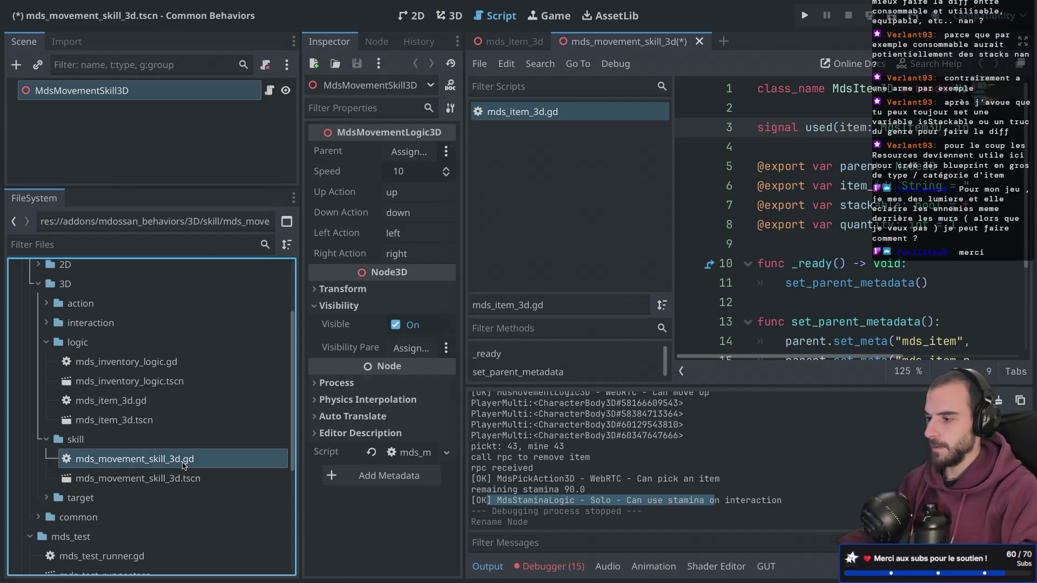
Step: Replace class_name MdsMovementLogic3D with MdsMovementSkill3D on line 1 and save the script
{"action": "double_click", "coordinate": [133, 88]}
{"action": "key", "text": "ctrl+c"}
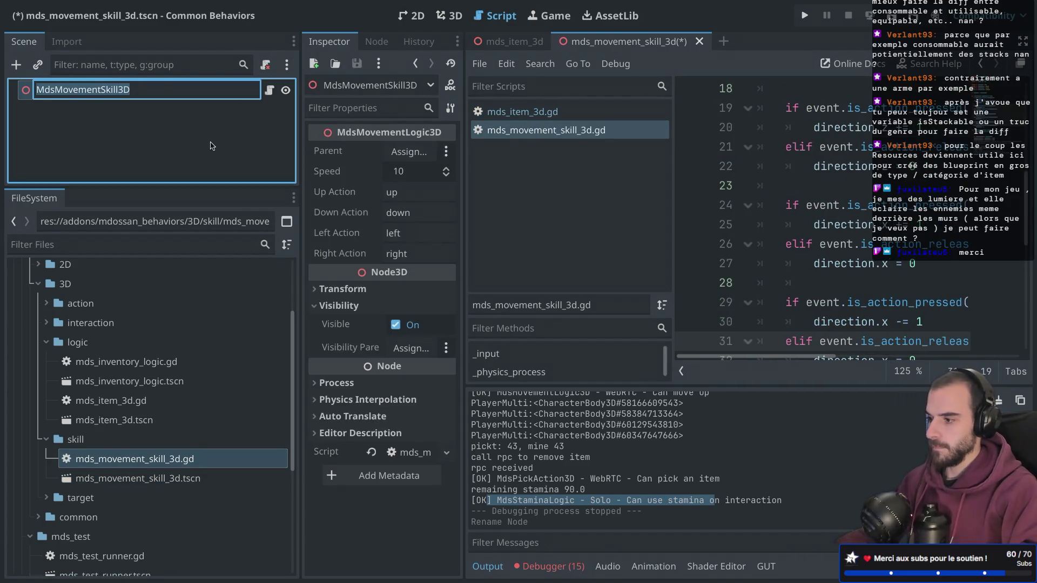
{"action": "key", "text": "Escape"}
{"action": "key", "text": "ctrl+shift+F11"}
{"action": "scroll", "coordinate": [372, 189], "scroll_direction": "up", "scroll_amount": 6}
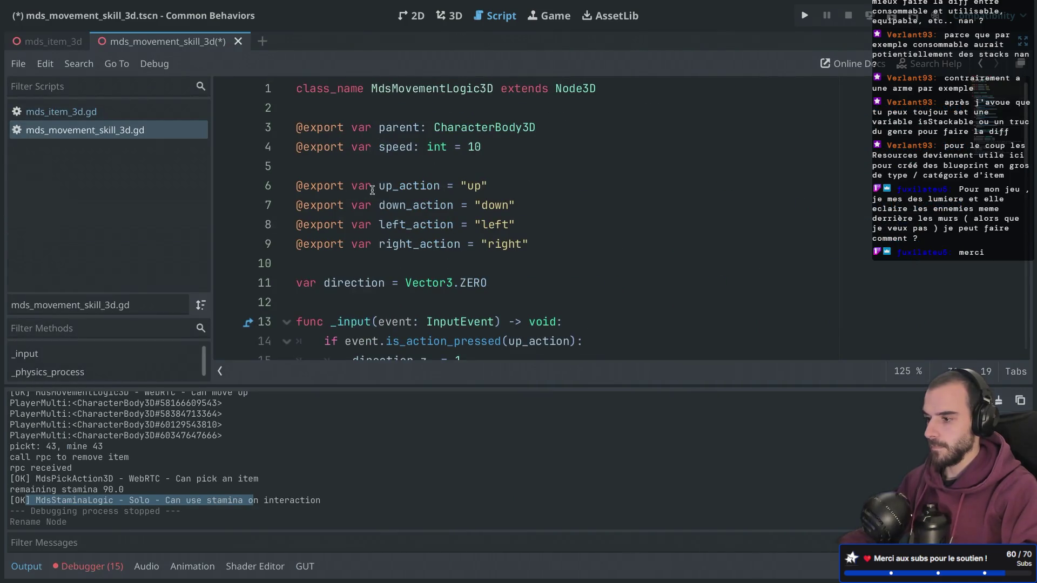
{"action": "double_click", "coordinate": [421, 88]}
{"action": "key", "text": "ctrl+v"}
{"action": "key", "text": "ctrl+s"}
{"action": "left_click", "coordinate": [476, 130]}
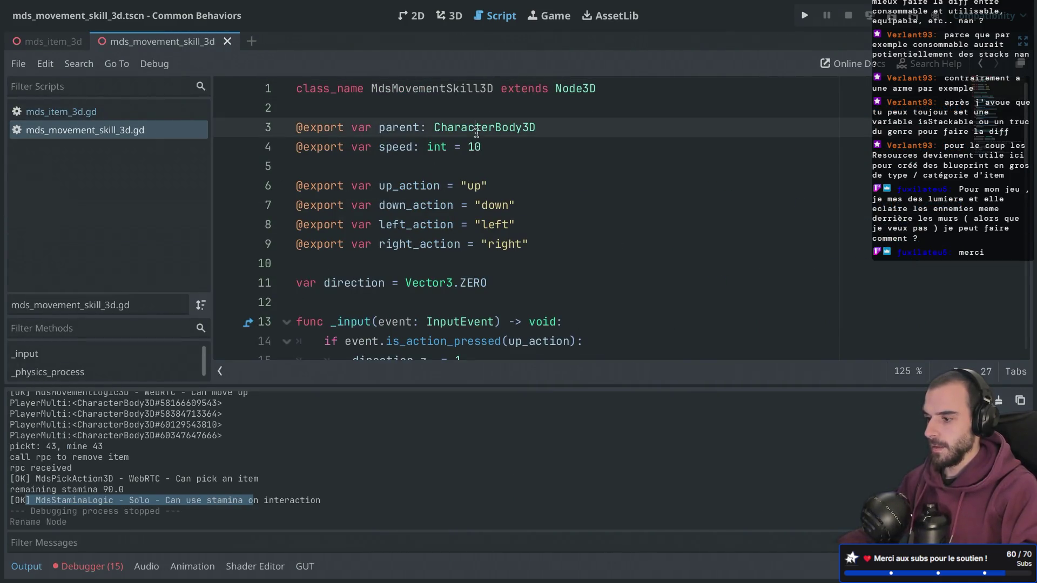
{"action": "left_click", "coordinate": [436, 88]}
{"action": "scroll", "coordinate": [443, 124], "scroll_direction": "down", "scroll_amount": 6}
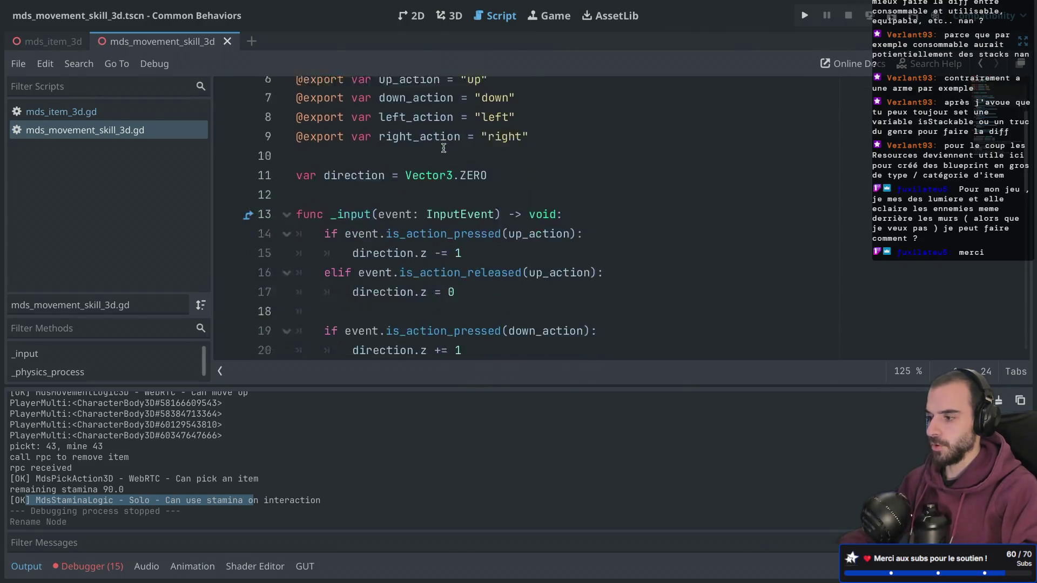
{"action": "scroll", "coordinate": [444, 147], "scroll_direction": "down", "scroll_amount": 6}
{"action": "scroll", "coordinate": [443, 147], "scroll_direction": "up", "scroll_amount": 12}
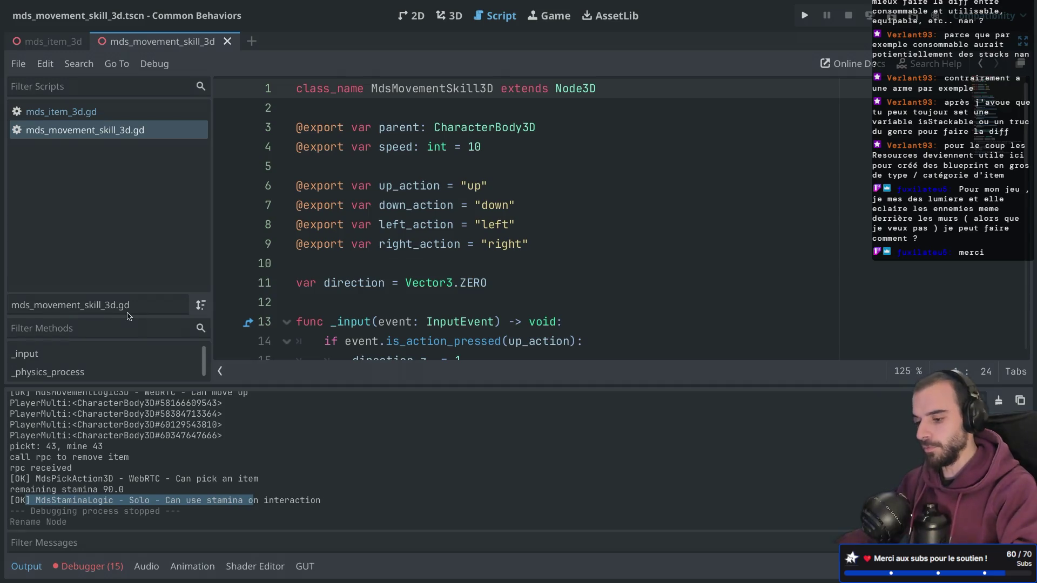
Step: Open mds_test_runner.tscn via quick search, run it, confirm [OK] results, then stop it
{"action": "key", "text": "shift+alt+o"}
{"action": "type", "text": "test_runn"}
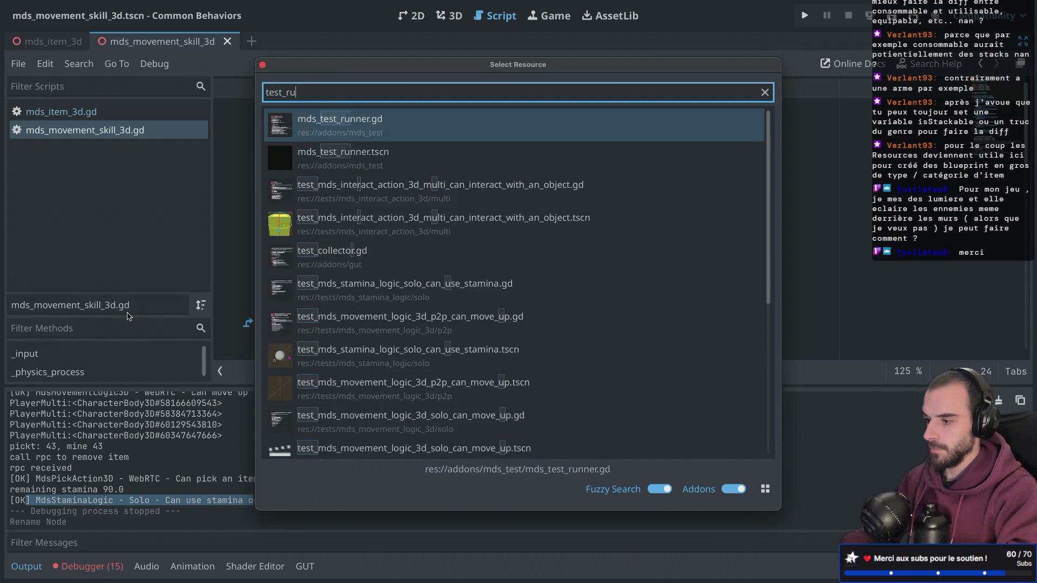
{"action": "left_click", "coordinate": [391, 164]}
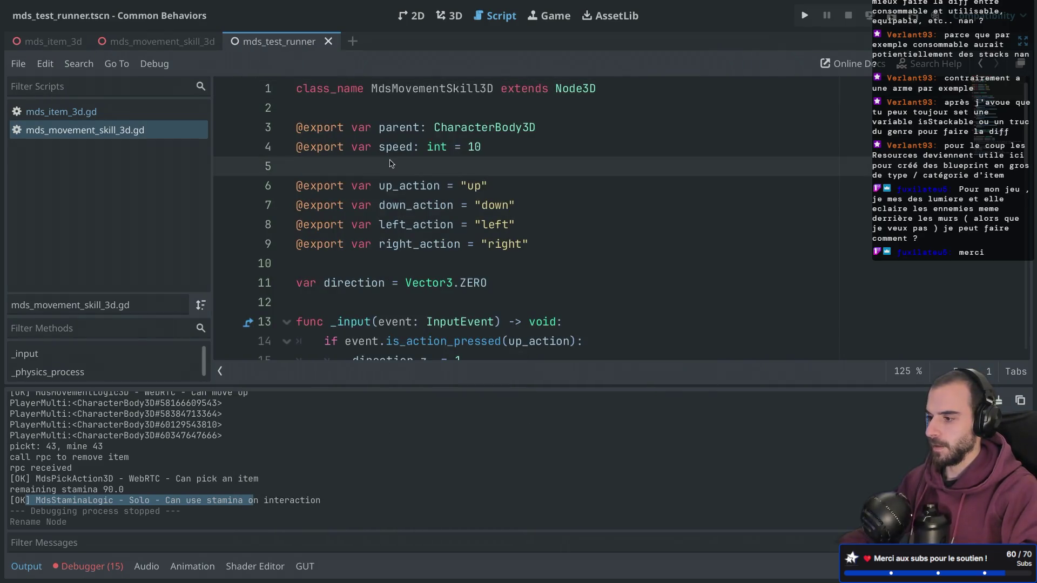
{"action": "left_click", "coordinate": [891, 16]}
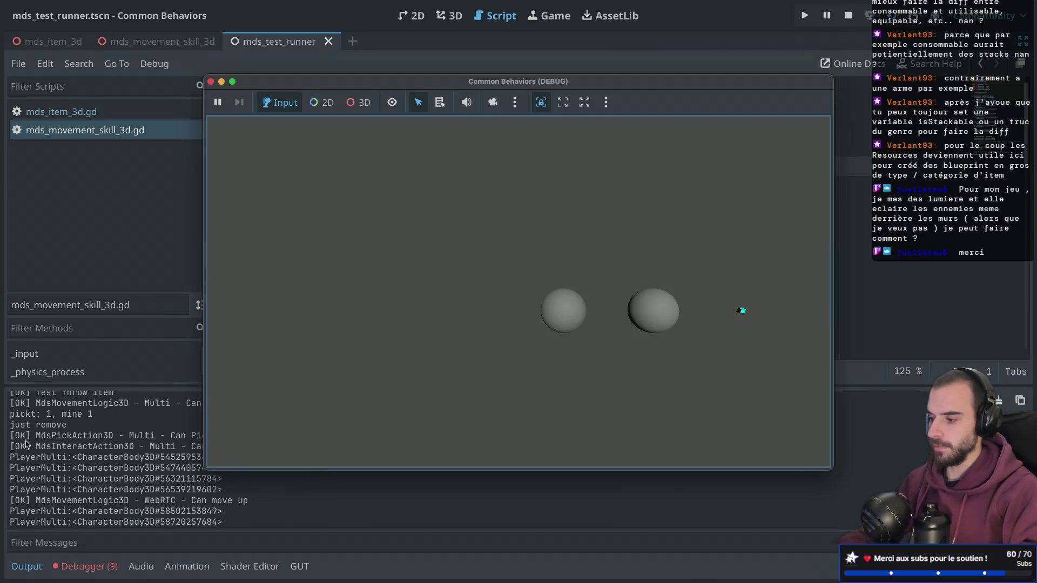
{"action": "scroll", "coordinate": [32, 483], "scroll_direction": "up", "scroll_amount": 5}
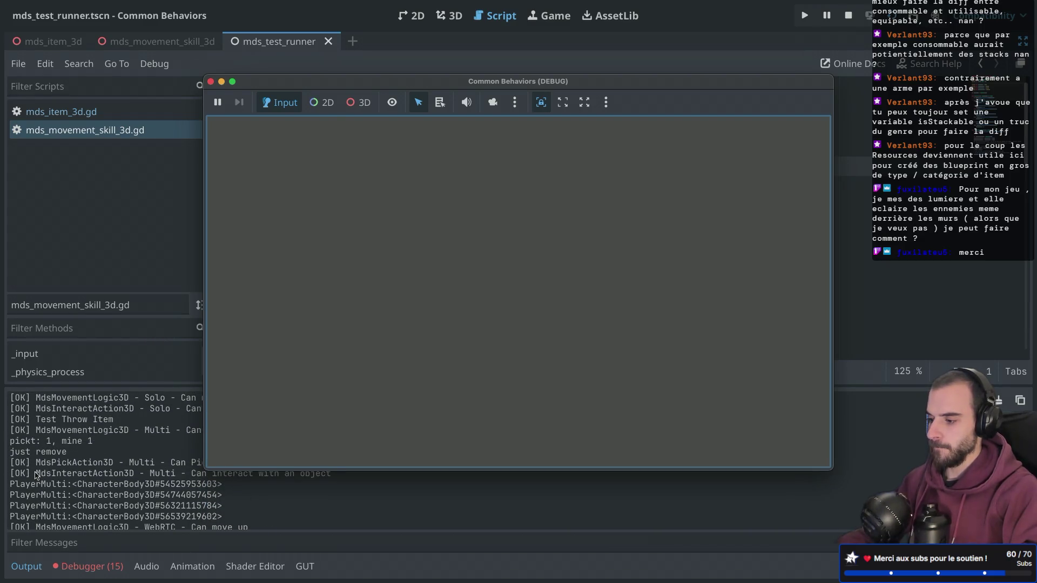
{"action": "scroll", "coordinate": [35, 475], "scroll_direction": "down", "scroll_amount": 2}
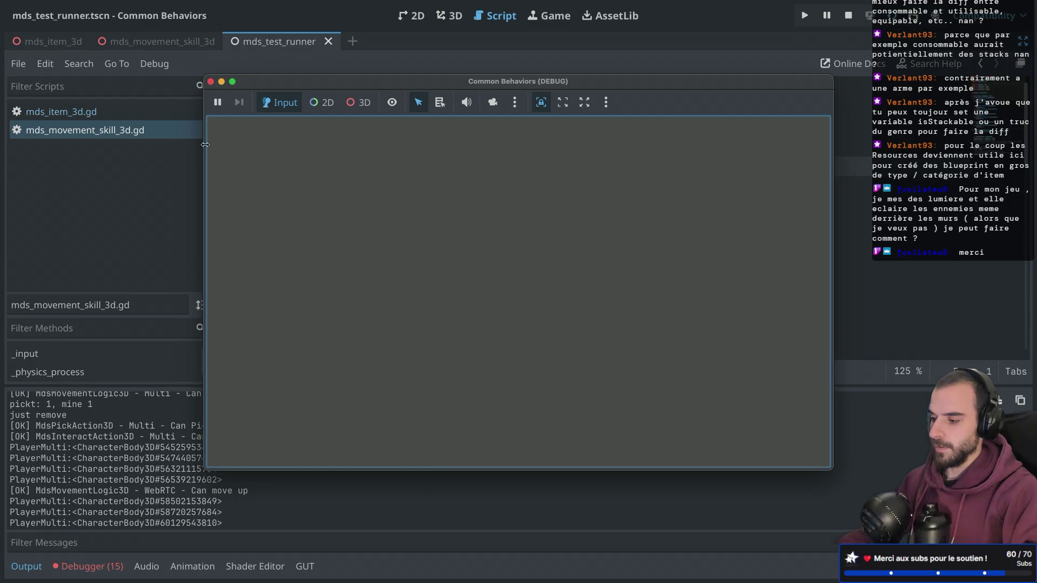
{"action": "left_click", "coordinate": [211, 81]}
{"action": "scroll", "coordinate": [117, 487], "scroll_direction": "down", "scroll_amount": 2}
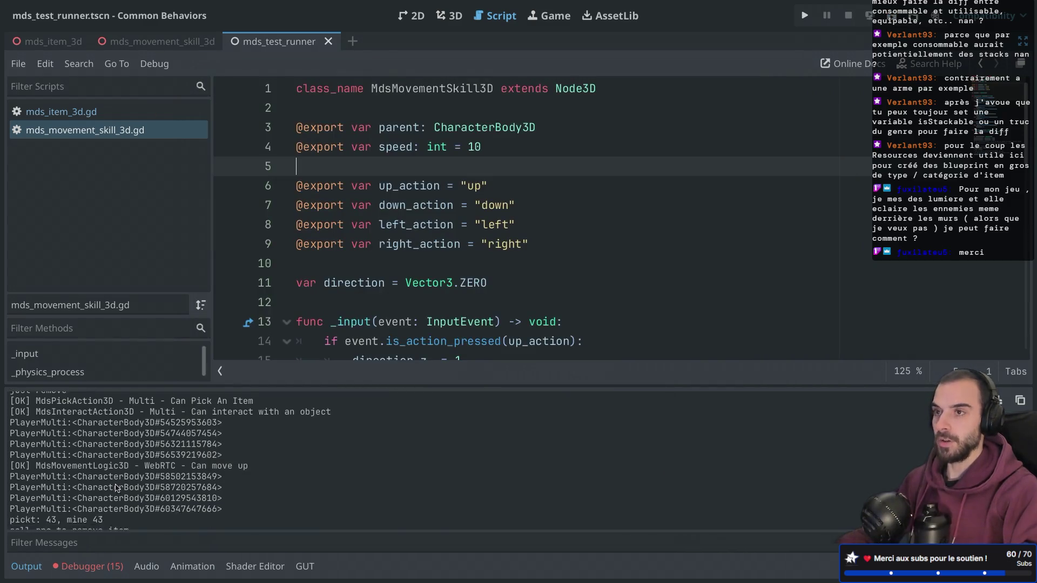
{"action": "scroll", "coordinate": [117, 487], "scroll_direction": "down", "scroll_amount": 3}
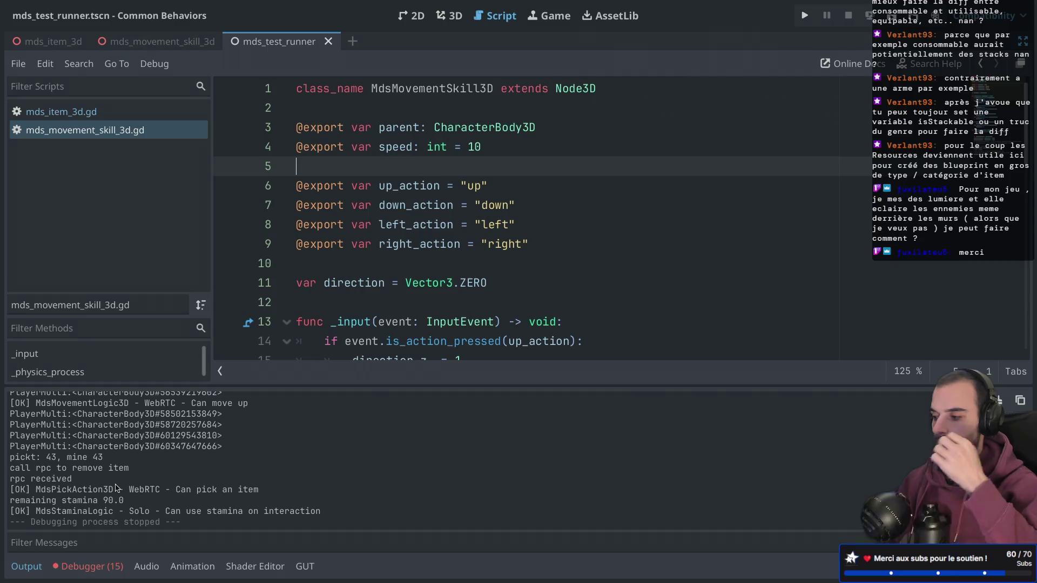
Step: Restore the side panels and browse the files in the logic folder
{"action": "left_click", "coordinate": [377, 216]}
{"action": "key", "text": "ctrl+shift+F11"}
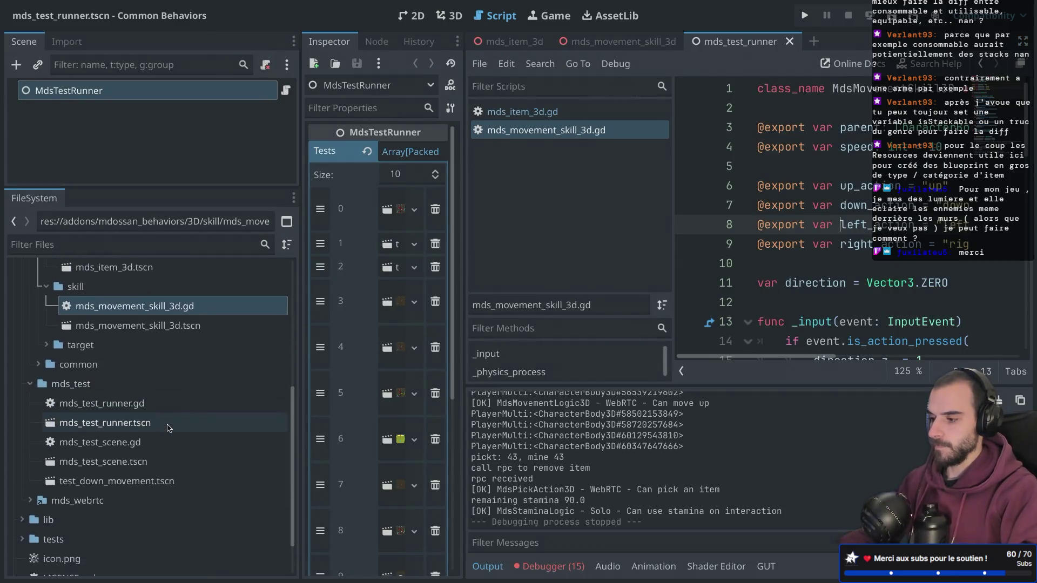
{"action": "scroll", "coordinate": [167, 428], "scroll_direction": "up", "scroll_amount": 3}
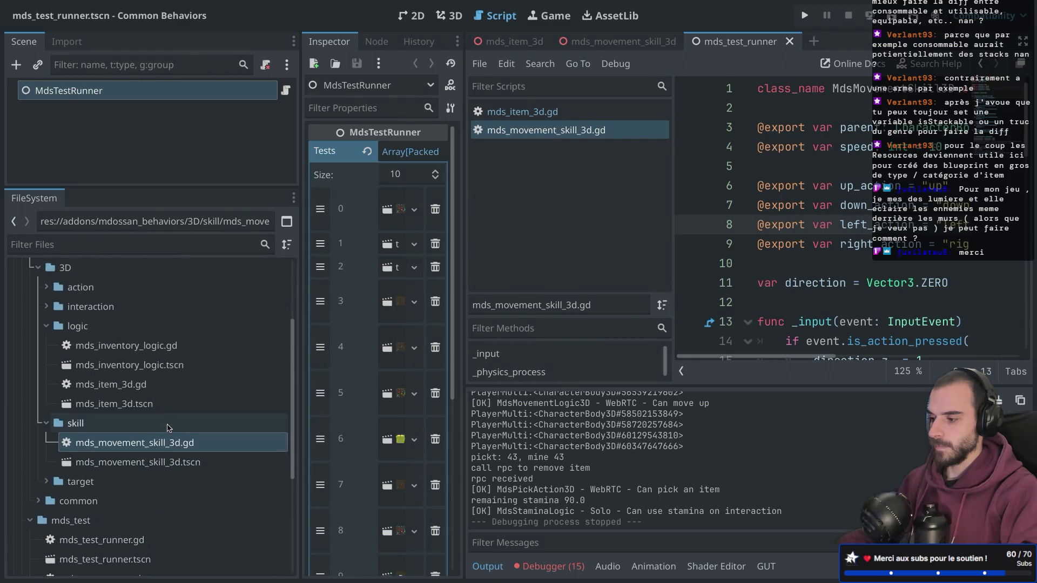
{"action": "left_click", "coordinate": [132, 352]}
{"action": "left_click", "coordinate": [127, 371]}
{"action": "left_click", "coordinate": [123, 390]}
{"action": "left_click", "coordinate": [119, 411]}
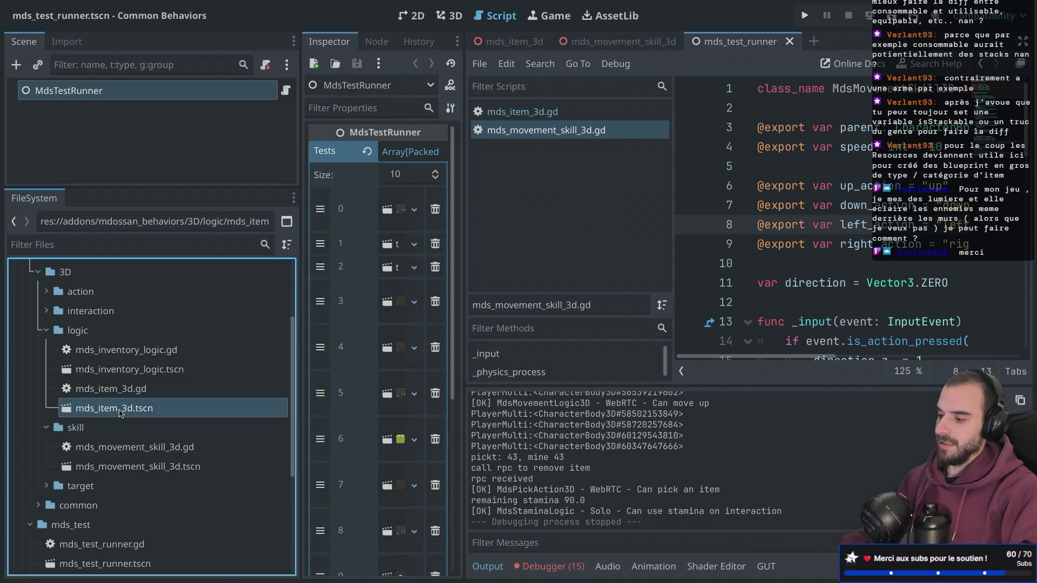
Step: Open the mds_item_3d.tscn scene and mds_item_3d.gd script, with the script editor at full width
{"action": "left_click", "coordinate": [122, 390]}
{"action": "left_click", "coordinate": [124, 409]}
{"action": "left_click", "coordinate": [127, 388]}
{"action": "left_click", "coordinate": [128, 410]}
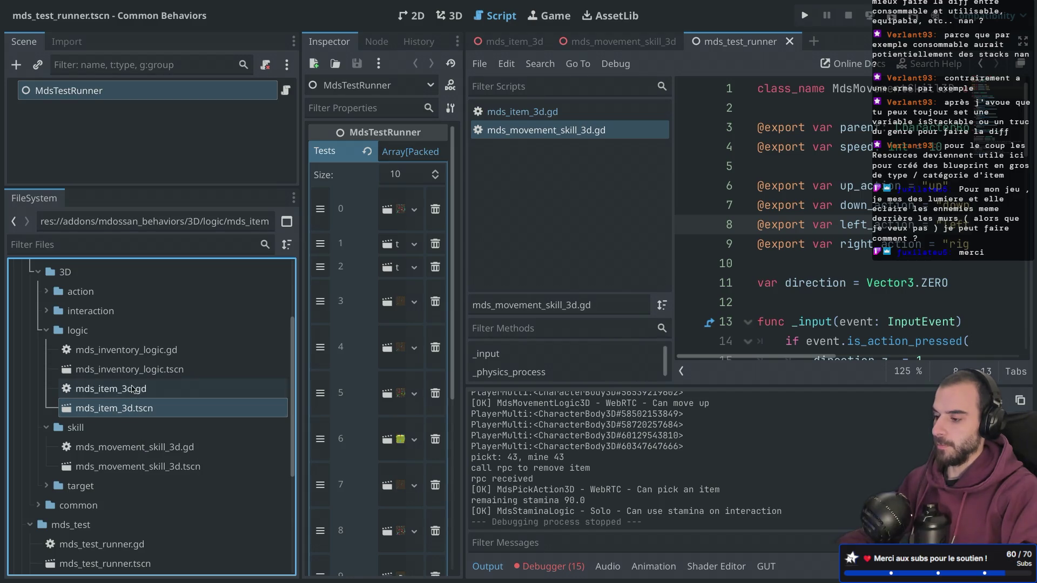
{"action": "left_click", "coordinate": [130, 390]}
{"action": "double_click", "coordinate": [125, 407]}
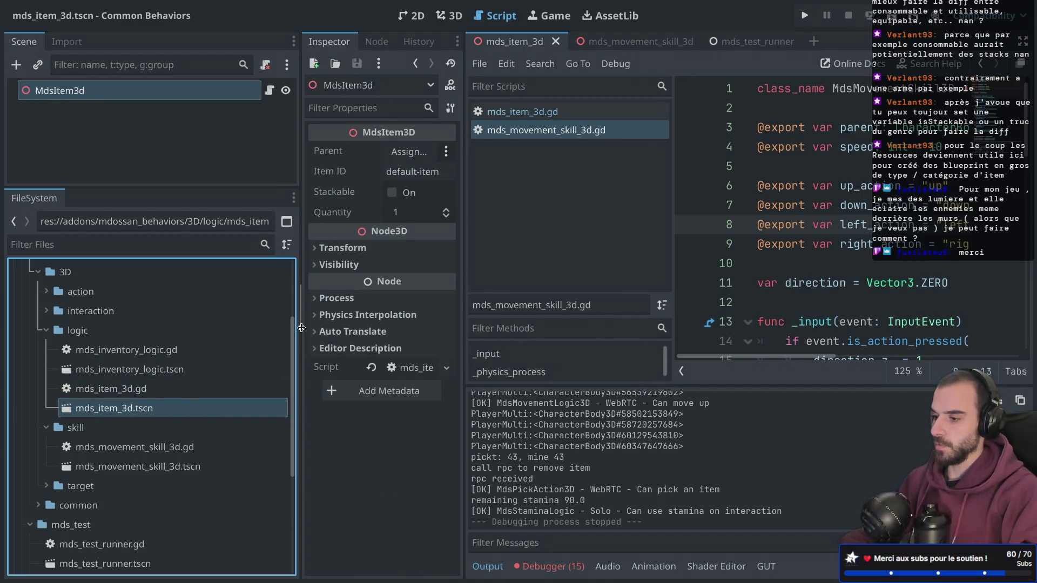
{"action": "double_click", "coordinate": [134, 388]}
{"action": "key", "text": "ctrl+shift+F11"}
{"action": "key", "text": "ctrl+shift+F11"}
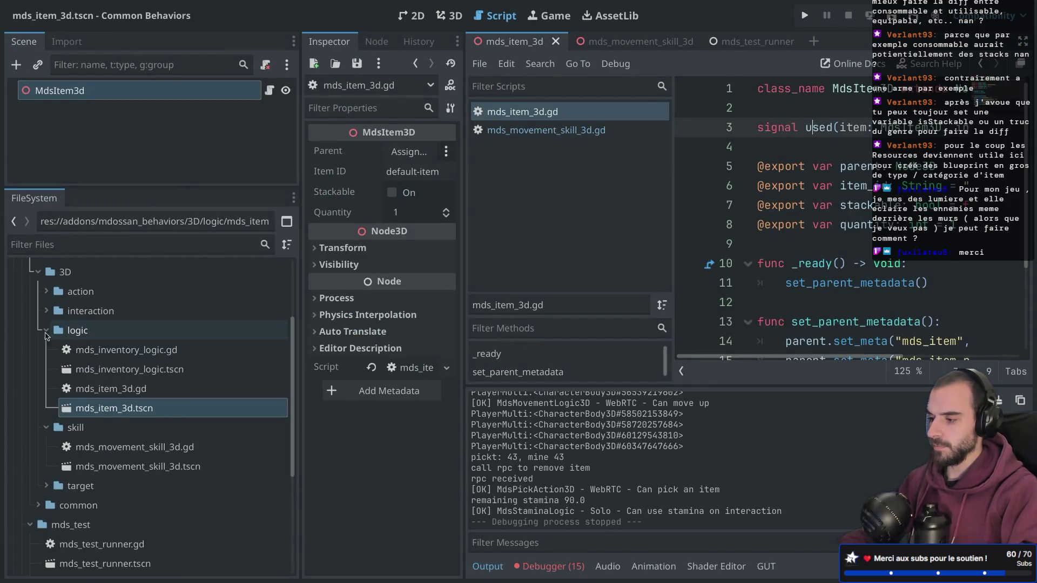
Step: Collapse the logic and 3D folders, then expand common and its interact folder
{"action": "left_click", "coordinate": [46, 330]}
{"action": "left_click", "coordinate": [38, 272]}
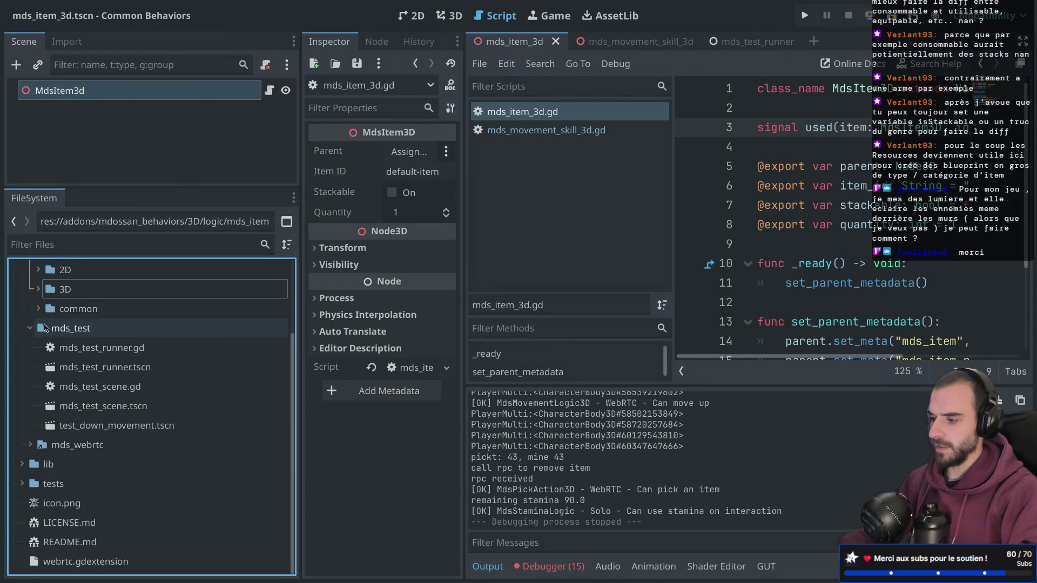
{"action": "scroll", "coordinate": [45, 328], "scroll_direction": "up", "scroll_amount": 5}
{"action": "left_click", "coordinate": [39, 406]}
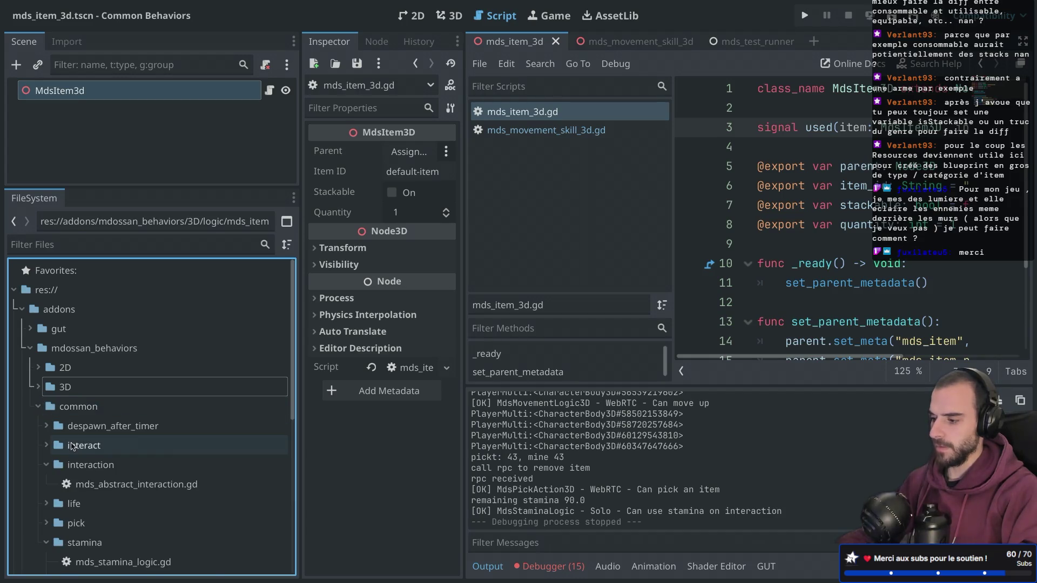
{"action": "scroll", "coordinate": [72, 444], "scroll_direction": "down", "scroll_amount": 3}
{"action": "left_click", "coordinate": [47, 328]}
{"action": "left_click", "coordinate": [47, 329]}
{"action": "left_click", "coordinate": [45, 347]}
{"action": "left_click", "coordinate": [44, 345]}
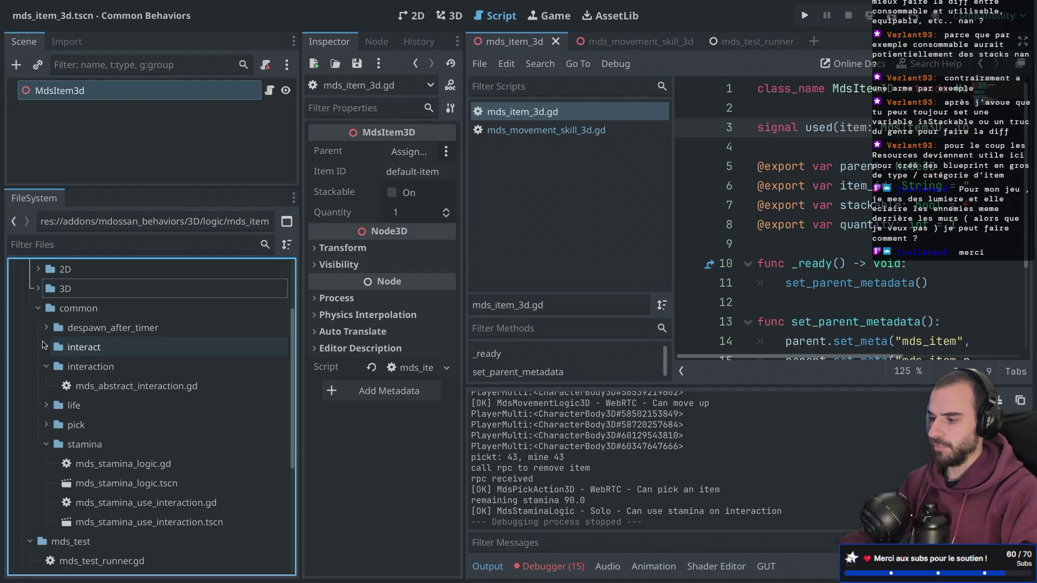
{"action": "left_click", "coordinate": [46, 348]}
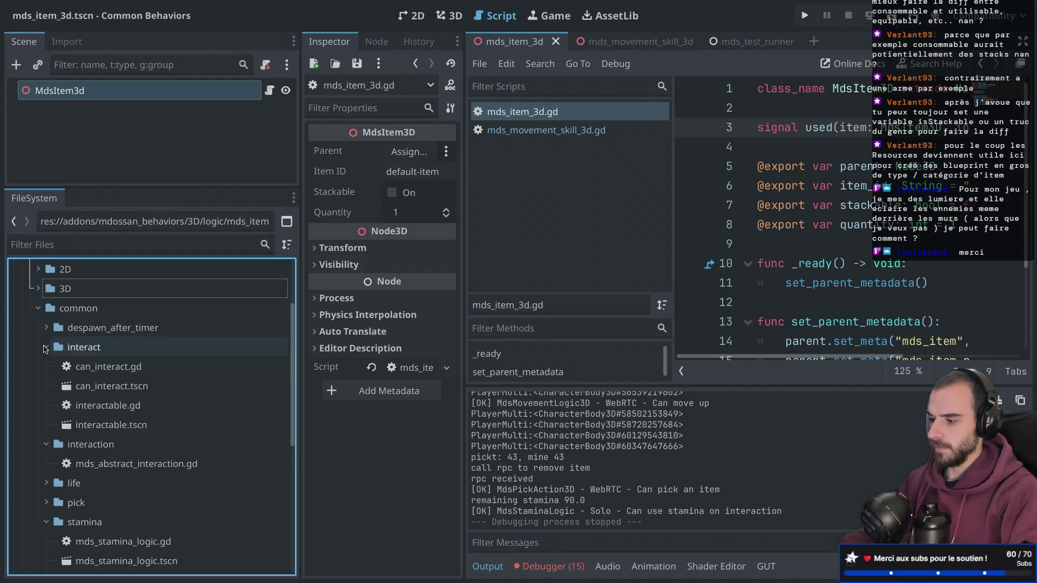
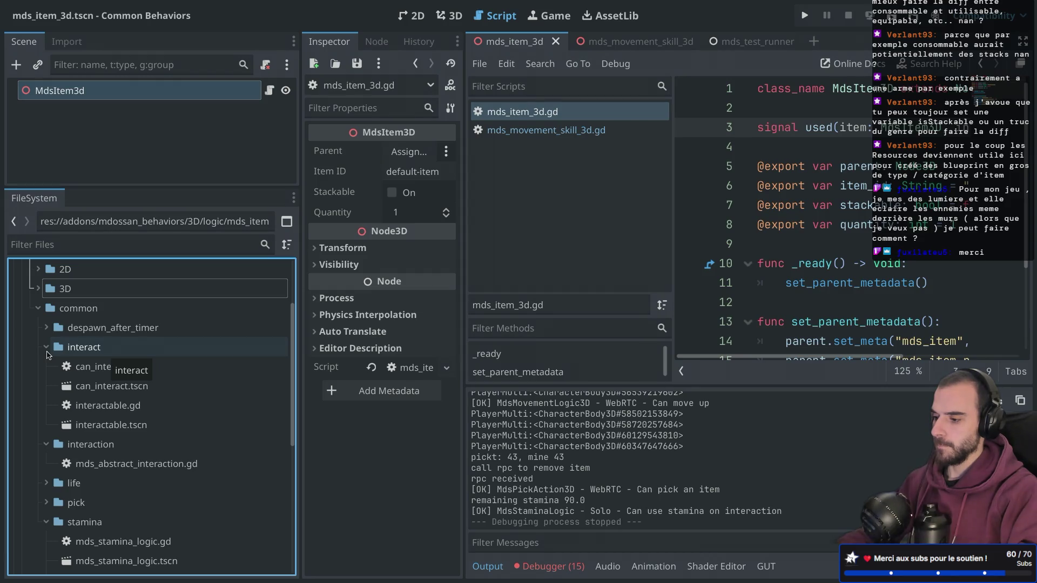
Step: Browse the interact, interaction, life and pick folders to check their contents, including life.tscn
{"action": "left_click", "coordinate": [47, 347]}
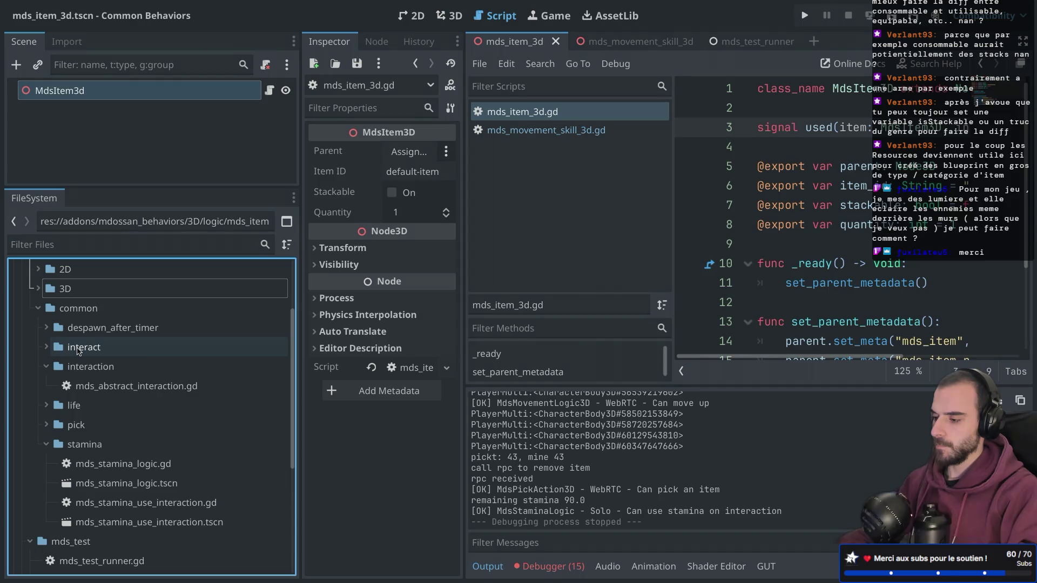
{"action": "left_click", "coordinate": [59, 349]}
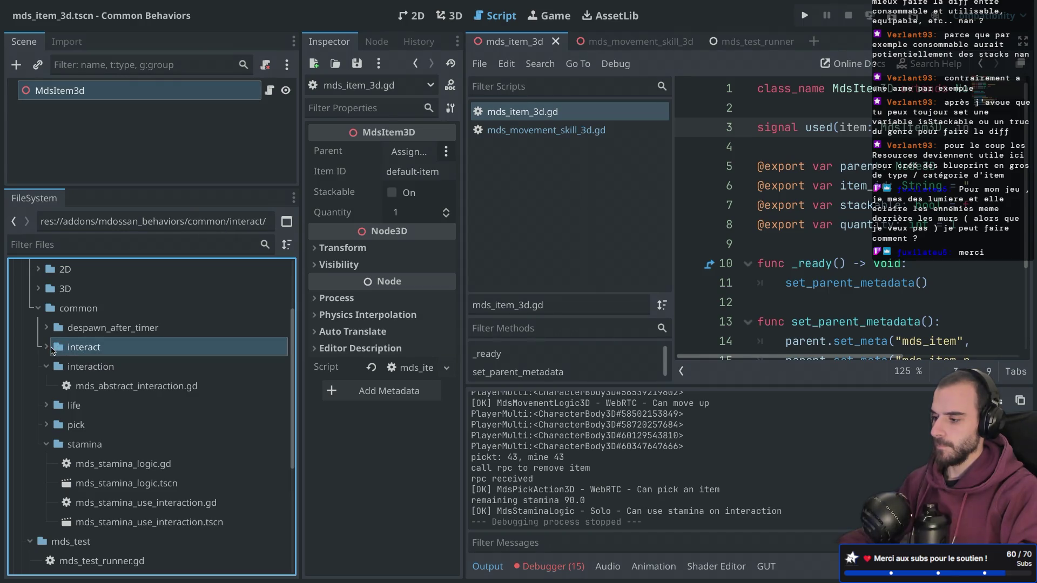
{"action": "left_click", "coordinate": [47, 348]}
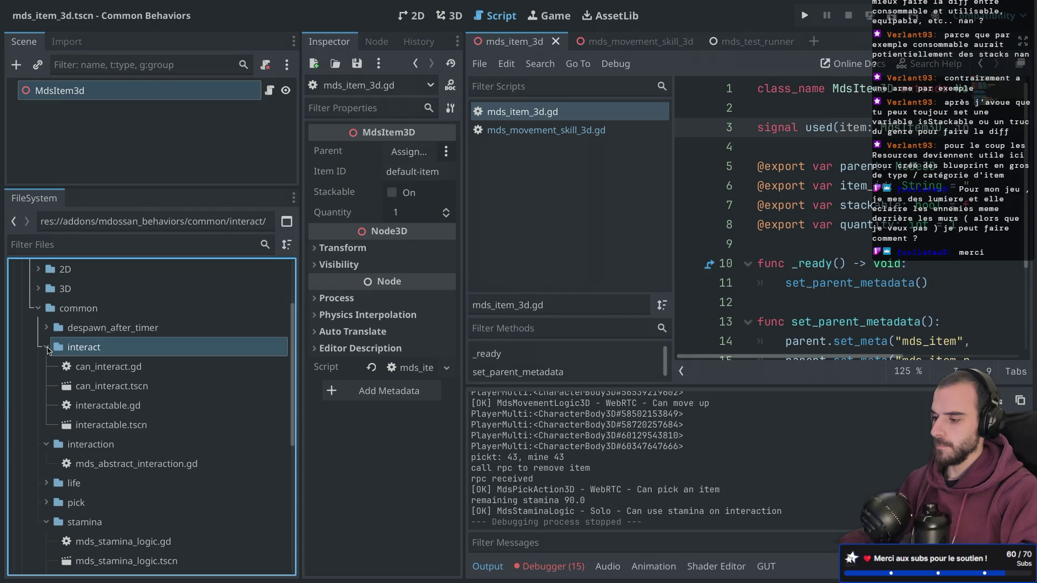
{"action": "left_click", "coordinate": [47, 347]}
{"action": "left_click", "coordinate": [47, 367]}
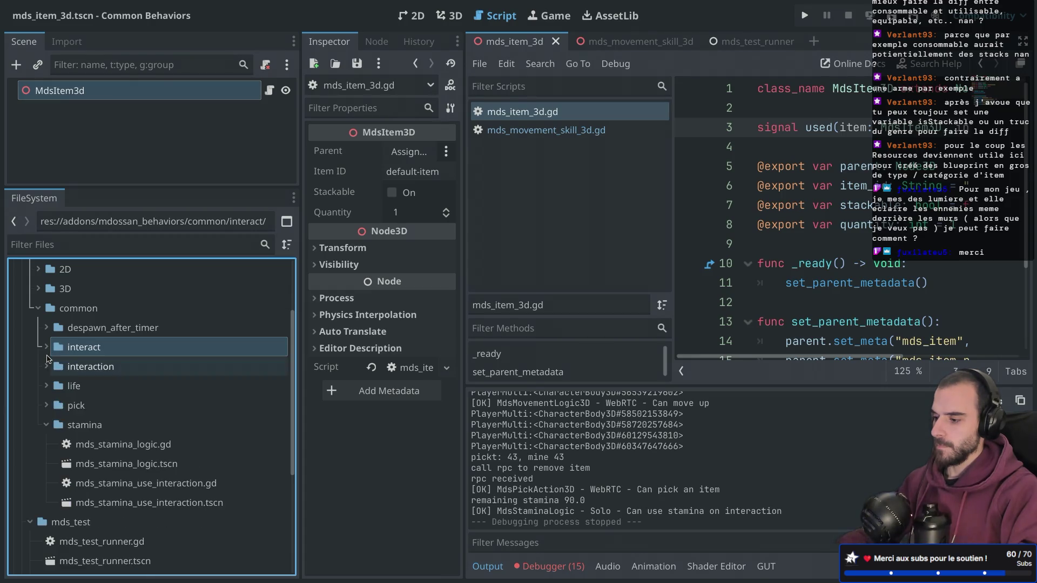
{"action": "left_click", "coordinate": [47, 387]}
{"action": "left_click", "coordinate": [90, 424]}
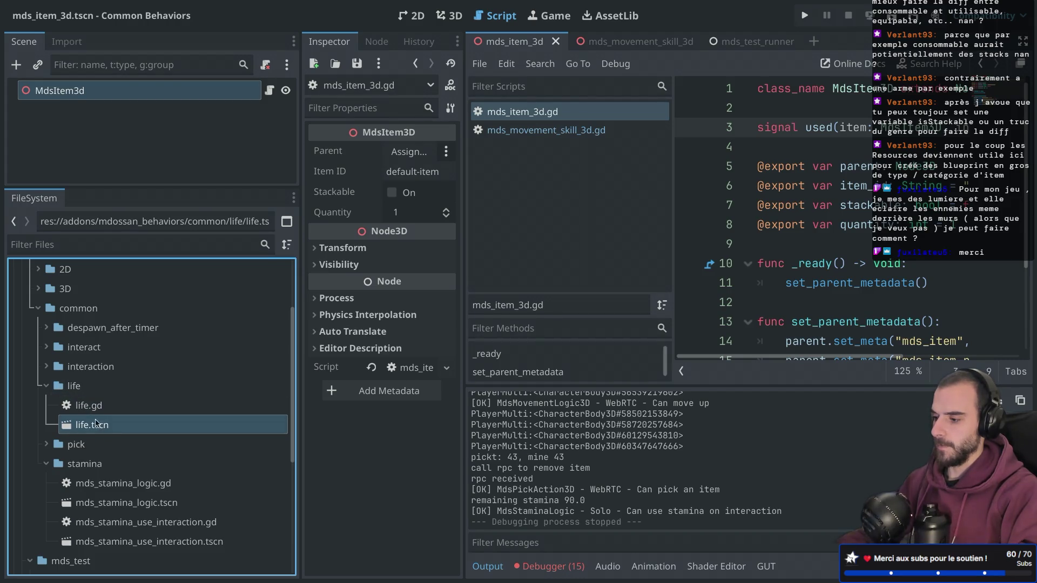
{"action": "left_click", "coordinate": [48, 386]}
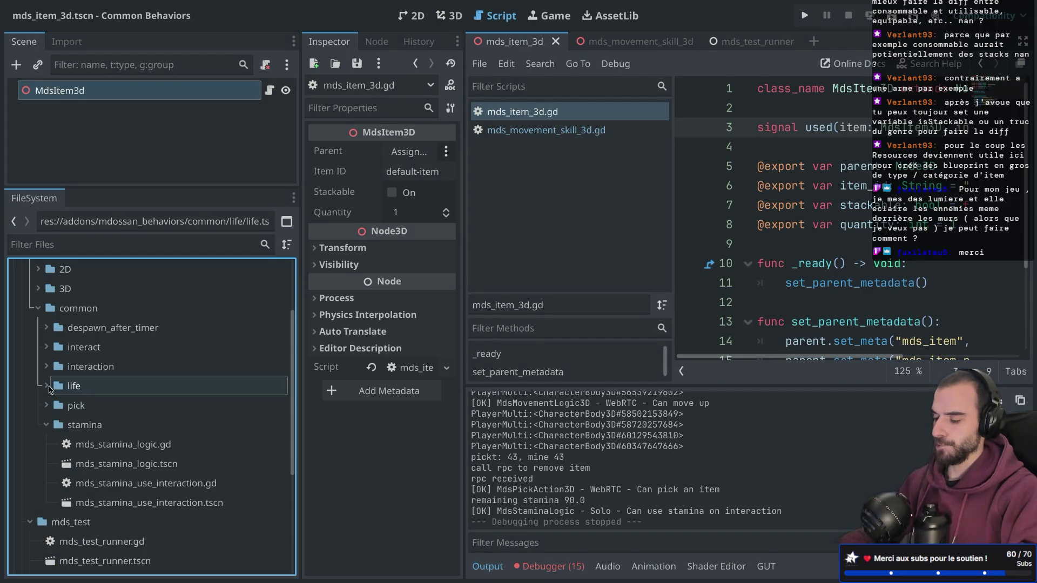
{"action": "left_click", "coordinate": [47, 407]}
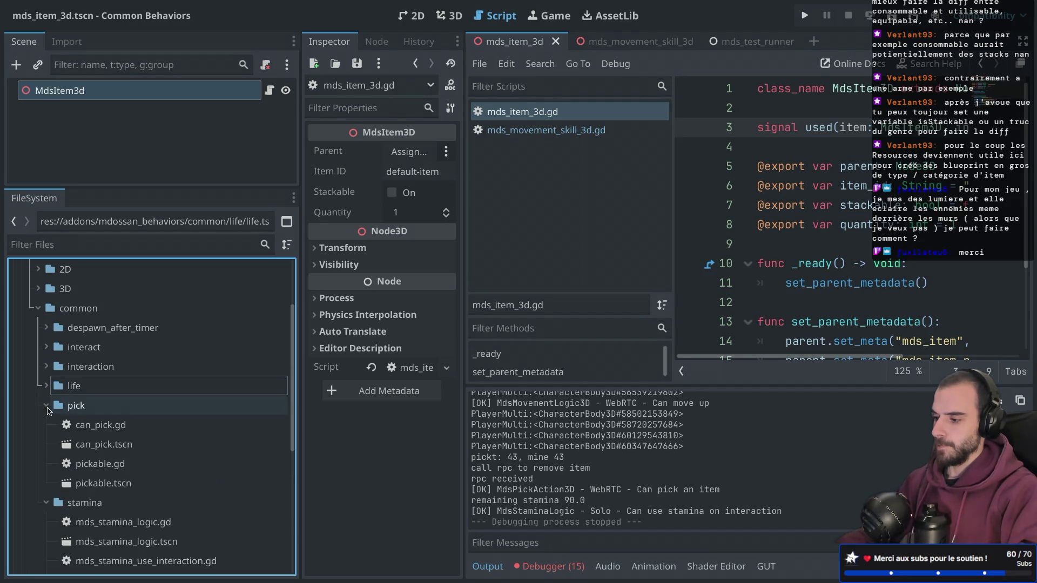
{"action": "left_click", "coordinate": [47, 411]}
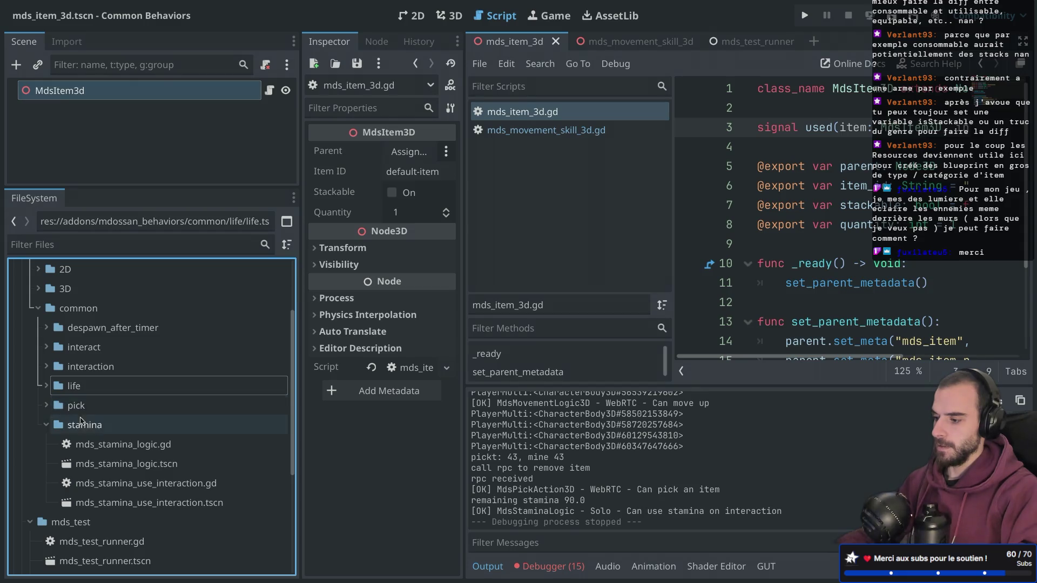
Step: Delete the life folder from the addon's common folder and confirm the removal
{"action": "left_click", "coordinate": [47, 387]}
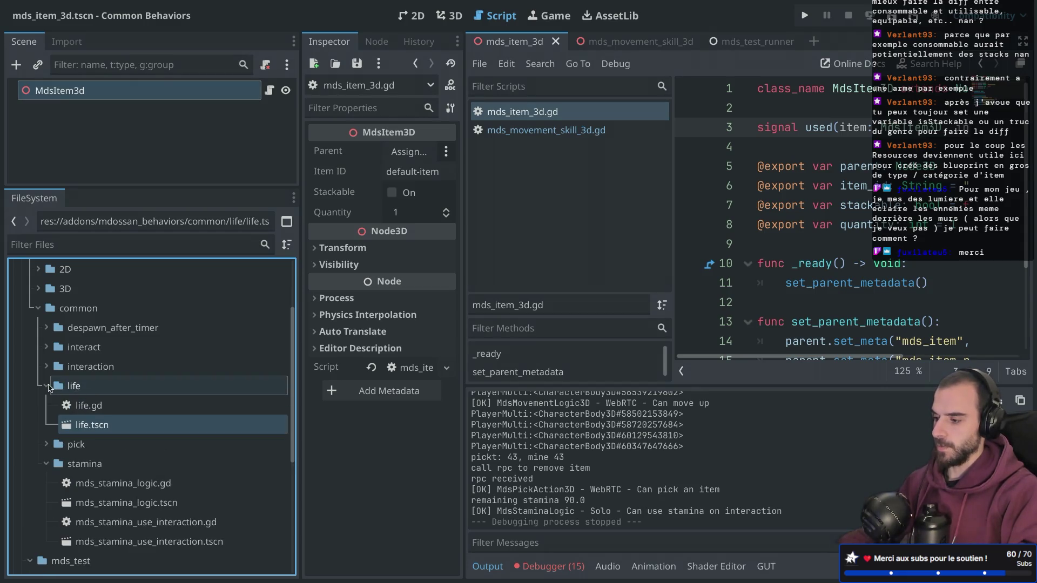
{"action": "left_click", "coordinate": [48, 387]}
{"action": "left_click", "coordinate": [76, 386]}
{"action": "right_click", "coordinate": [82, 386]}
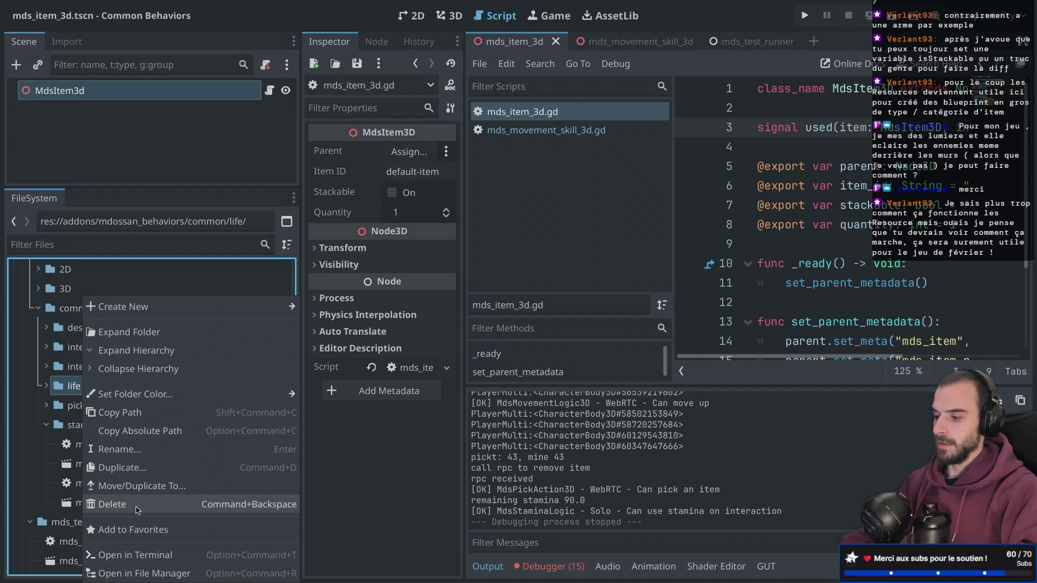
{"action": "left_click", "coordinate": [138, 510]}
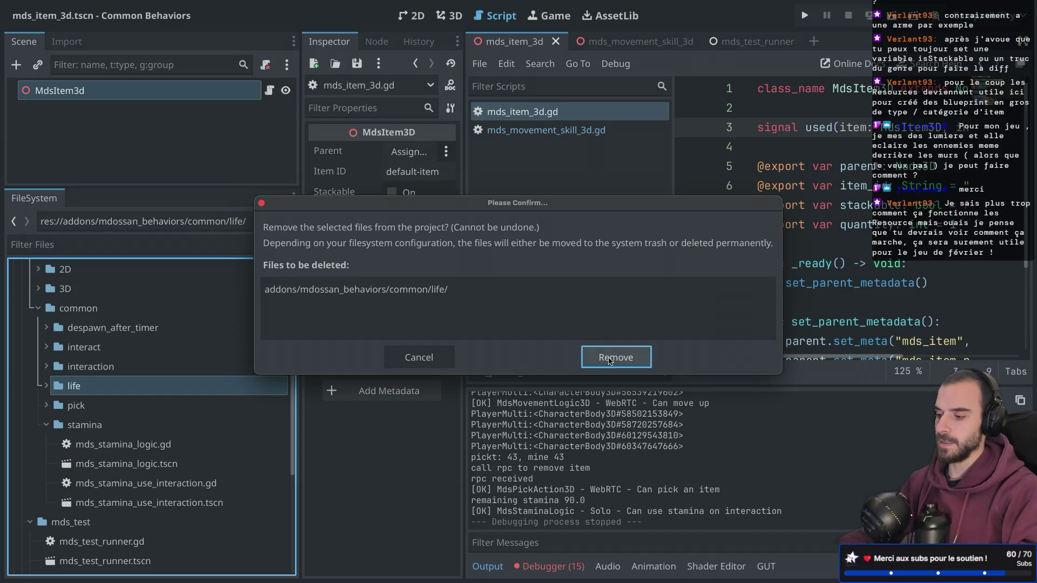
{"action": "left_click", "coordinate": [616, 357]}
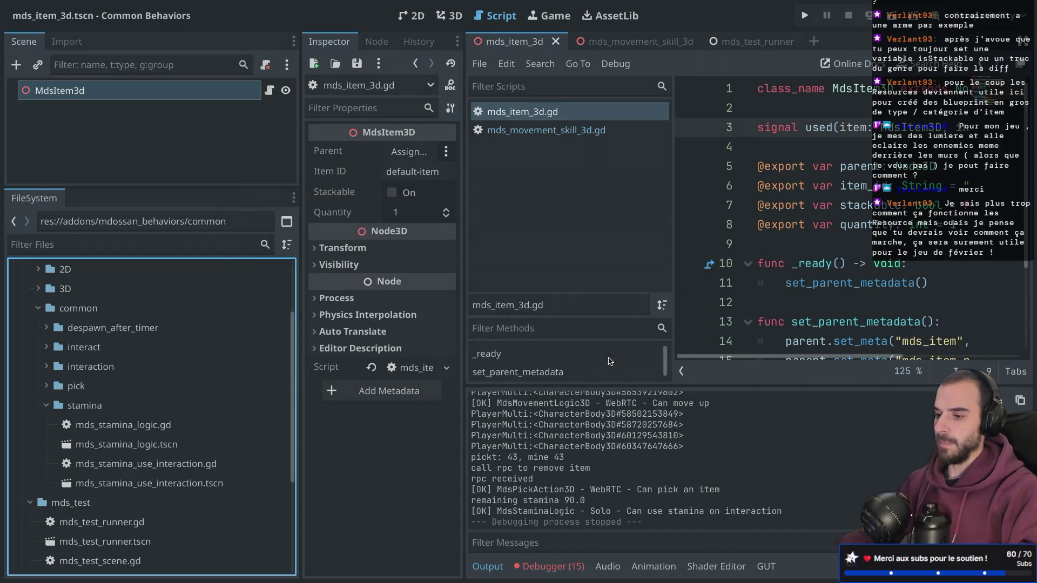
{"action": "scroll", "coordinate": [833, 254], "scroll_direction": "down", "scroll_amount": 2}
Step: Review the mds_item metadata call on line 14 of the script in distraction-free mode
{"action": "key", "text": "ctrl+shift+F11"}
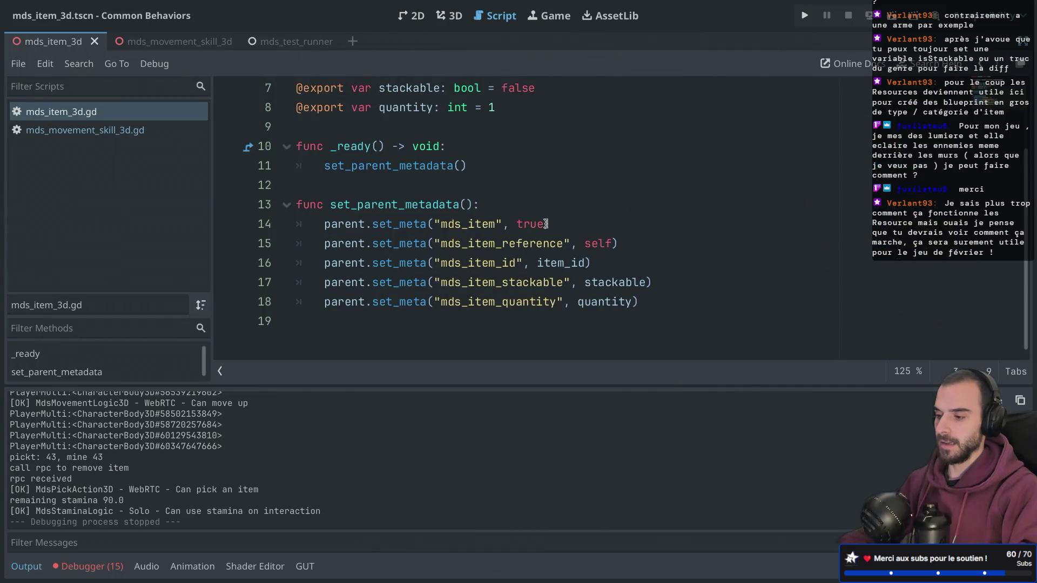
{"action": "left_click_drag", "start_coordinate": [366, 224], "coordinate": [492, 232]}
{"action": "left_click", "coordinate": [447, 263]}
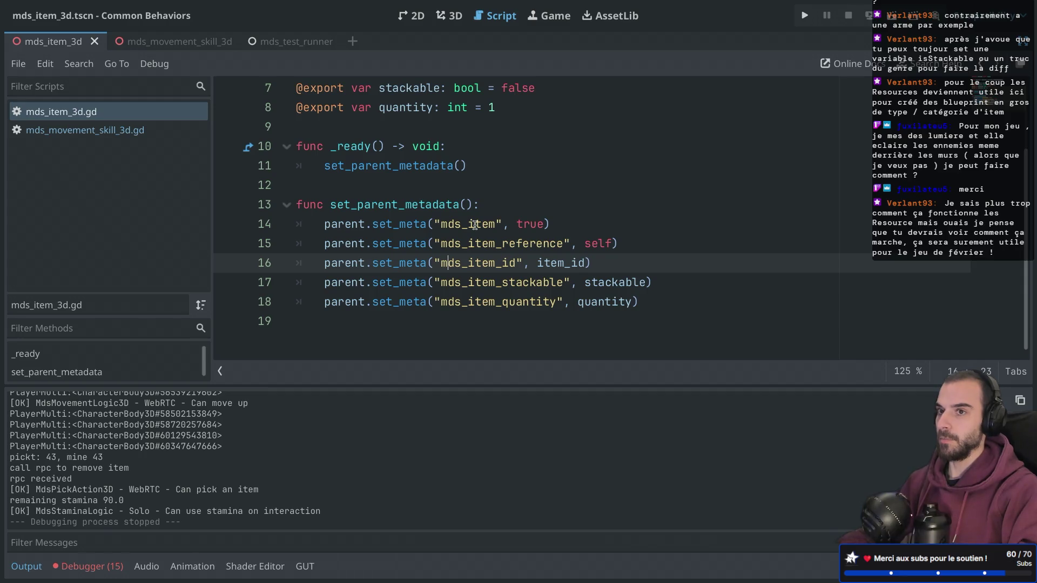
{"action": "key", "text": "ctrl+shift+F11"}
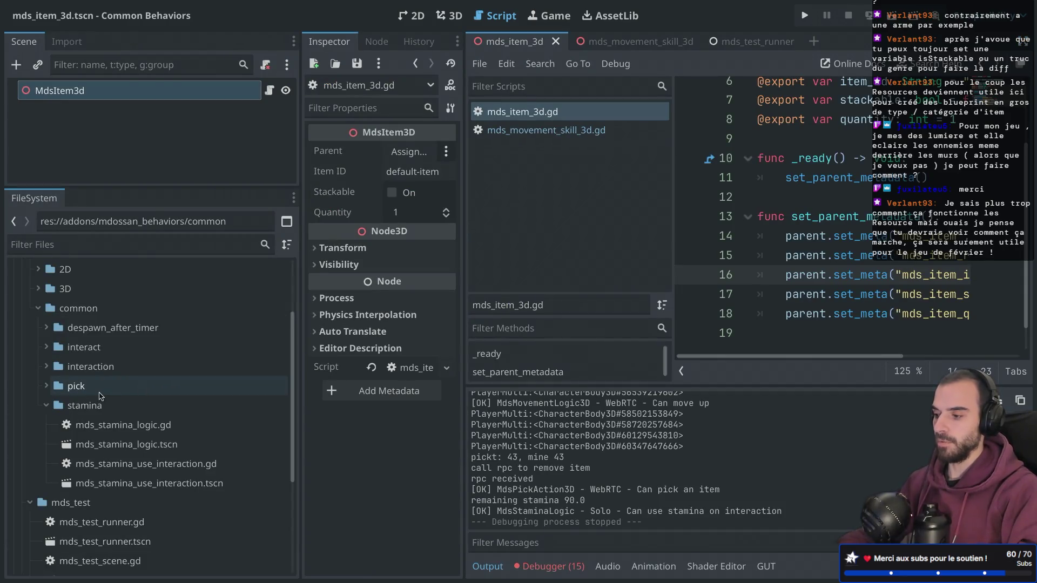
Step: Delete the common/pick folder, confirm Remove, and widen the script view
{"action": "scroll", "coordinate": [100, 394], "scroll_direction": "up", "scroll_amount": 1}
{"action": "left_click", "coordinate": [54, 423]}
{"action": "left_click", "coordinate": [46, 424]}
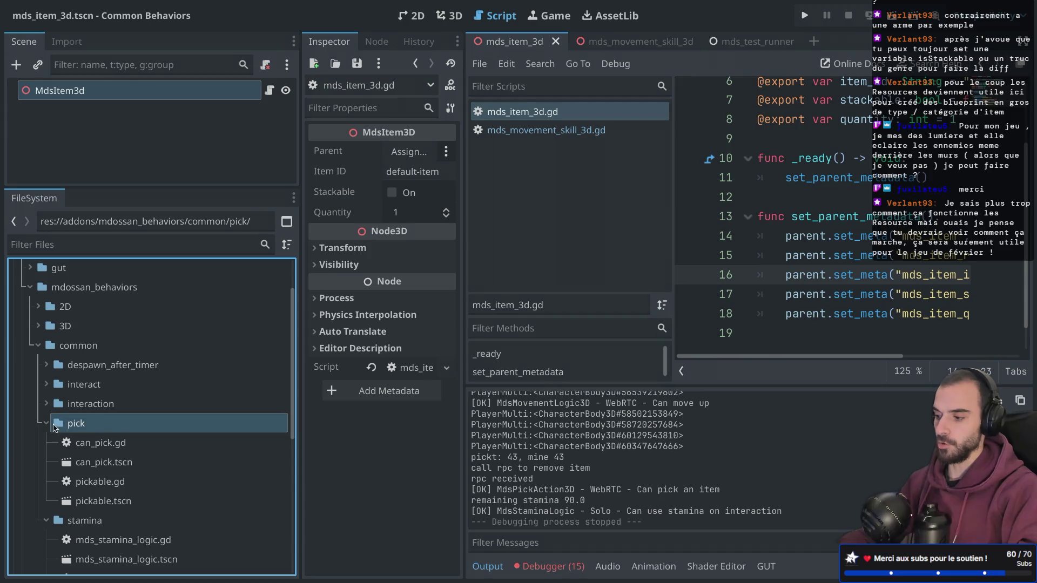
{"action": "left_click", "coordinate": [46, 425]}
{"action": "right_click", "coordinate": [79, 425]}
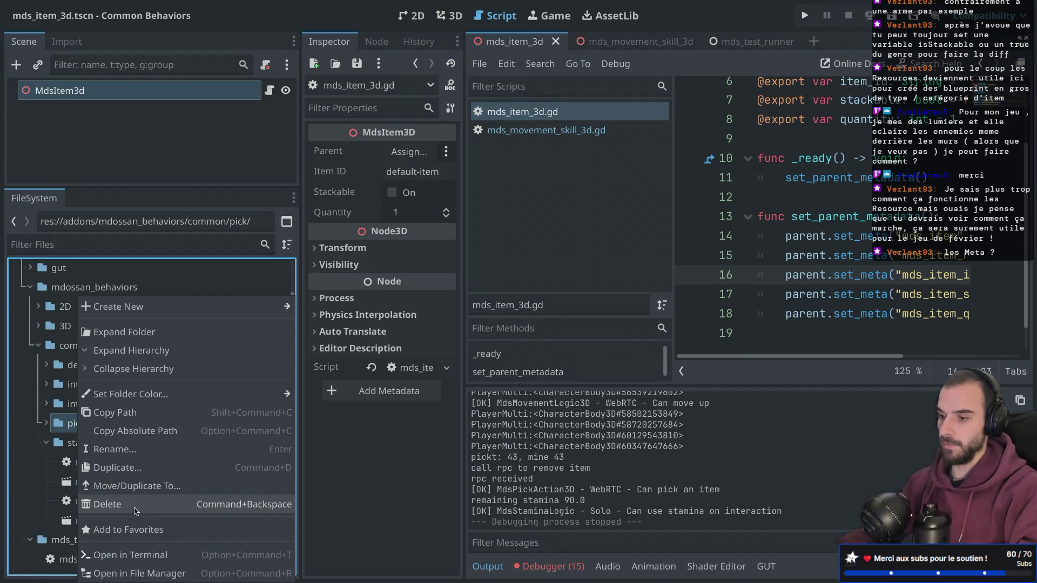
{"action": "left_click", "coordinate": [136, 511]}
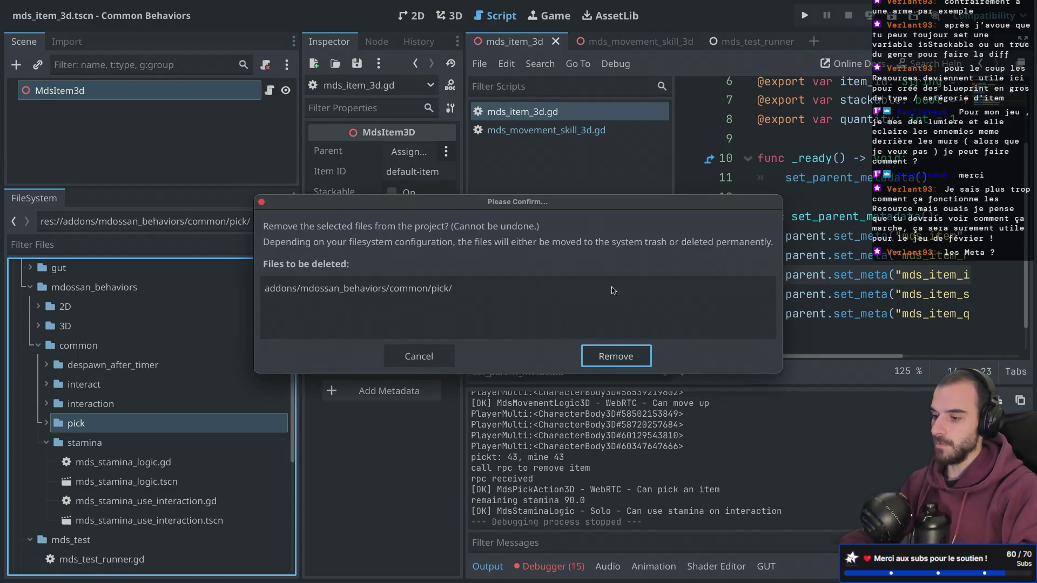
{"action": "left_click", "coordinate": [614, 354]}
{"action": "key", "text": "ctrl+shift+F11"}
{"action": "scroll", "coordinate": [535, 190], "scroll_direction": "up", "scroll_amount": 2}
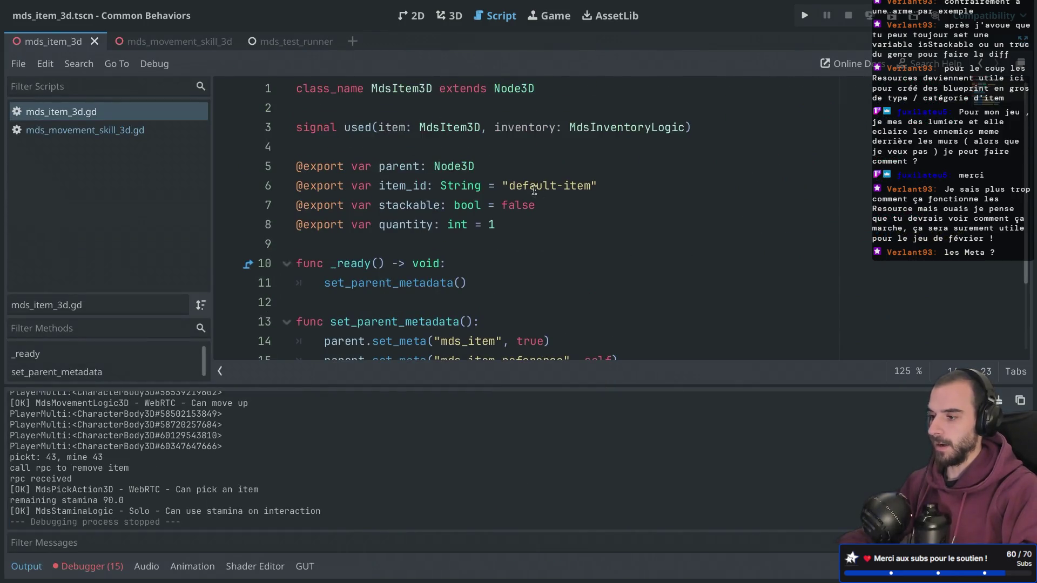
Step: Read the MdsItem3D class and the mds_item metadata key on line 14, then restore the docks
{"action": "double_click", "coordinate": [399, 88]}
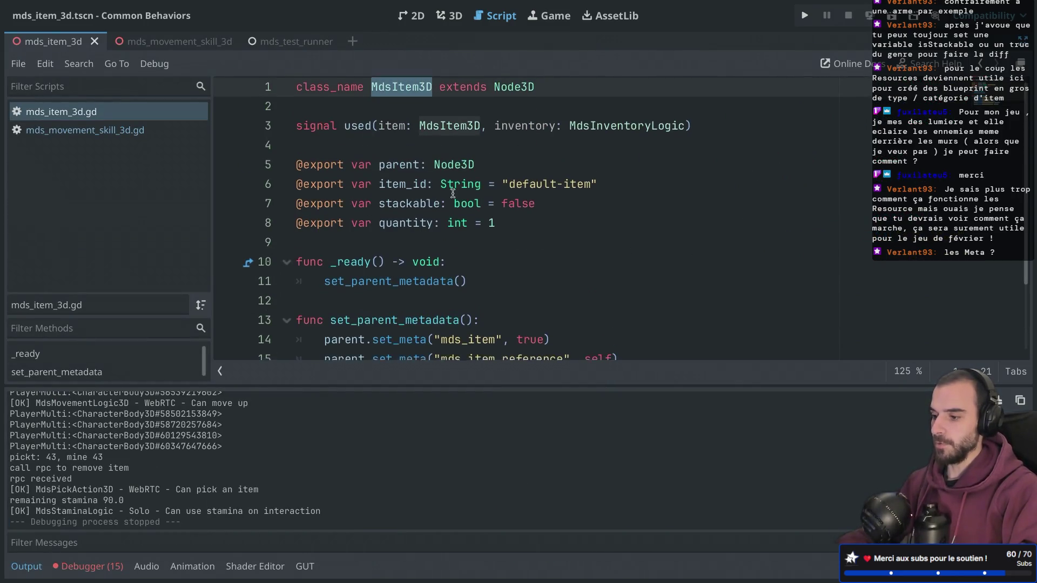
{"action": "scroll", "coordinate": [452, 193], "scroll_direction": "down", "scroll_amount": 2}
{"action": "left_click", "coordinate": [374, 245]}
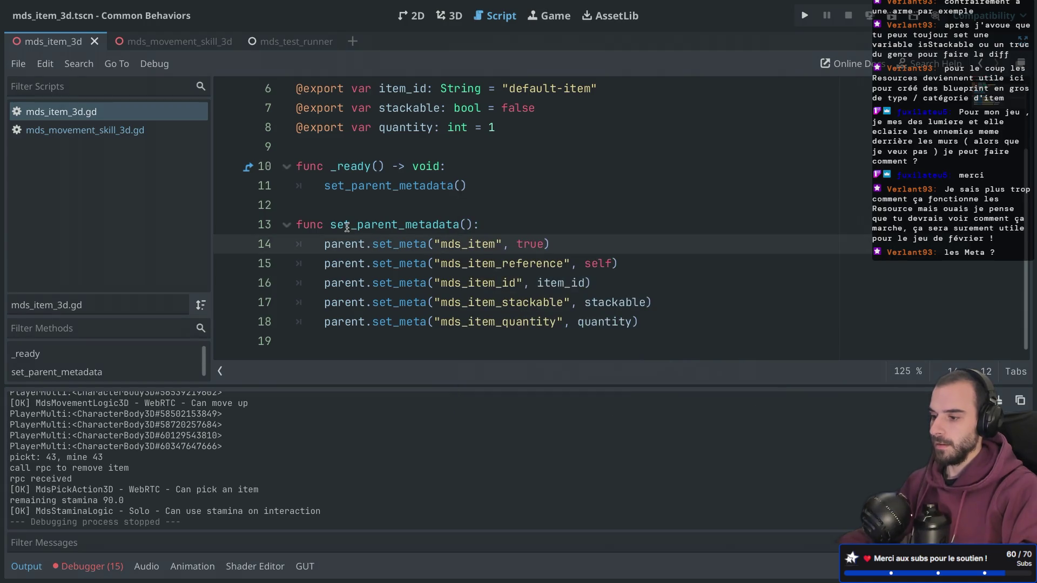
{"action": "scroll", "coordinate": [374, 223], "scroll_direction": "up", "scroll_amount": 2}
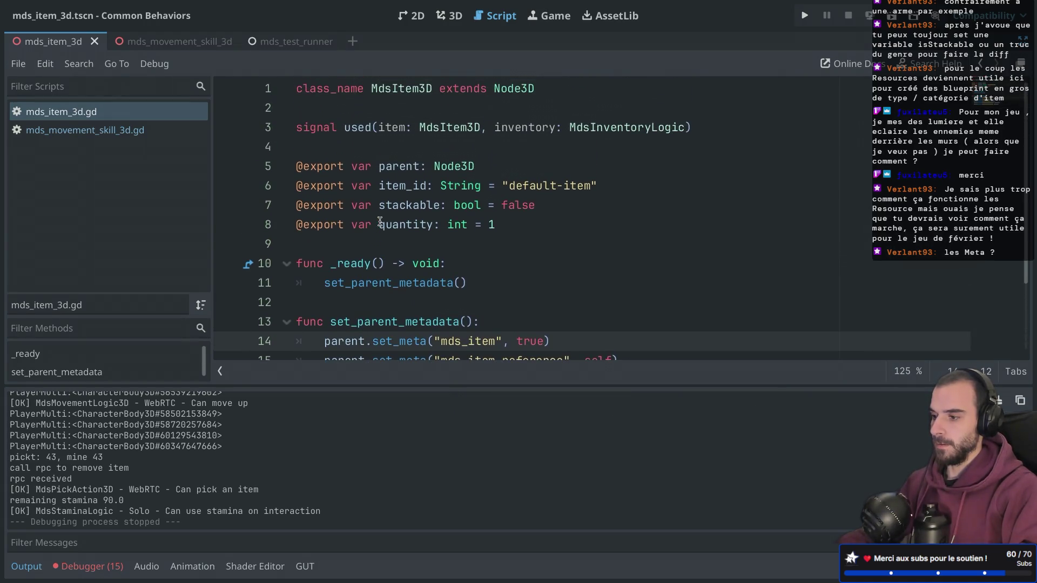
{"action": "left_click_drag", "start_coordinate": [369, 87], "coordinate": [434, 88]}
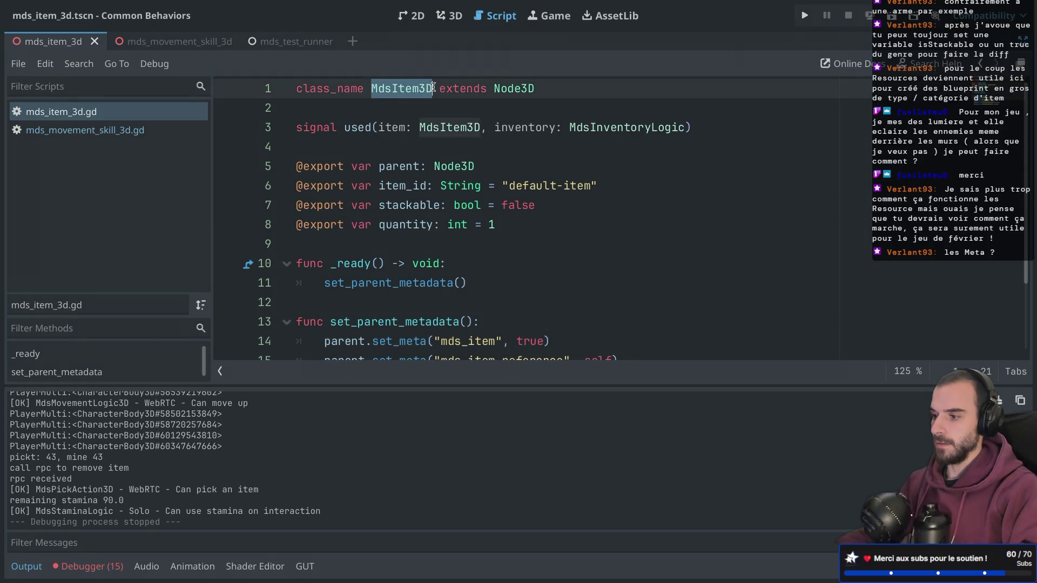
{"action": "scroll", "coordinate": [395, 217], "scroll_direction": "down", "scroll_amount": 2}
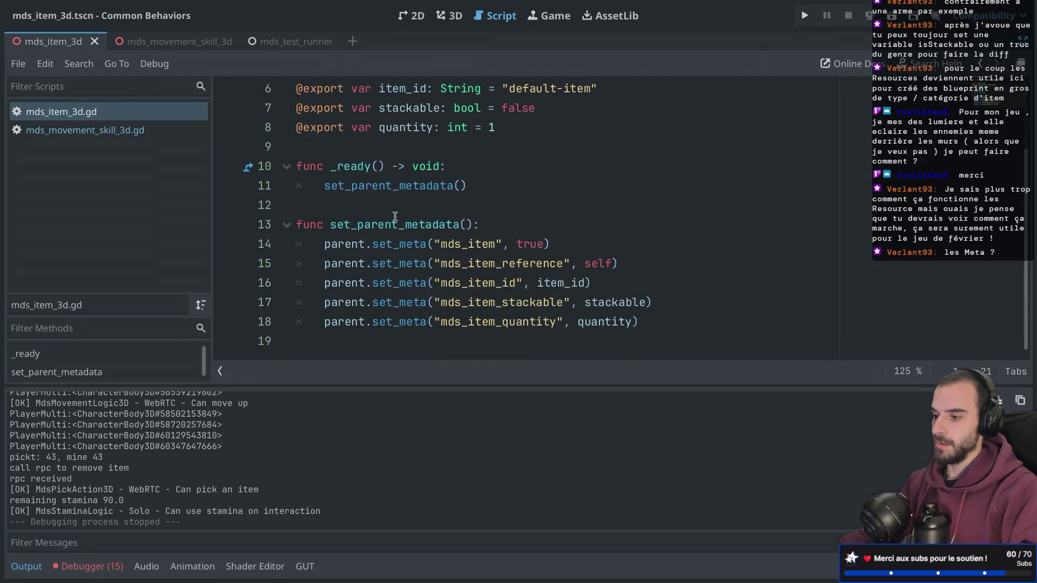
{"action": "scroll", "coordinate": [409, 225], "scroll_direction": "up", "scroll_amount": 2}
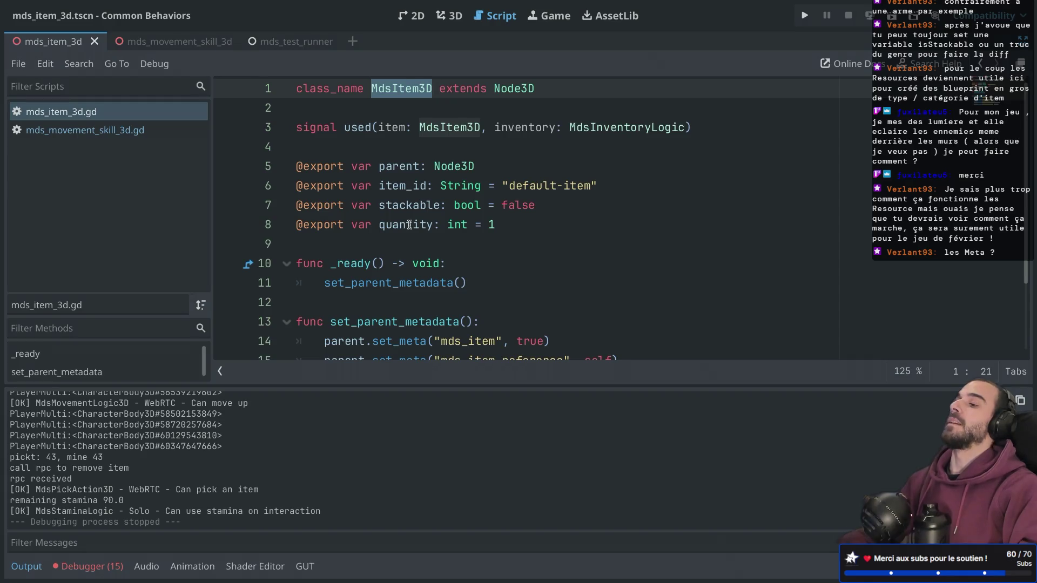
{"action": "scroll", "coordinate": [408, 225], "scroll_direction": "down", "scroll_amount": 2}
{"action": "double_click", "coordinate": [449, 248]}
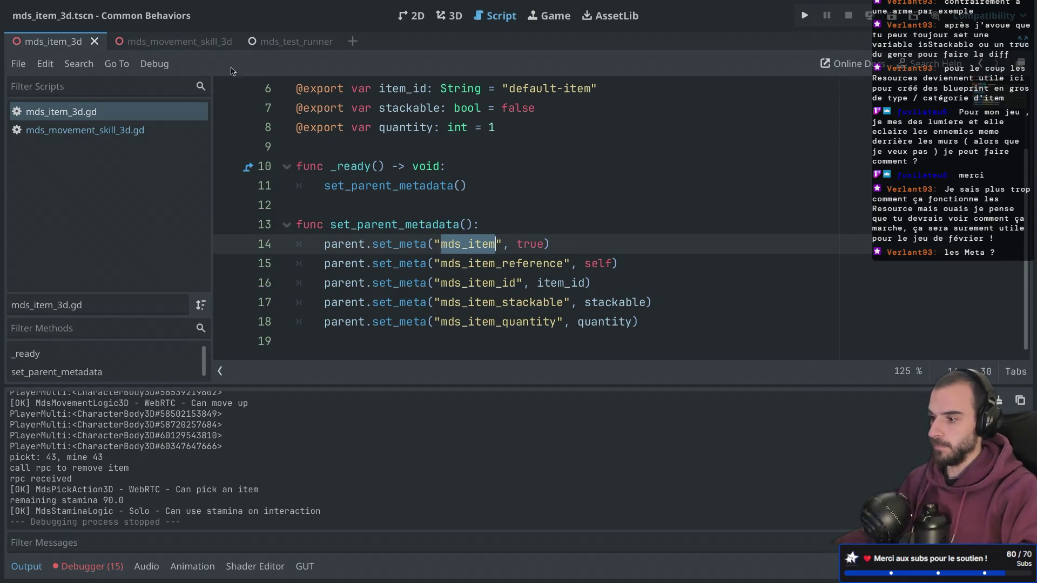
{"action": "key", "text": "ctrl+shift+F11"}
{"action": "scroll", "coordinate": [144, 454], "scroll_direction": "down", "scroll_amount": 5}
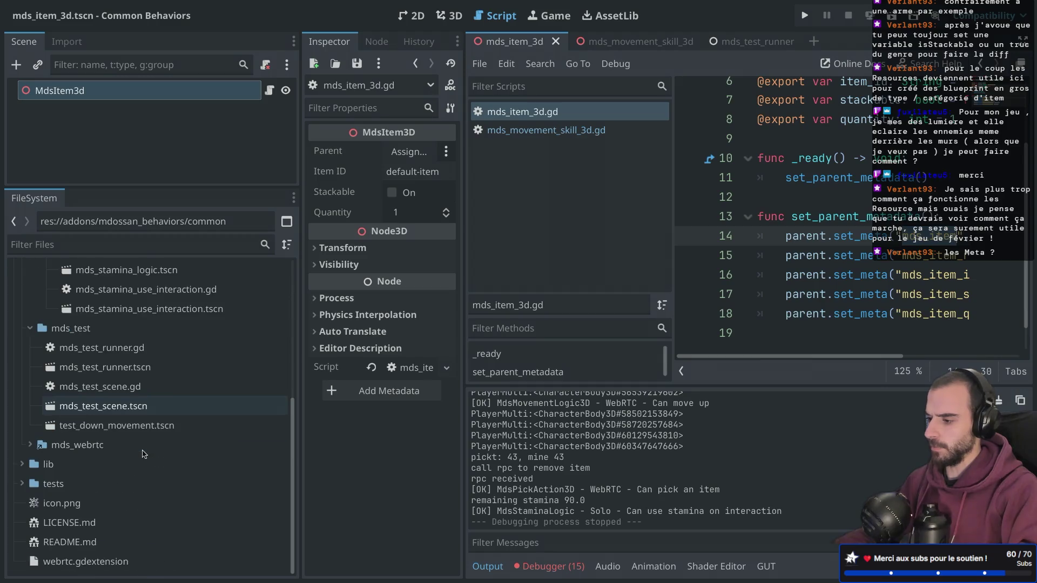
Step: Open the solo stamina test scene and enlarge the scene tree to inspect Player and MdsStaminaLogic
{"action": "left_click", "coordinate": [22, 484]}
{"action": "scroll", "coordinate": [66, 473], "scroll_direction": "down", "scroll_amount": 4}
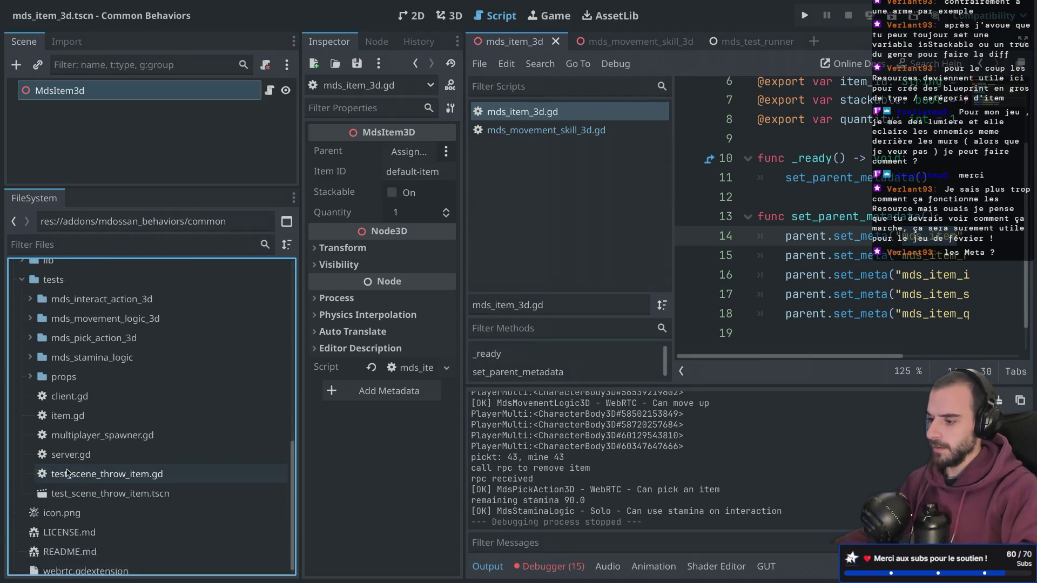
{"action": "scroll", "coordinate": [67, 473], "scroll_direction": "down", "scroll_amount": 1}
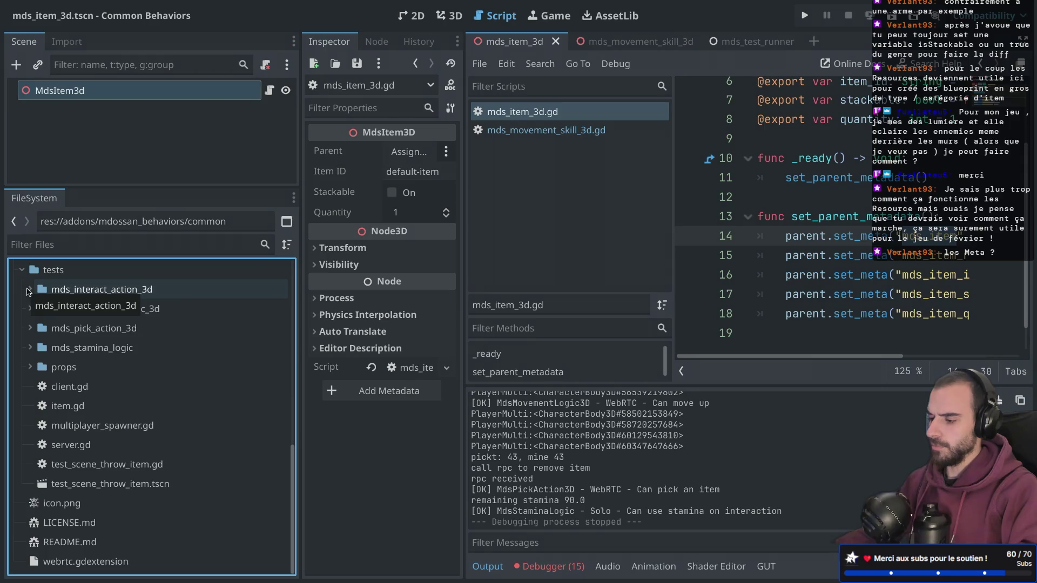
{"action": "left_click", "coordinate": [30, 347]}
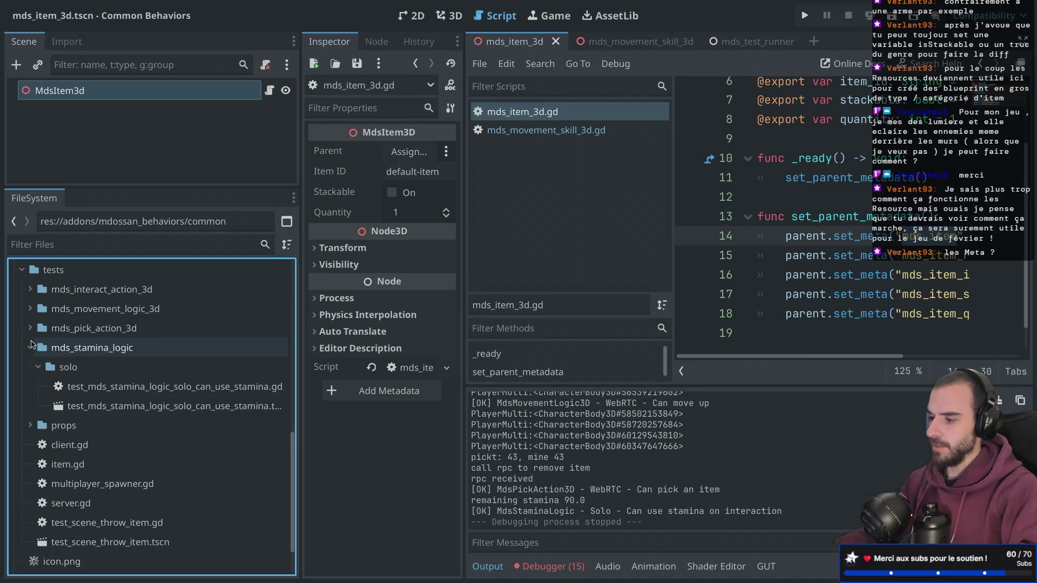
{"action": "double_click", "coordinate": [156, 406]}
{"action": "key", "text": "ctrl+shift+F11"}
{"action": "key", "text": "ctrl+shift+F11"}
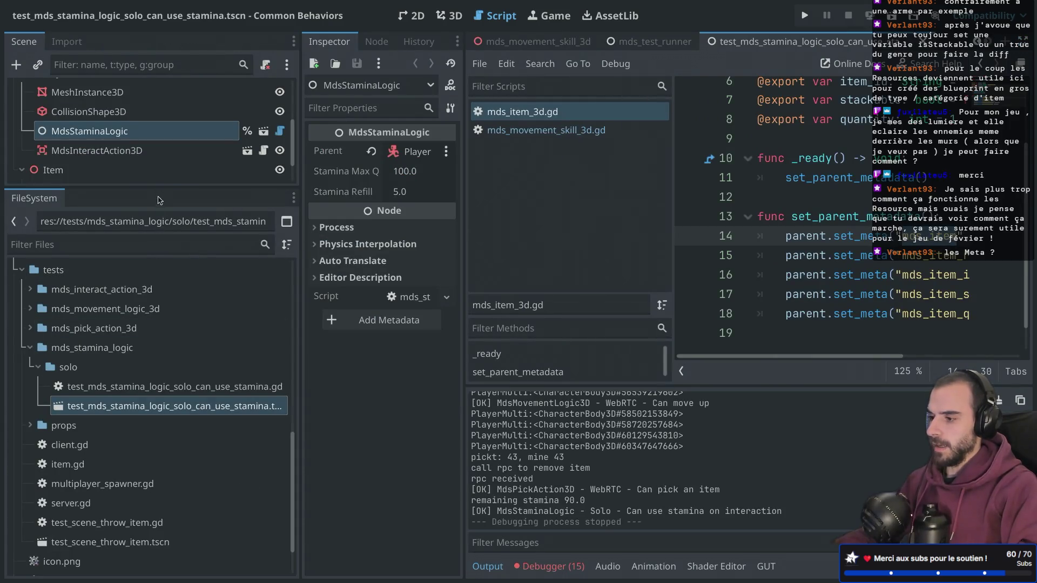
{"action": "left_click_drag", "start_coordinate": [160, 187], "coordinate": [157, 447]}
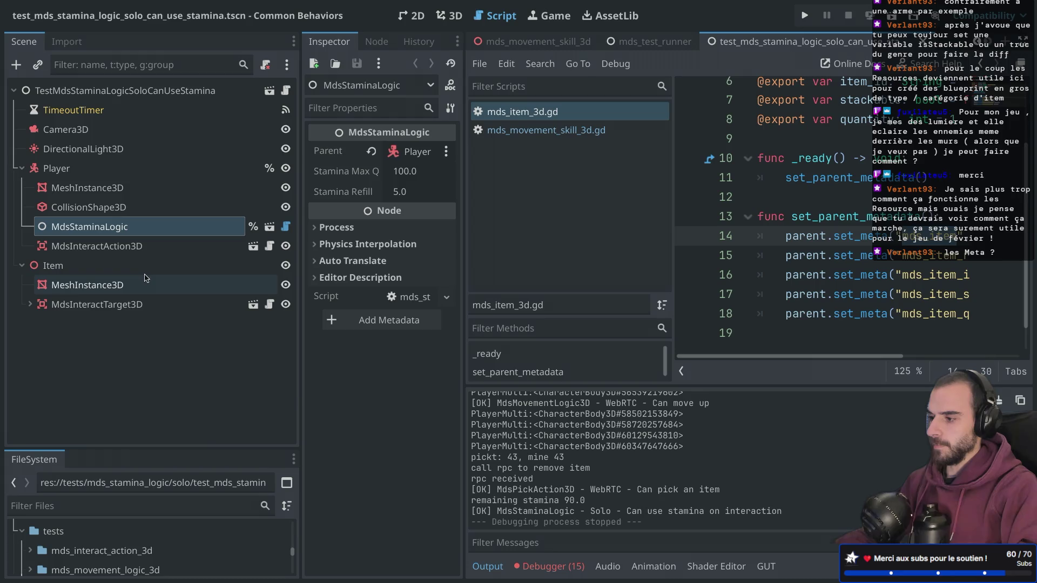
{"action": "left_click", "coordinate": [92, 168]}
{"action": "left_click", "coordinate": [102, 227]}
{"action": "left_click", "coordinate": [81, 168]}
{"action": "left_click", "coordinate": [102, 228]}
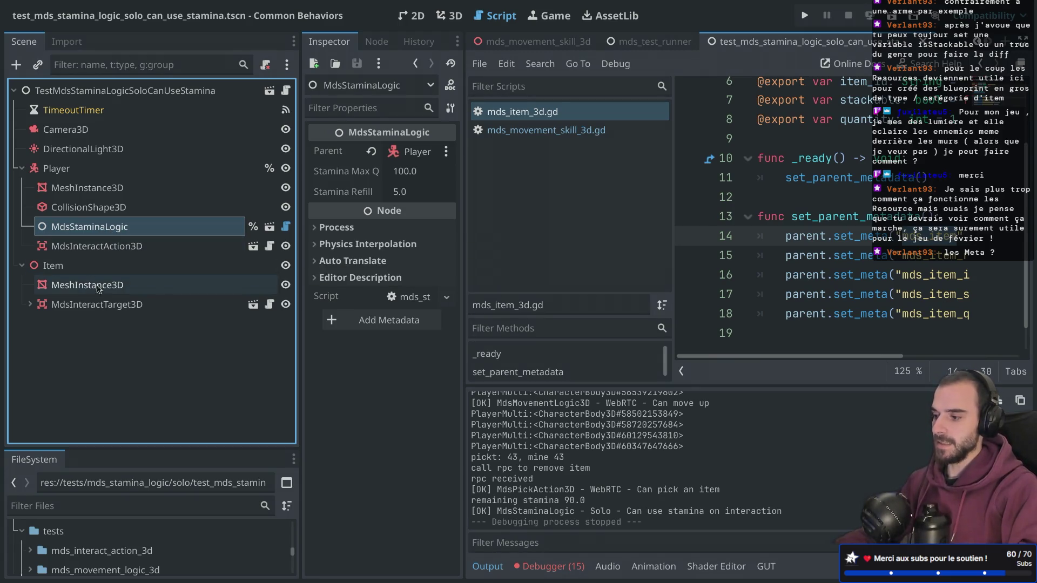
Step: Expand MdsInteractTarget3D and open the MdsStaminaUseInteraction script full-width
{"action": "left_click", "coordinate": [29, 304]}
{"action": "left_click", "coordinate": [93, 326]}
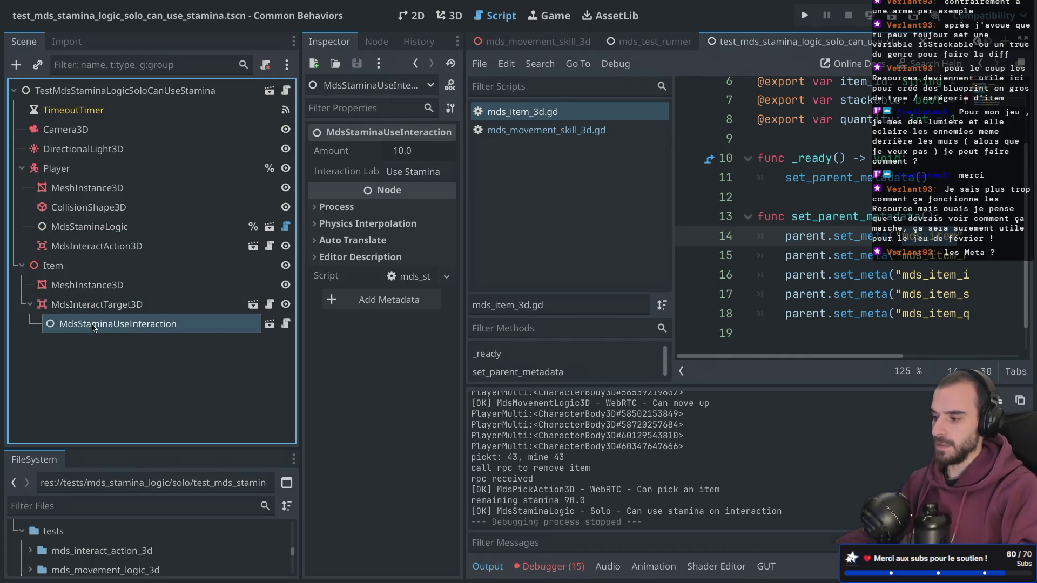
{"action": "left_click", "coordinate": [285, 323]}
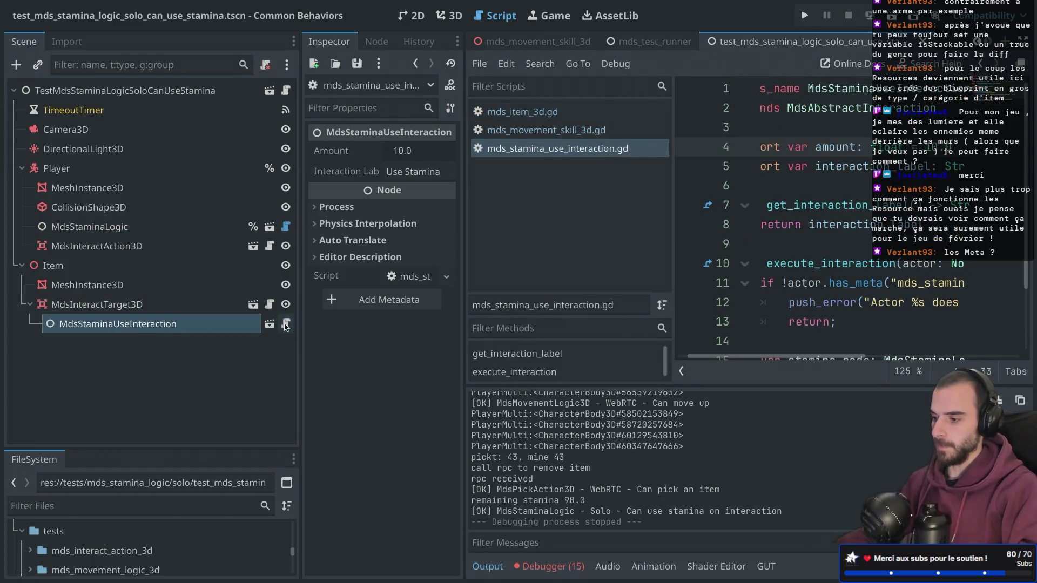
{"action": "key", "text": "ctrl+shift+F11"}
{"action": "scroll", "coordinate": [340, 260], "scroll_direction": "down", "scroll_amount": 1}
{"action": "scroll", "coordinate": [339, 260], "scroll_direction": "down", "scroll_amount": 1}
{"action": "left_click_drag", "start_coordinate": [330, 206], "coordinate": [452, 203]}
{"action": "key", "text": "ctrl+shift+F11"}
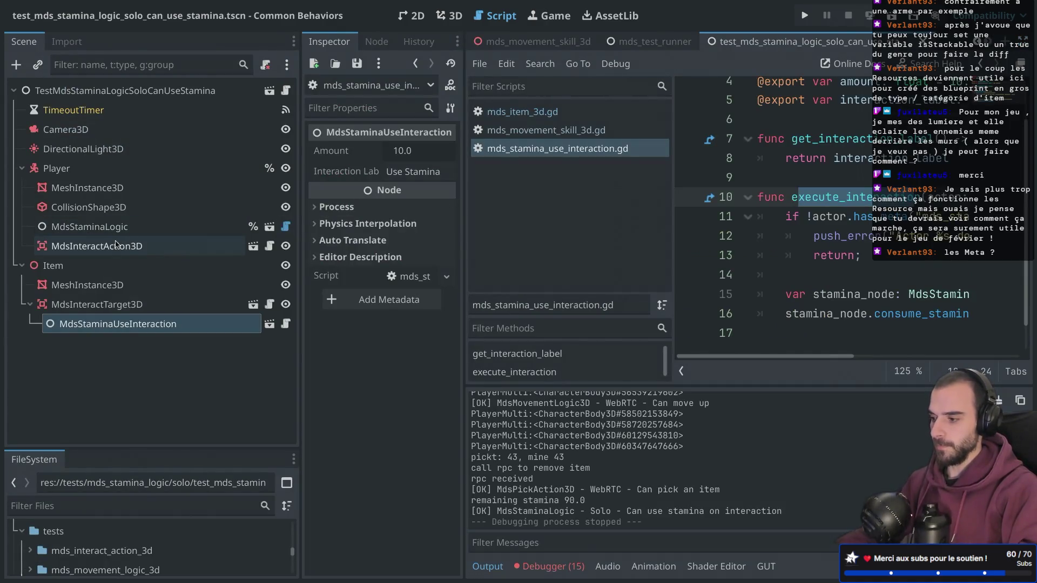
Step: Compare the MdsInteractAction3D node's properties with the Player node's
{"action": "left_click", "coordinate": [116, 248]}
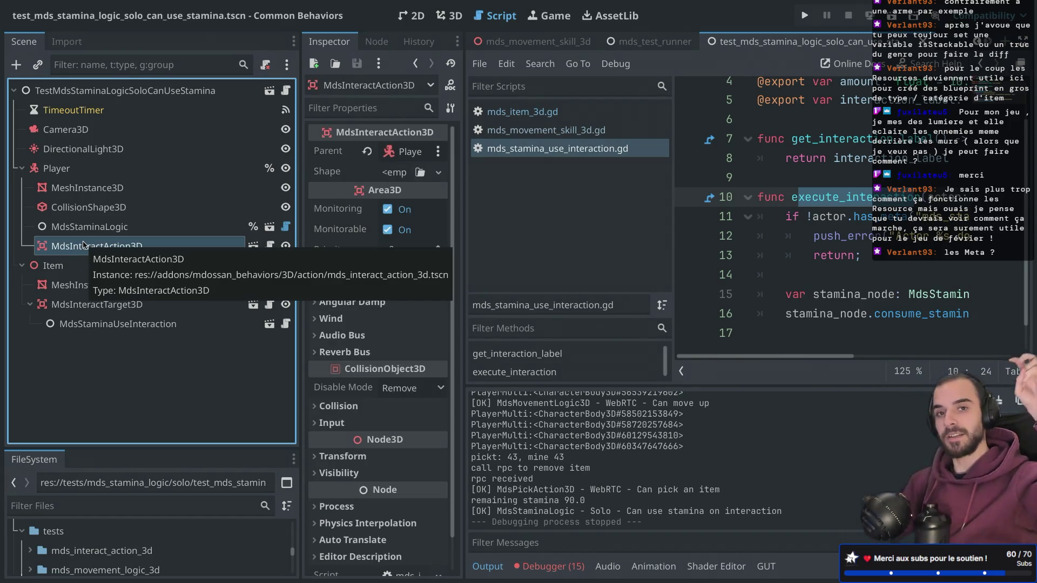
{"action": "left_click", "coordinate": [69, 171]}
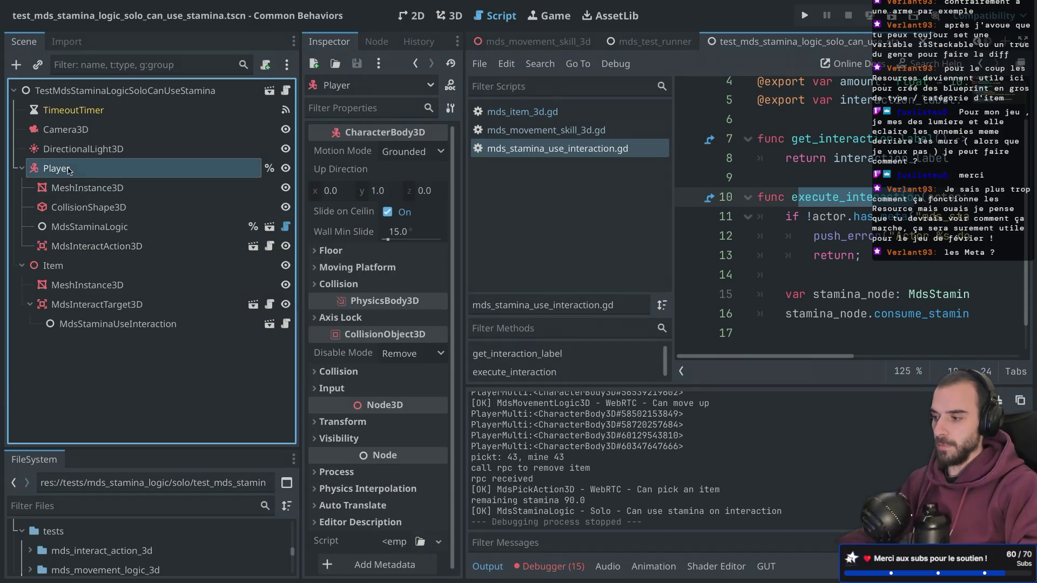
{"action": "left_click", "coordinate": [92, 248]}
{"action": "left_click", "coordinate": [75, 169]}
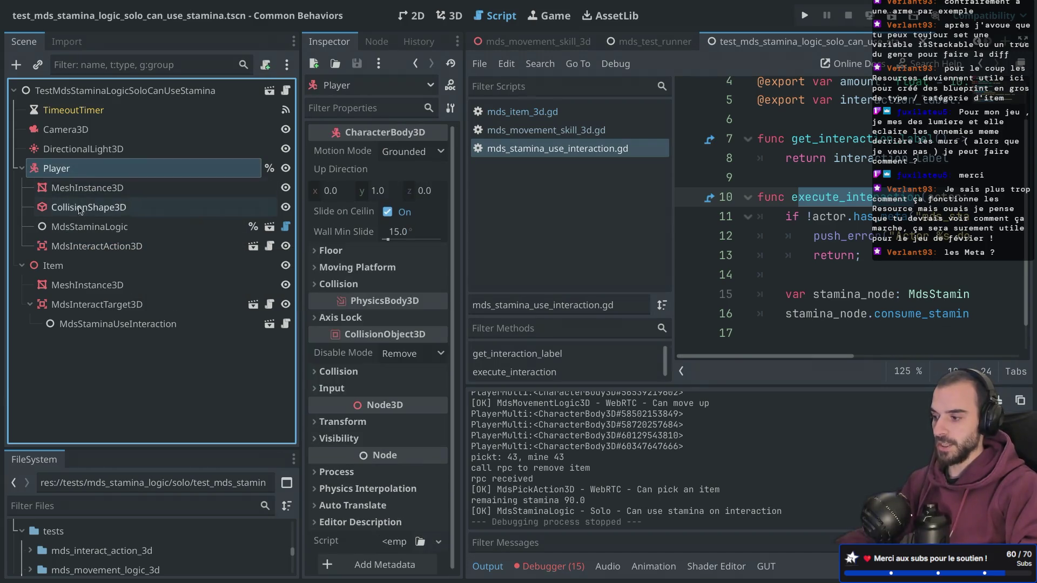
{"action": "left_click", "coordinate": [92, 250]}
{"action": "left_click", "coordinate": [75, 171]}
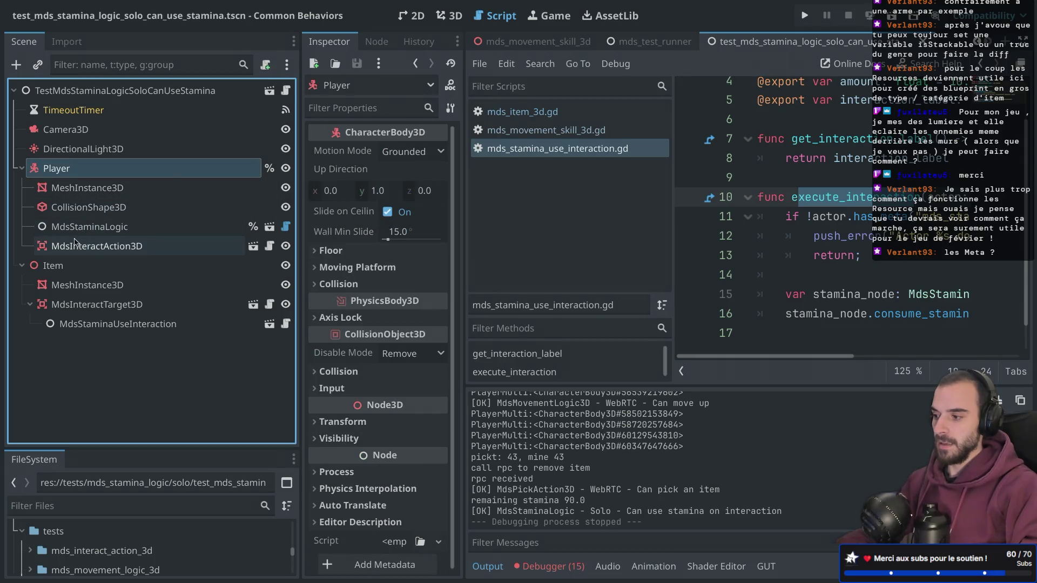
{"action": "left_click", "coordinate": [93, 248]}
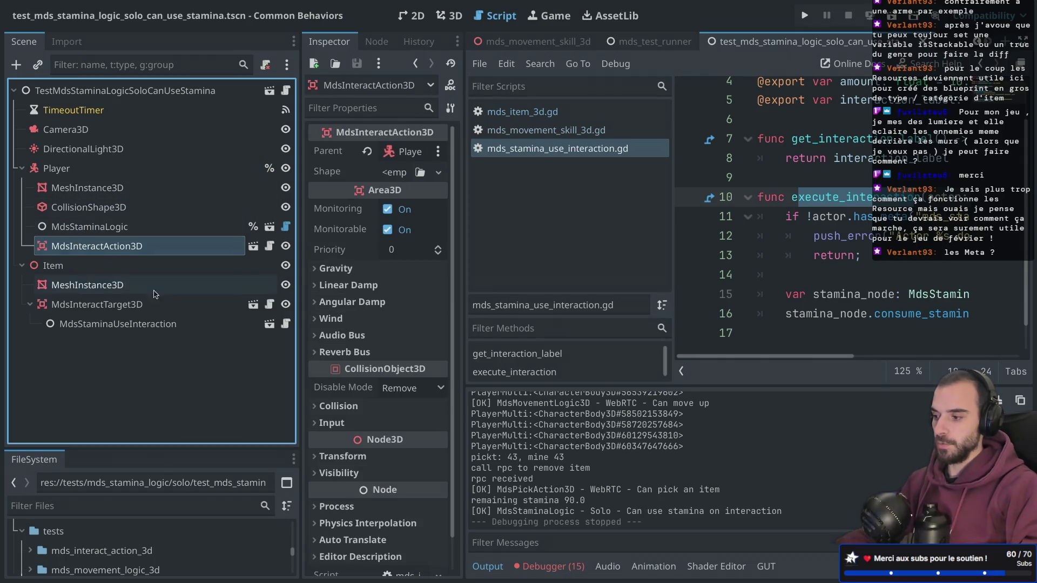
Step: Open the MdsStaminaLogic node's script in full-width distraction-free mode
{"action": "left_click", "coordinate": [63, 170]}
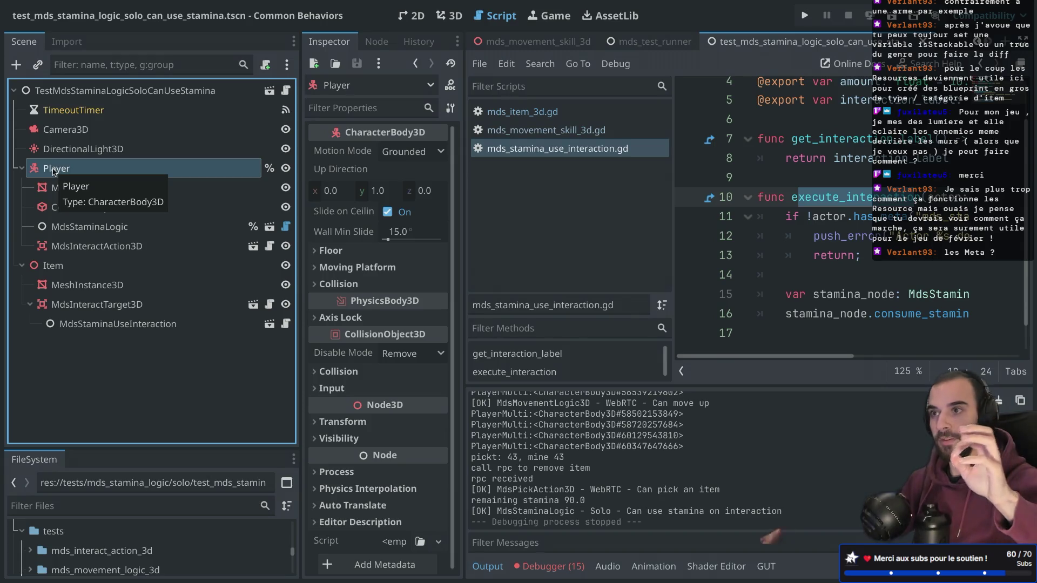
{"action": "left_click", "coordinate": [105, 229]}
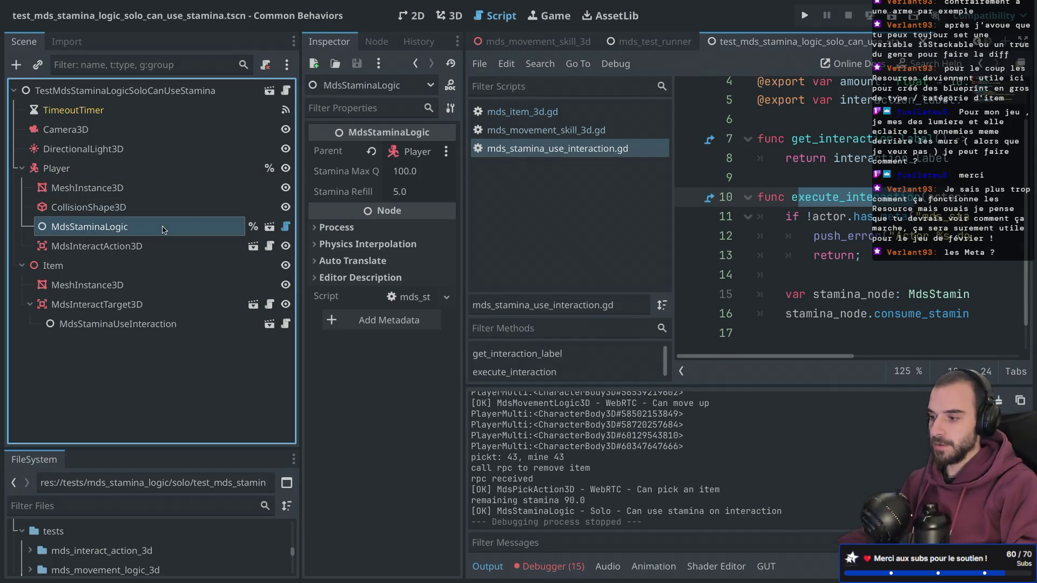
{"action": "left_click", "coordinate": [286, 227]}
{"action": "key", "text": "ctrl+shift+F11"}
{"action": "scroll", "coordinate": [525, 196], "scroll_direction": "down", "scroll_amount": 6}
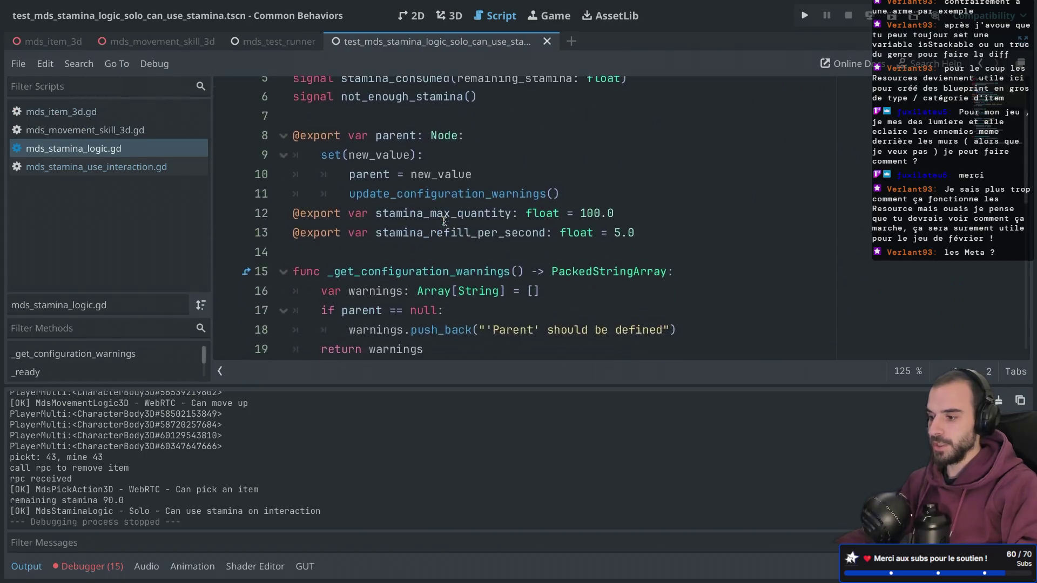
{"action": "scroll", "coordinate": [433, 186], "scroll_direction": "down", "scroll_amount": 1}
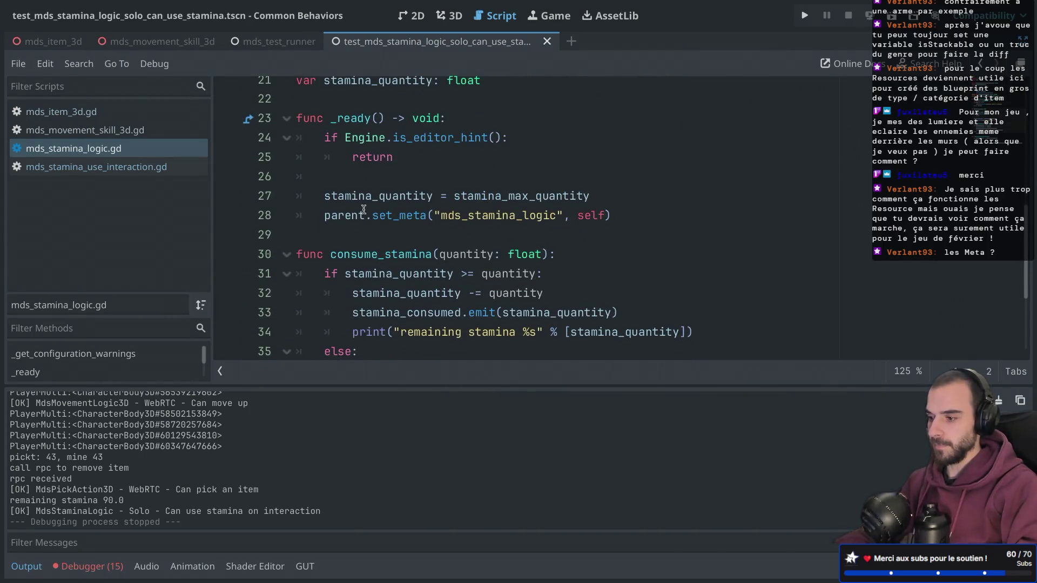
Step: Examine _ready's set_meta call with the mds_stamina_logic key on line 28, then restore the docks
{"action": "left_click_drag", "start_coordinate": [302, 120], "coordinate": [412, 119]}
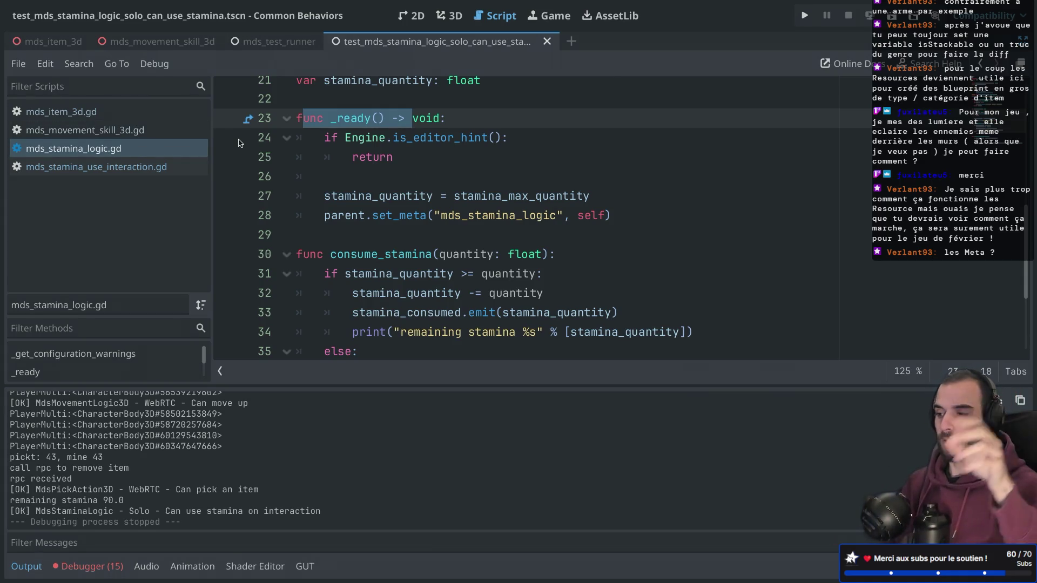
{"action": "left_click_drag", "start_coordinate": [323, 216], "coordinate": [612, 216]}
{"action": "left_click", "coordinate": [367, 221]}
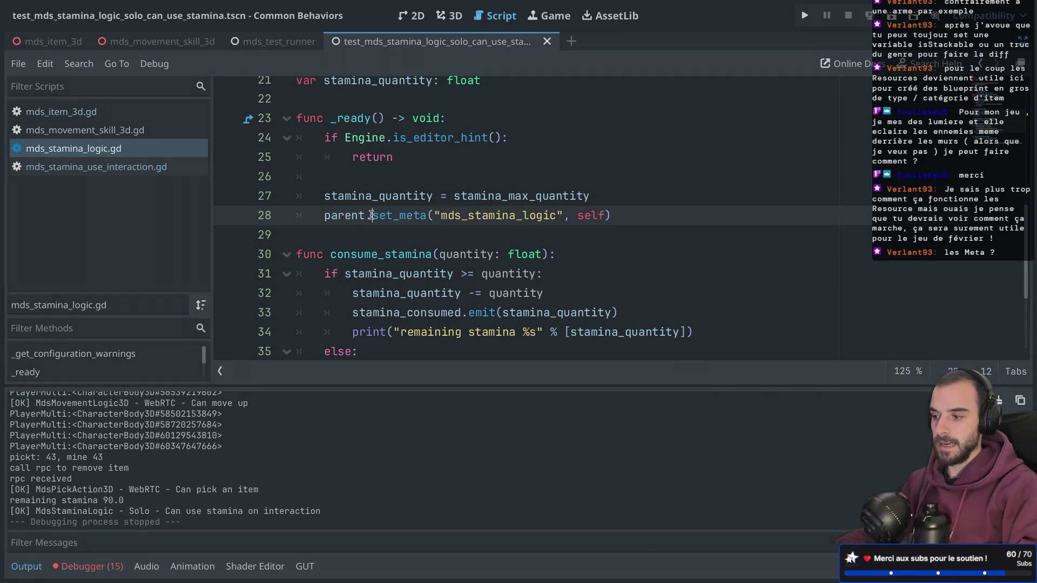
{"action": "double_click", "coordinate": [373, 215]}
{"action": "mouse_move", "coordinate": [427, 214]}
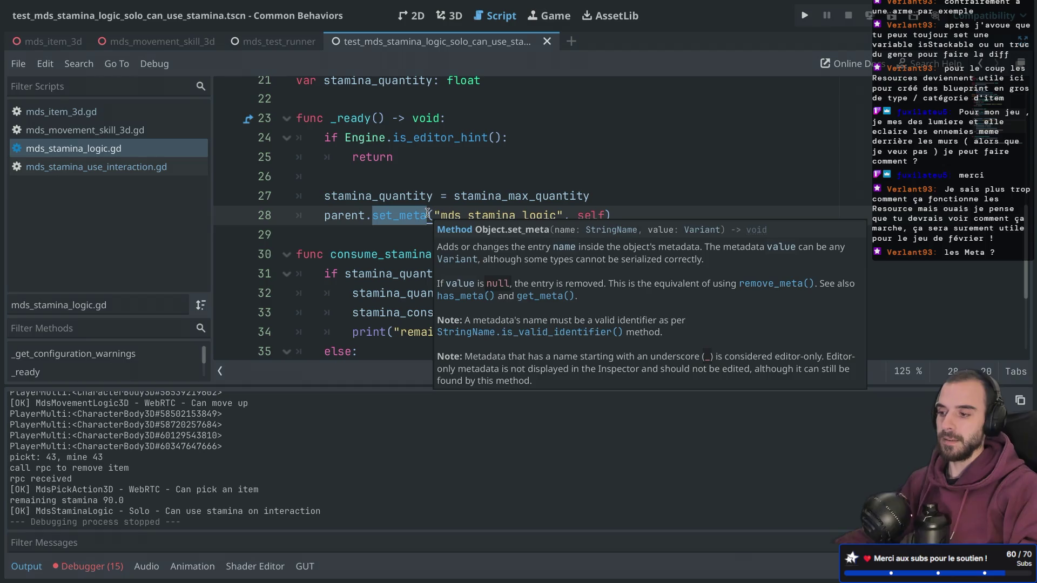
{"action": "left_click_drag", "start_coordinate": [441, 215], "coordinate": [556, 211]}
{"action": "left_click", "coordinate": [419, 219]}
{"action": "left_click_drag", "start_coordinate": [366, 219], "coordinate": [543, 219]}
{"action": "key", "text": "ctrl+shift+F11"}
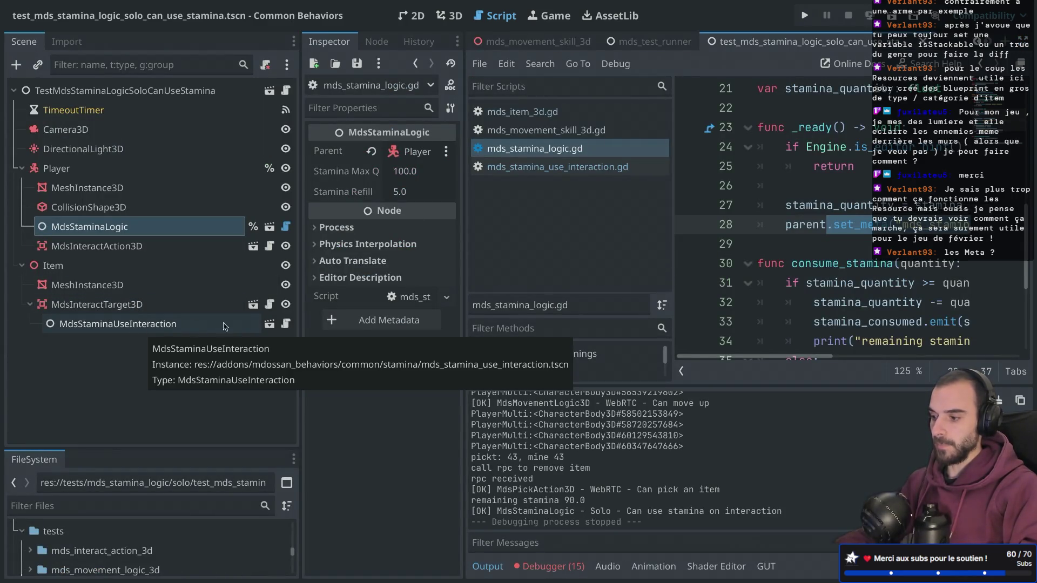
Step: Review execute_interaction's mds_stamina_logic check, push_error on line 12, and get_meta lookup on line 15
{"action": "left_click", "coordinate": [286, 324]}
{"action": "key", "text": "ctrl+shift+F11"}
{"action": "left_click", "coordinate": [378, 224]}
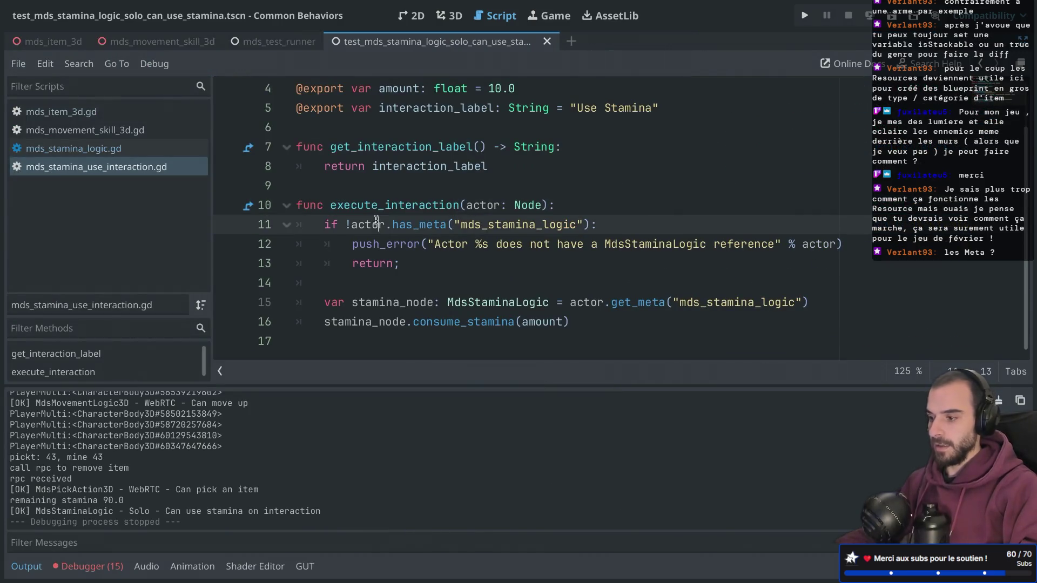
{"action": "mouse_move", "coordinate": [331, 205]}
{"action": "left_mouse_down"}
{"action": "mouse_move", "coordinate": [554, 205]}
{"action": "mouse_move", "coordinate": [542, 198]}
{"action": "left_mouse_up"}
{"action": "left_click", "coordinate": [465, 224]}
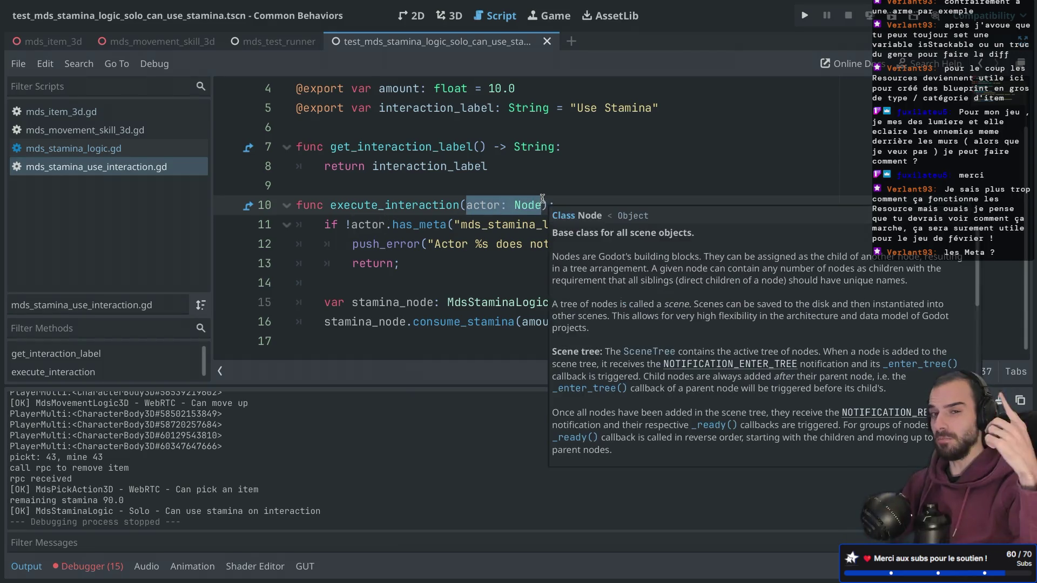
{"action": "left_click", "coordinate": [465, 226]}
{"action": "left_click_drag", "start_coordinate": [455, 225], "coordinate": [574, 221]}
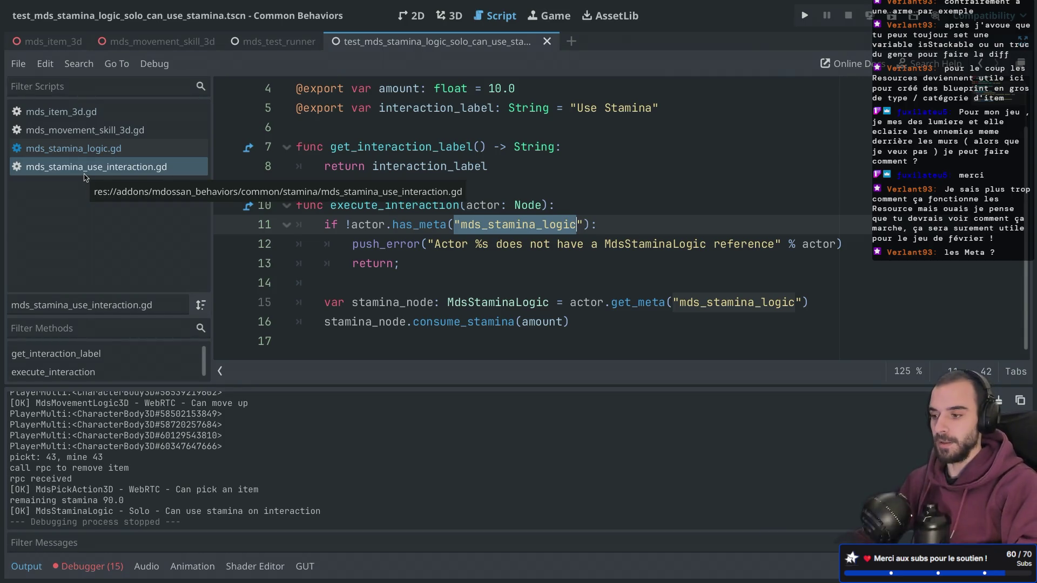
{"action": "left_click", "coordinate": [386, 264]}
{"action": "double_click", "coordinate": [464, 224]}
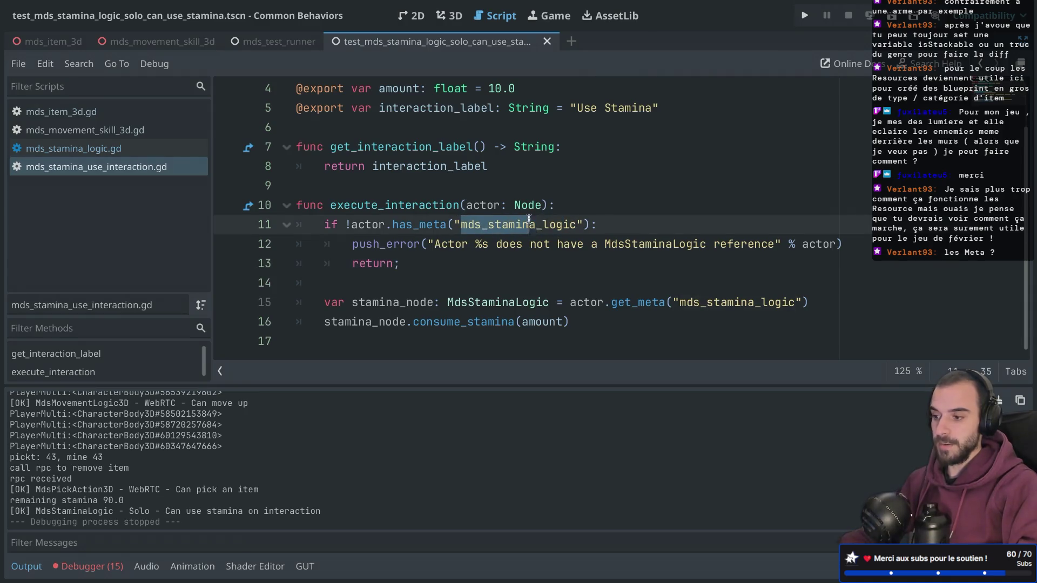
{"action": "left_click_drag", "start_coordinate": [360, 244], "coordinate": [741, 246]}
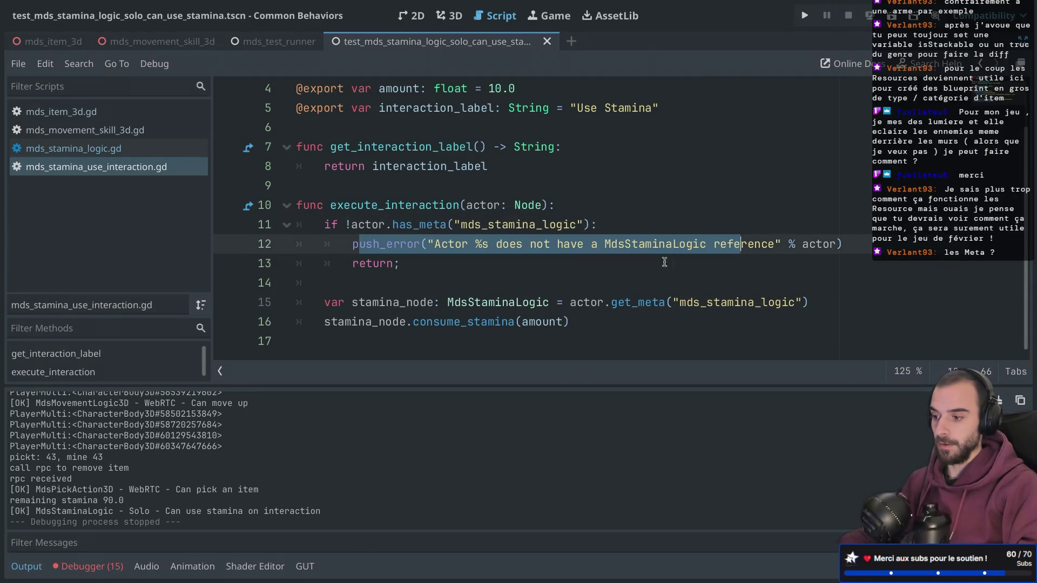
{"action": "left_click_drag", "start_coordinate": [623, 304], "coordinate": [786, 302]}
{"action": "double_click", "coordinate": [752, 302]}
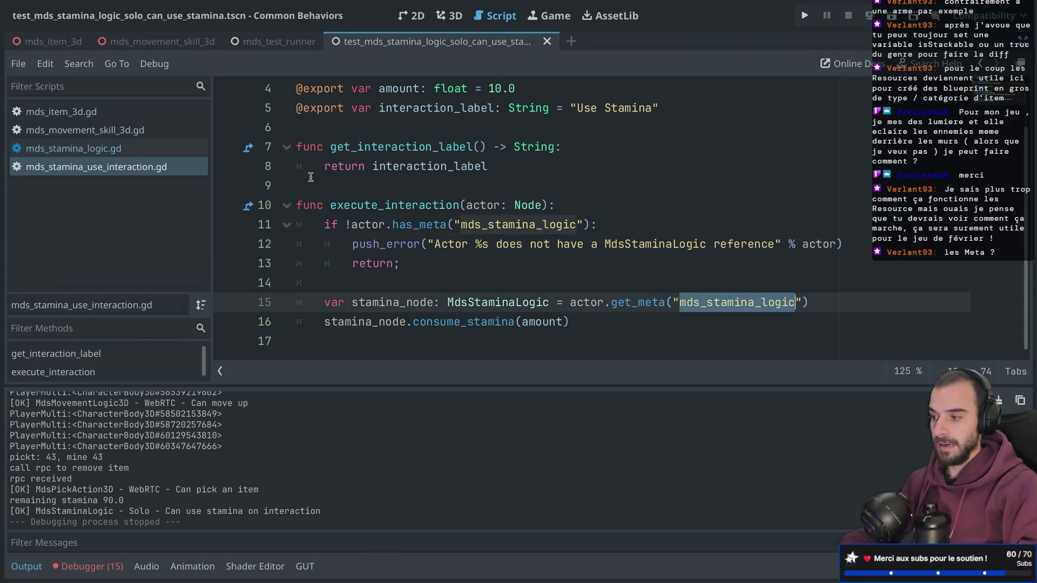
Step: Compare with set_meta on line 28 of mds_stamina_logic.gd, then check the consume_stamina call on line 16
{"action": "left_click", "coordinate": [105, 156]}
{"action": "mouse_move", "coordinate": [325, 225]}
{"action": "left_mouse_down"}
{"action": "mouse_move", "coordinate": [483, 225]}
{"action": "mouse_move", "coordinate": [616, 204]}
{"action": "mouse_move", "coordinate": [613, 224]}
{"action": "left_mouse_up"}
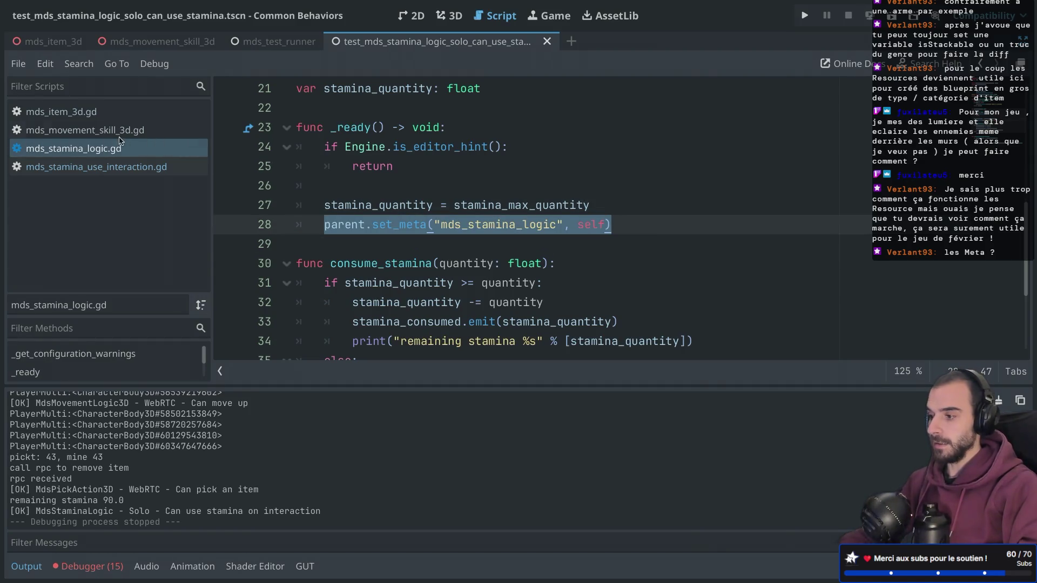
{"action": "left_click", "coordinate": [117, 168]}
{"action": "left_click_drag", "start_coordinate": [342, 304], "coordinate": [454, 304]}
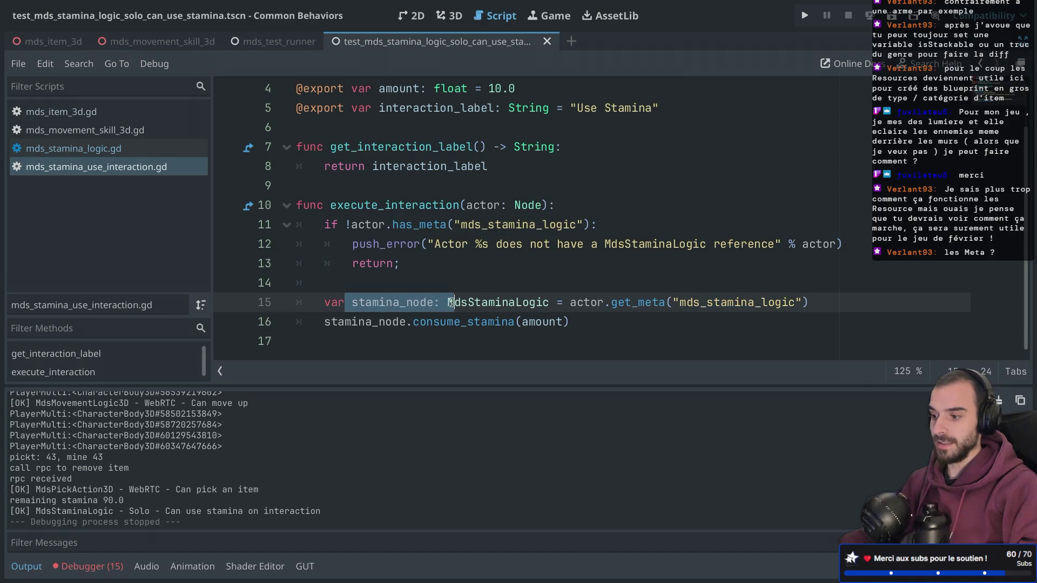
{"action": "left_click_drag", "start_coordinate": [327, 322], "coordinate": [645, 324]}
{"action": "left_click", "coordinate": [581, 331]}
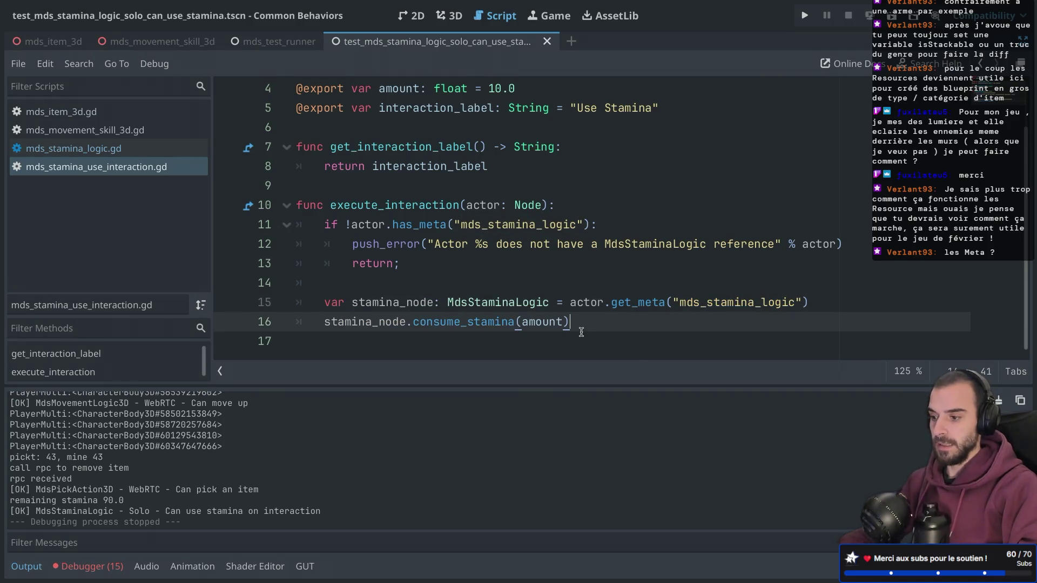
{"action": "key", "text": "ctrl+shift+F11"}
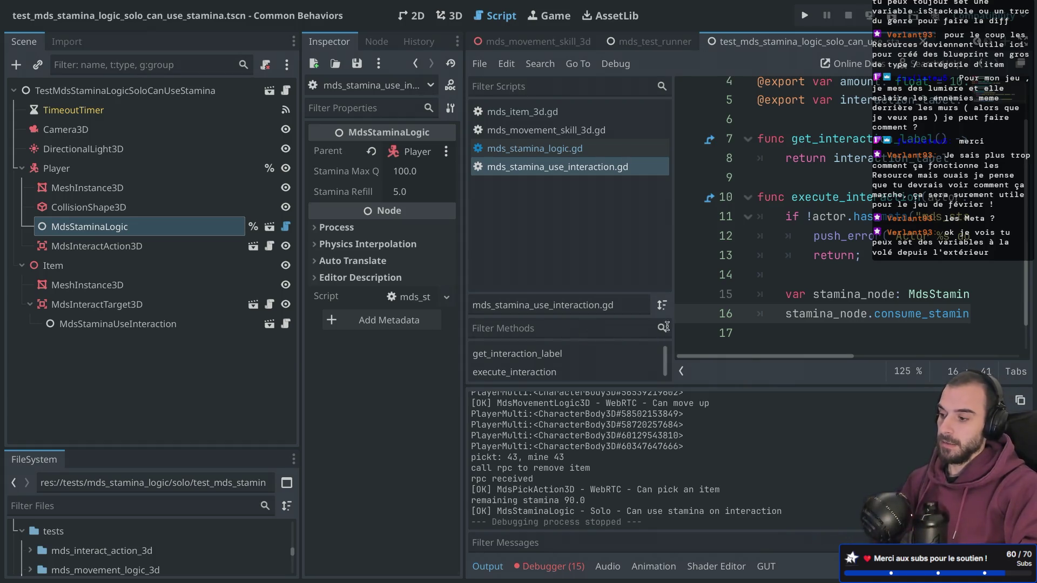
{"action": "left_click", "coordinate": [809, 218]}
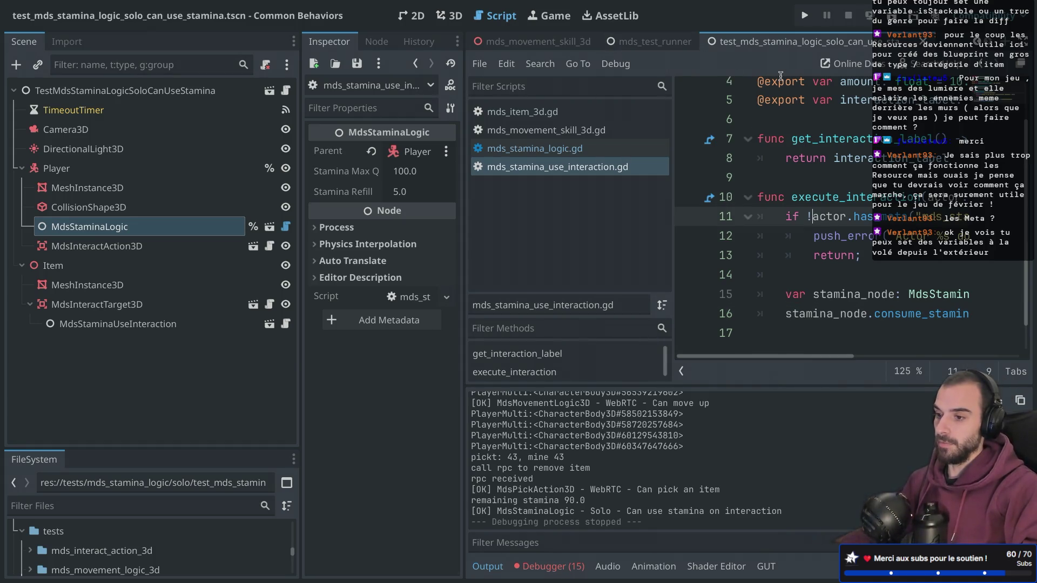
Step: Close the open stamina script, select the Item node, and collapse MdsInteractTarget3D
{"action": "key", "text": "ctrl+w"}
{"action": "key", "text": "ctrl+w"}
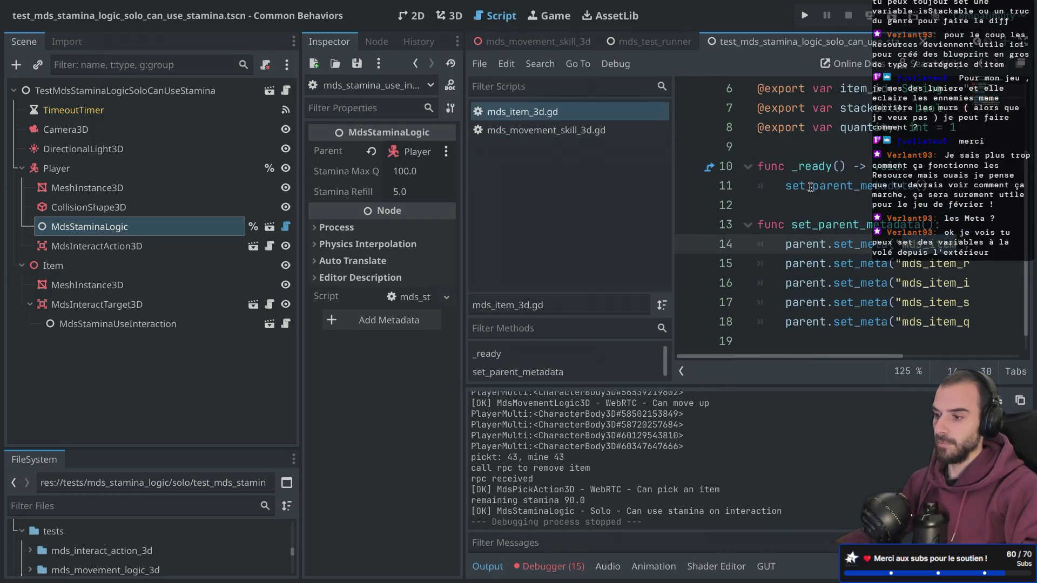
{"action": "key", "text": "ctrl+shift+F11"}
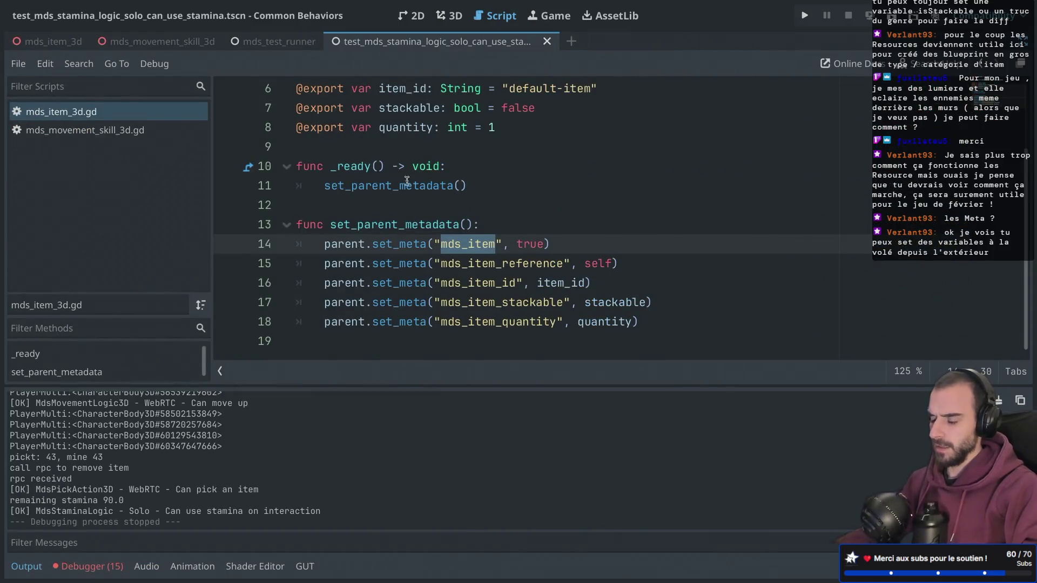
{"action": "mouse_move", "coordinate": [391, 266]}
{"action": "scroll", "coordinate": [391, 266], "scroll_direction": "up", "scroll_amount": 1}
{"action": "scroll", "coordinate": [391, 266], "scroll_direction": "down", "scroll_amount": 1}
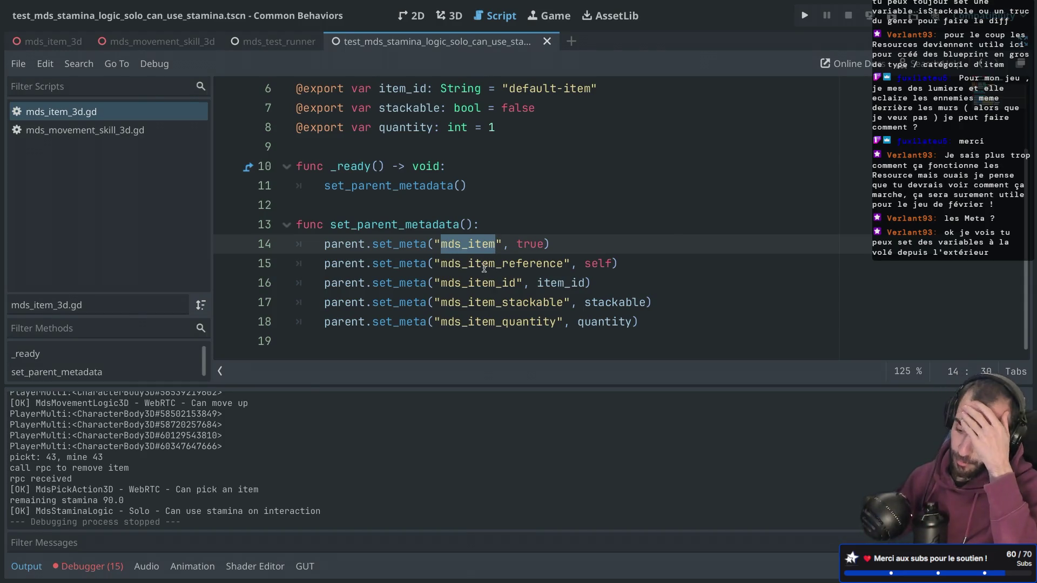
{"action": "key", "text": "ctrl+shift+F11"}
{"action": "left_click", "coordinate": [95, 270]}
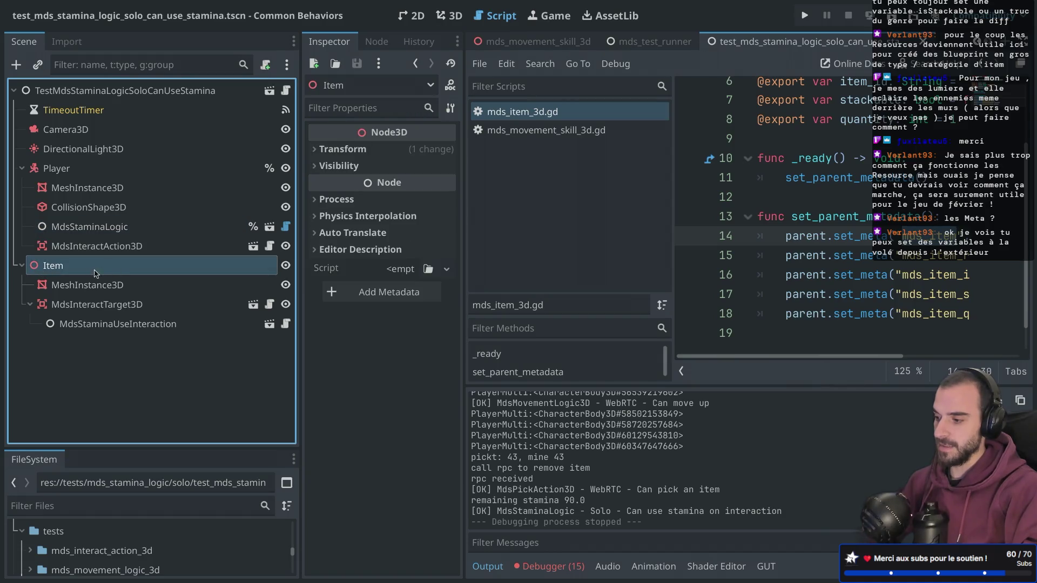
{"action": "left_click", "coordinate": [30, 304]}
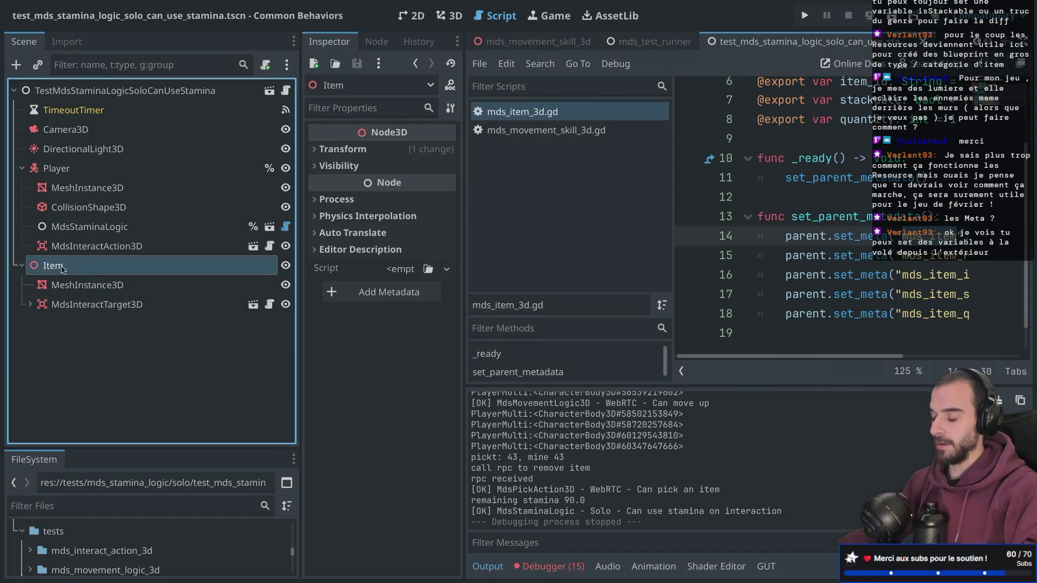
Step: Re-read the MdsItem3D class and metadata code, then switch to the mds_test_runner scene
{"action": "key", "text": "ctrl+shift+F11"}
{"action": "scroll", "coordinate": [562, 205], "scroll_direction": "up", "scroll_amount": 3}
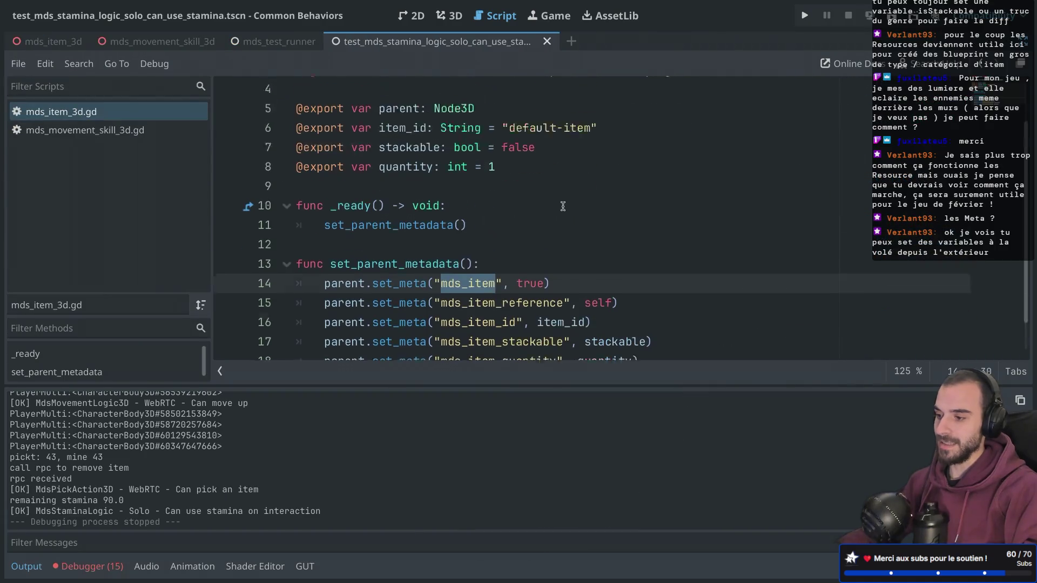
{"action": "left_click", "coordinate": [369, 88]}
{"action": "double_click", "coordinate": [369, 88]}
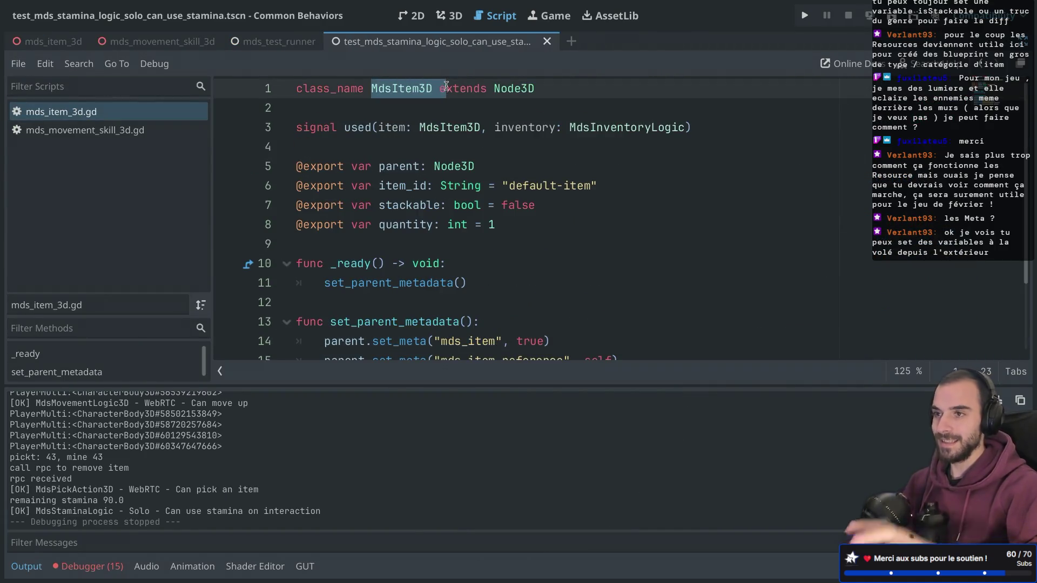
{"action": "key", "text": "ctrl+shift+F11"}
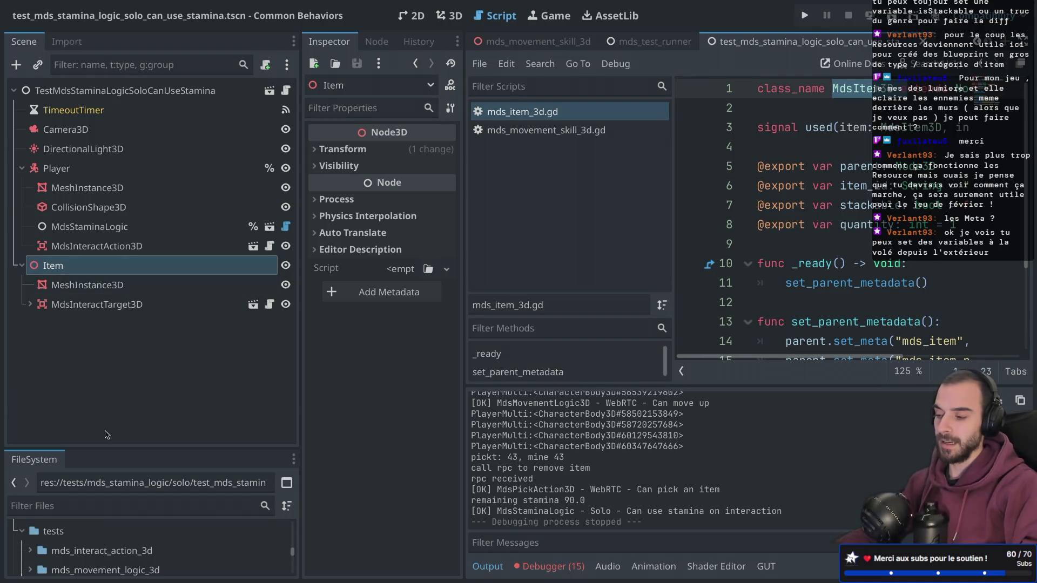
{"action": "left_click", "coordinate": [28, 305]}
{"action": "left_click", "coordinate": [28, 305]}
{"action": "key", "text": "ctrl+shift+F11"}
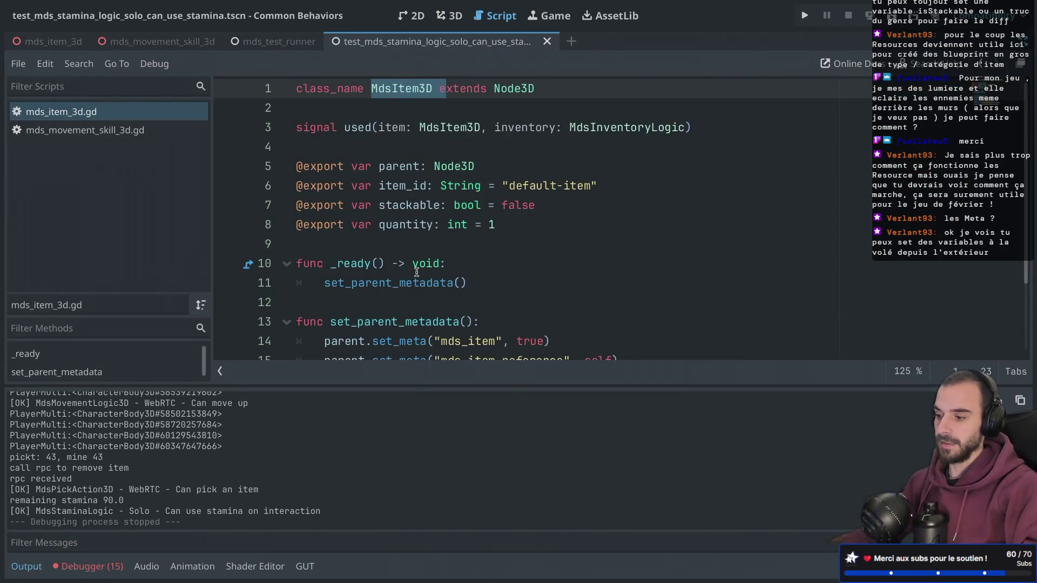
{"action": "scroll", "coordinate": [416, 272], "scroll_direction": "down", "scroll_amount": 2}
{"action": "left_click_drag", "start_coordinate": [442, 244], "coordinate": [497, 243]}
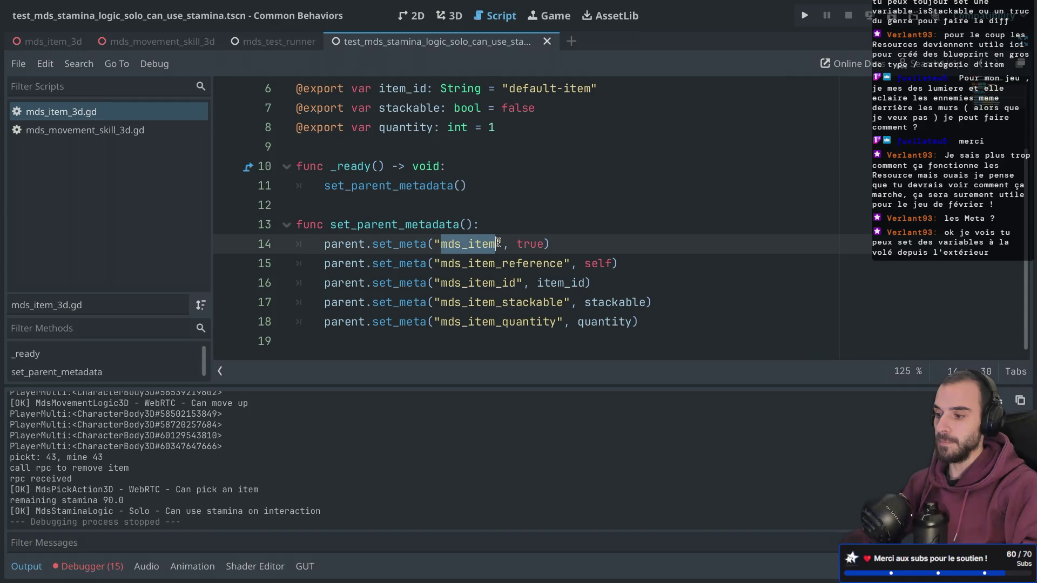
{"action": "key", "text": "ctrl+shift+F11"}
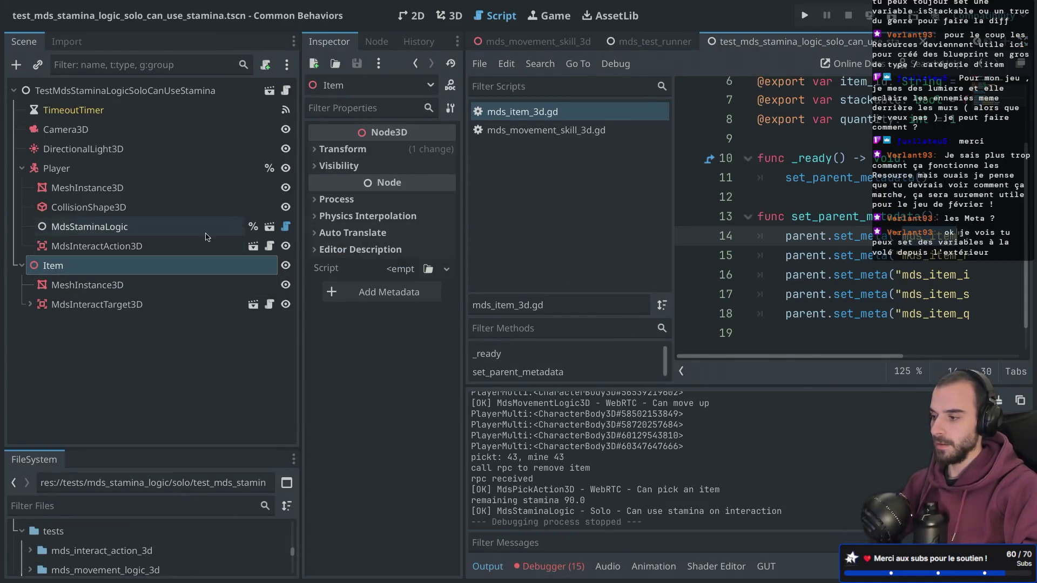
{"action": "left_click", "coordinate": [653, 41]}
Step: Run the stamina test scene and select the live Player node in the Remote tree
{"action": "left_click", "coordinate": [776, 40]}
{"action": "key", "text": "super+r"}
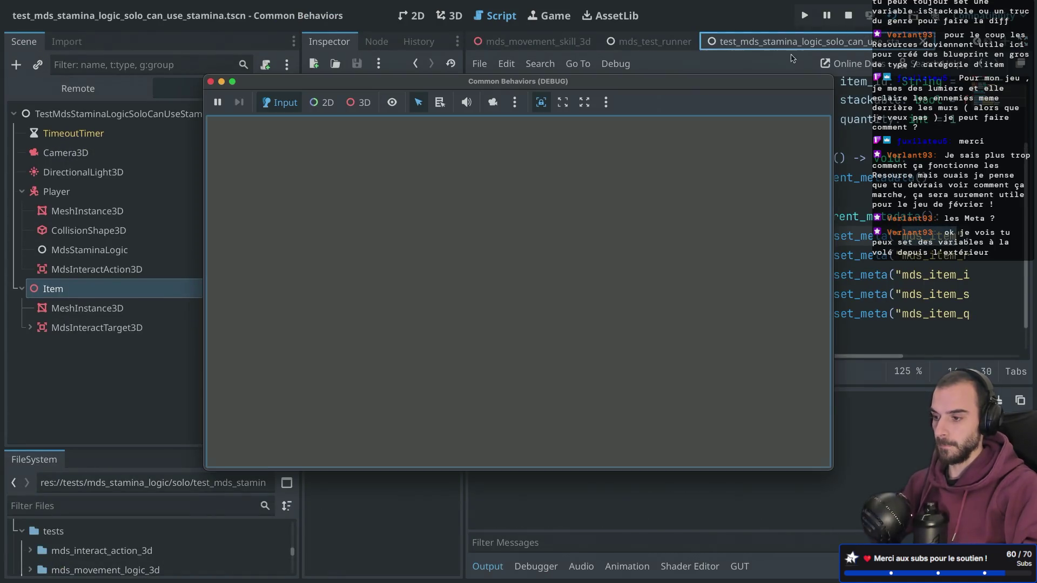
{"action": "left_click", "coordinate": [77, 88]}
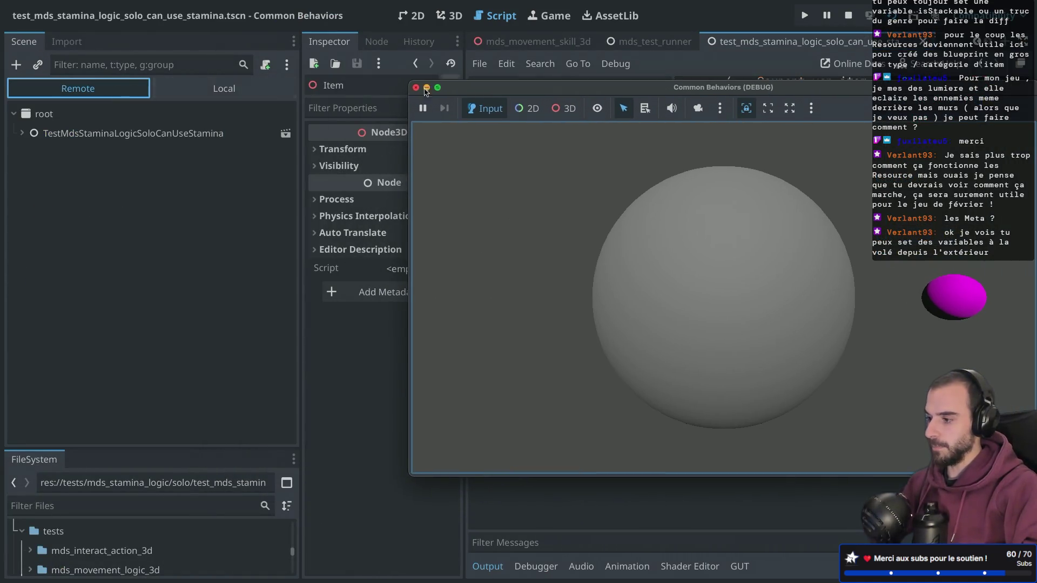
{"action": "left_click", "coordinate": [22, 132]}
{"action": "left_click", "coordinate": [64, 210]}
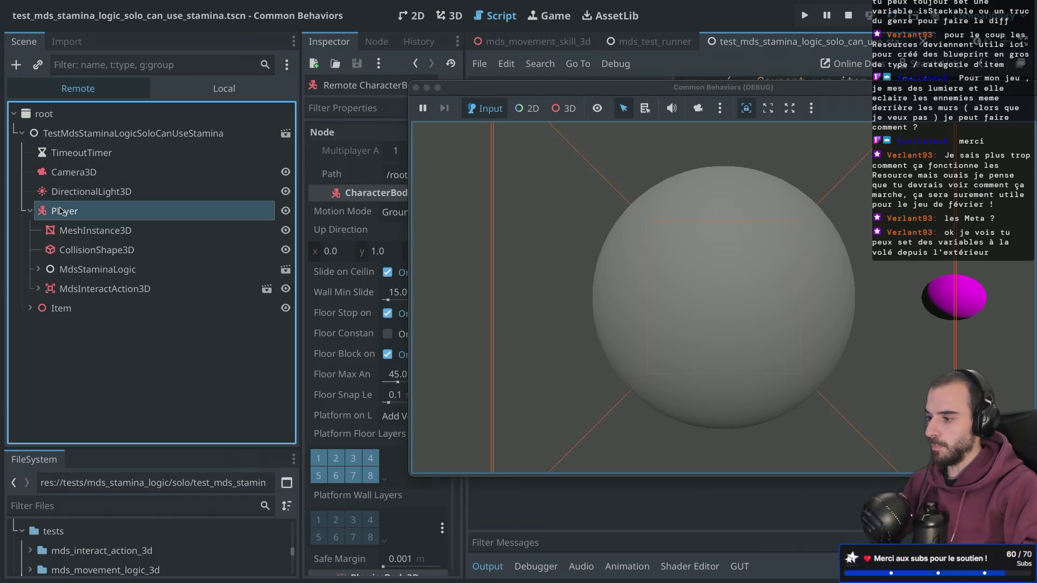
Step: Inspect the Player's stamina metadata and the live MdsStaminaLogic values
{"action": "left_click_drag", "start_coordinate": [507, 85], "coordinate": [685, 86]}
{"action": "scroll", "coordinate": [395, 350], "scroll_direction": "down", "scroll_amount": 10}
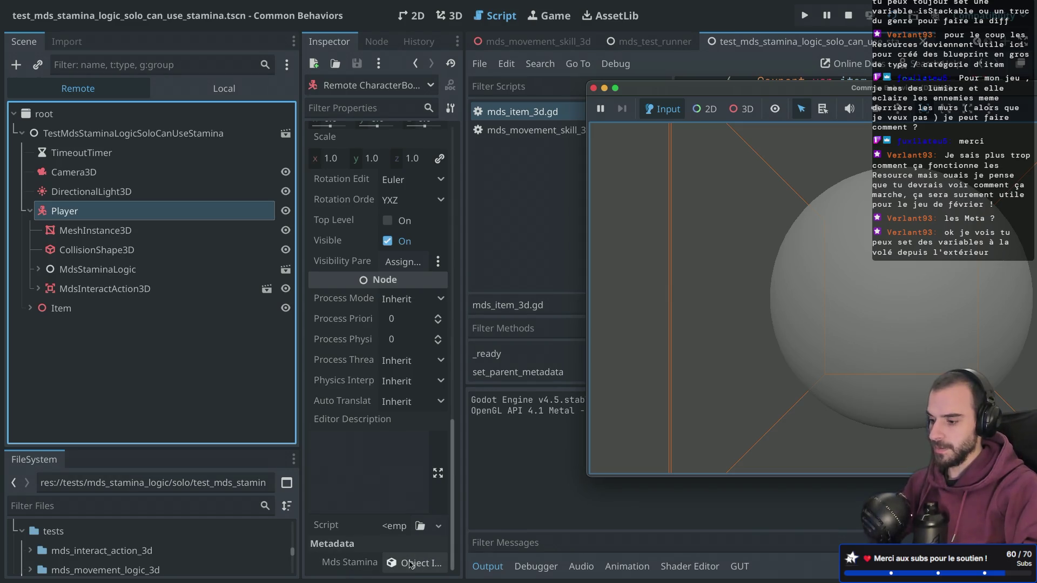
{"action": "left_click", "coordinate": [336, 547]}
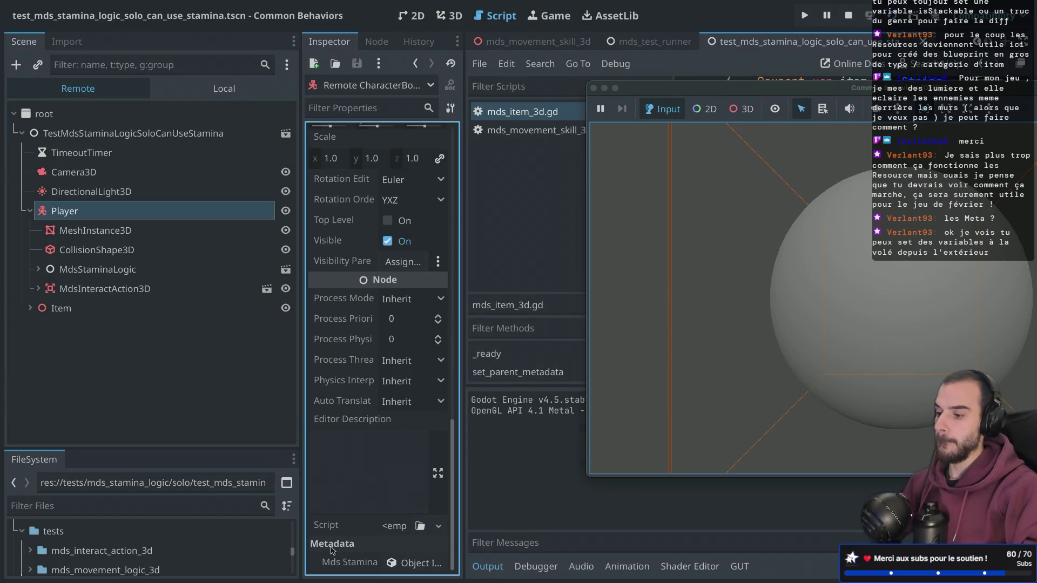
{"action": "left_click", "coordinate": [409, 563]}
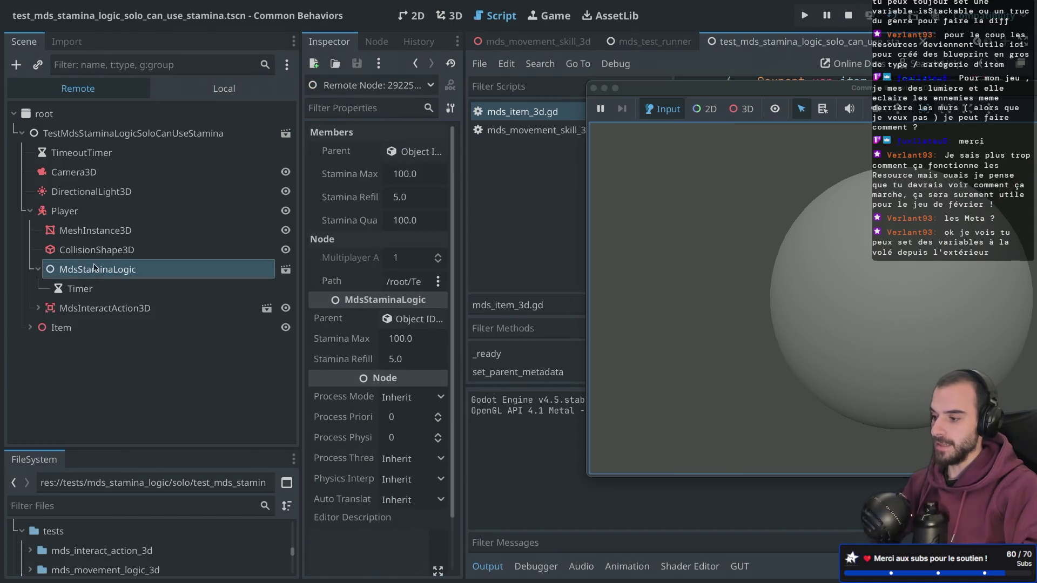
{"action": "left_click", "coordinate": [91, 212]}
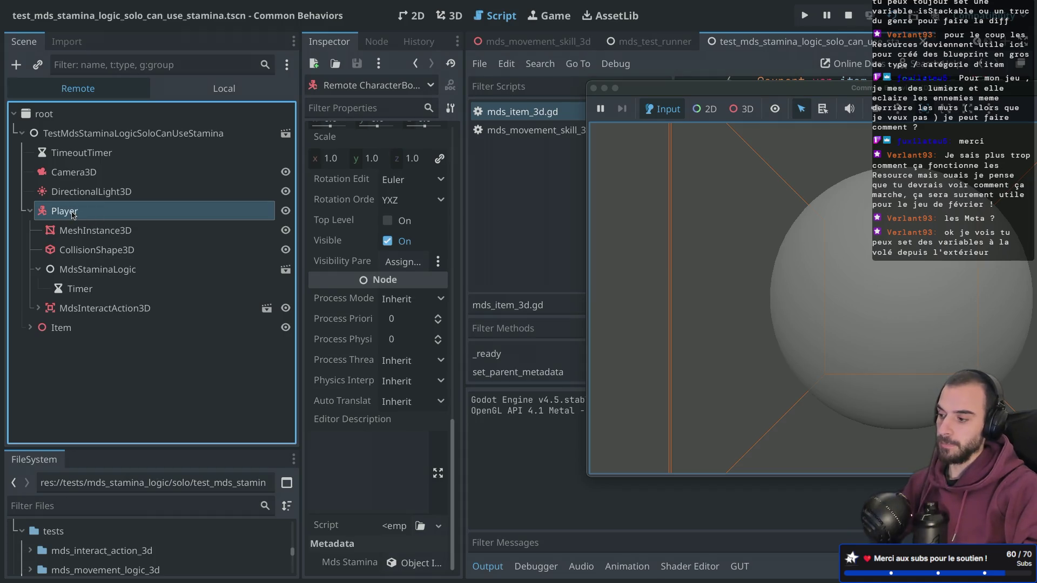
{"action": "left_click", "coordinate": [30, 327]}
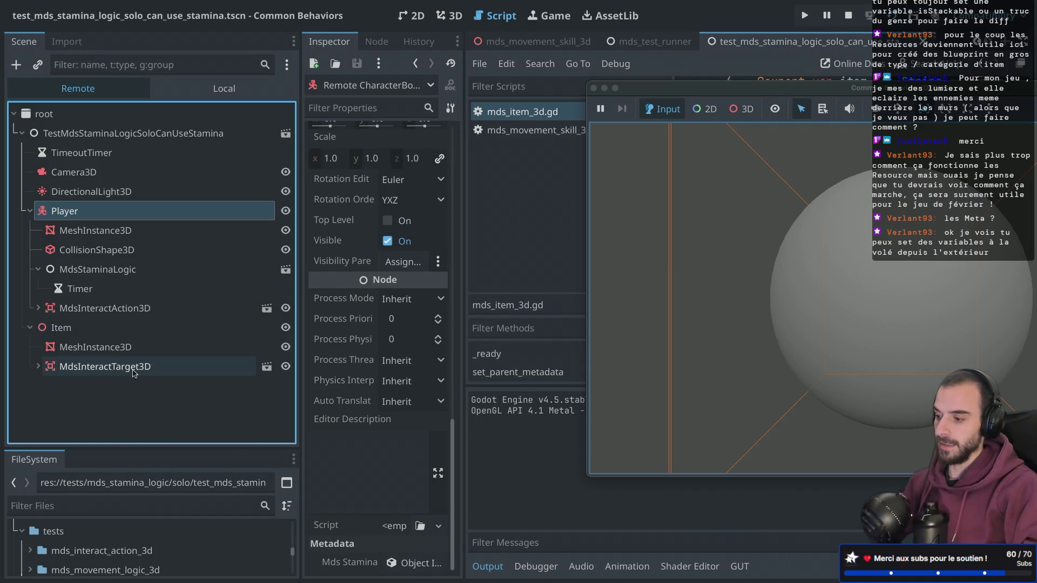
{"action": "left_click", "coordinate": [102, 270]}
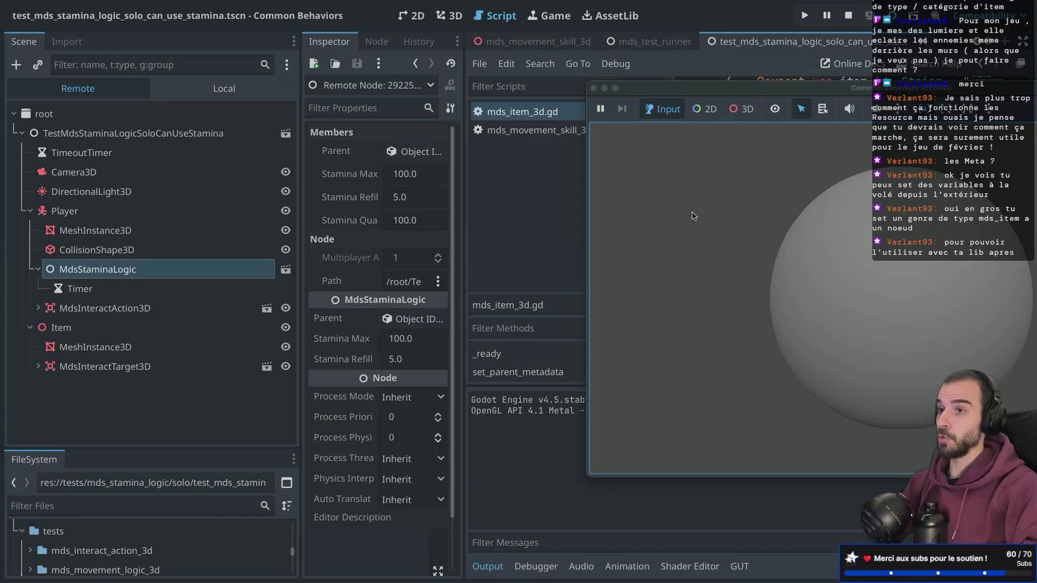
Step: Close the running game window to stop debugging
{"action": "left_click", "coordinate": [640, 102]}
{"action": "mouse_move", "coordinate": [696, 86]}
{"action": "left_mouse_down"}
{"action": "mouse_move", "coordinate": [397, 119]}
{"action": "mouse_move", "coordinate": [335, 142]}
{"action": "left_mouse_up"}
{"action": "left_click", "coordinate": [233, 142]}
Step: Close the mds_item_3d.gd script, leaving mds_movement_skill_3d.gd in focus
{"action": "key", "text": "ctrl+shift+F11"}
{"action": "left_click_drag", "start_coordinate": [344, 244], "coordinate": [488, 283]}
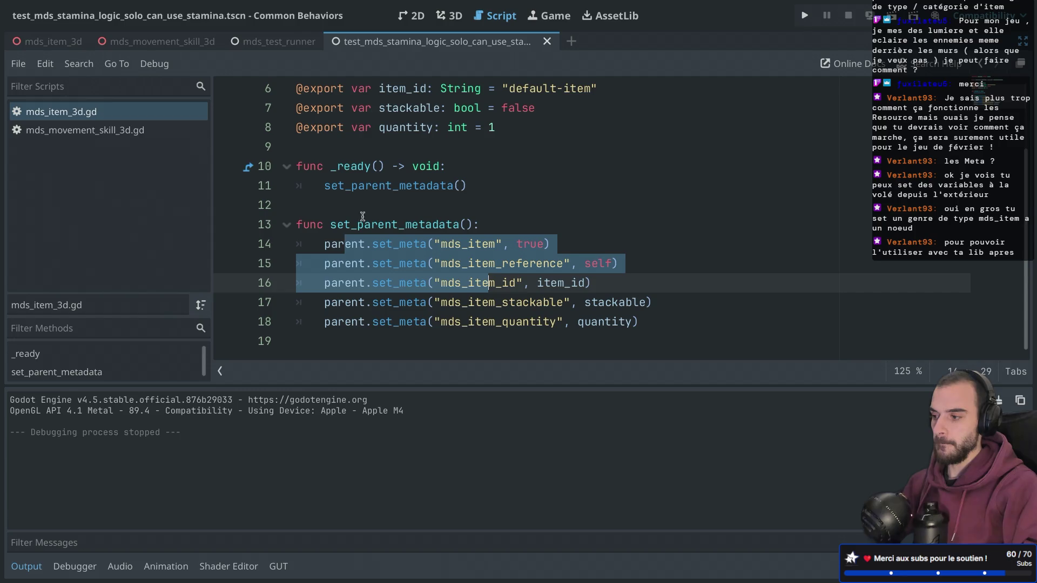
{"action": "key", "text": "ctrl+w"}
{"action": "left_click", "coordinate": [141, 121]}
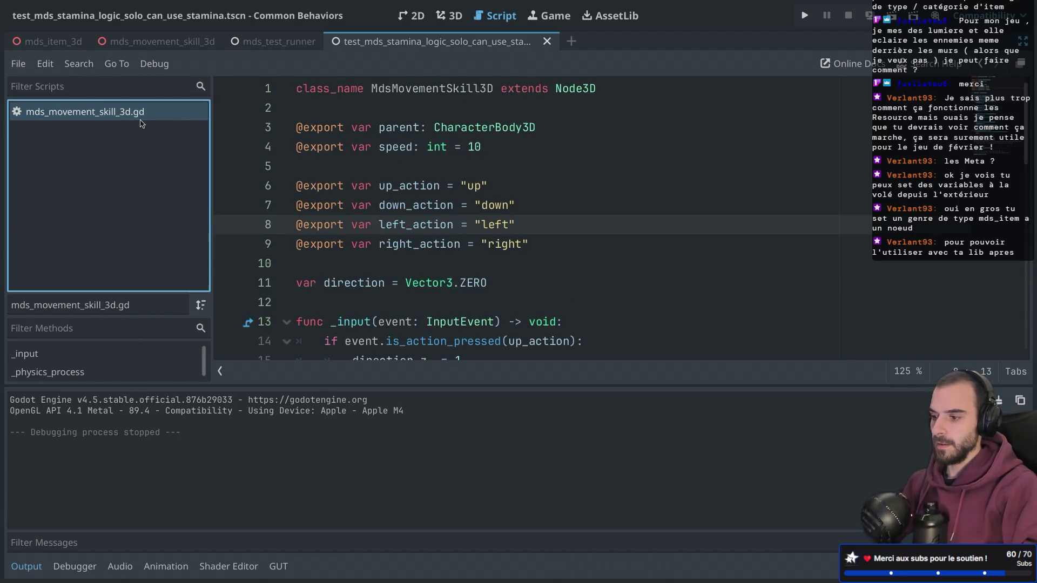
Step: Bring back the side docks and enlarge the FileSystem tree panel
{"action": "scroll", "coordinate": [416, 238], "scroll_direction": "down", "scroll_amount": 12}
{"action": "scroll", "coordinate": [419, 242], "scroll_direction": "up", "scroll_amount": 12}
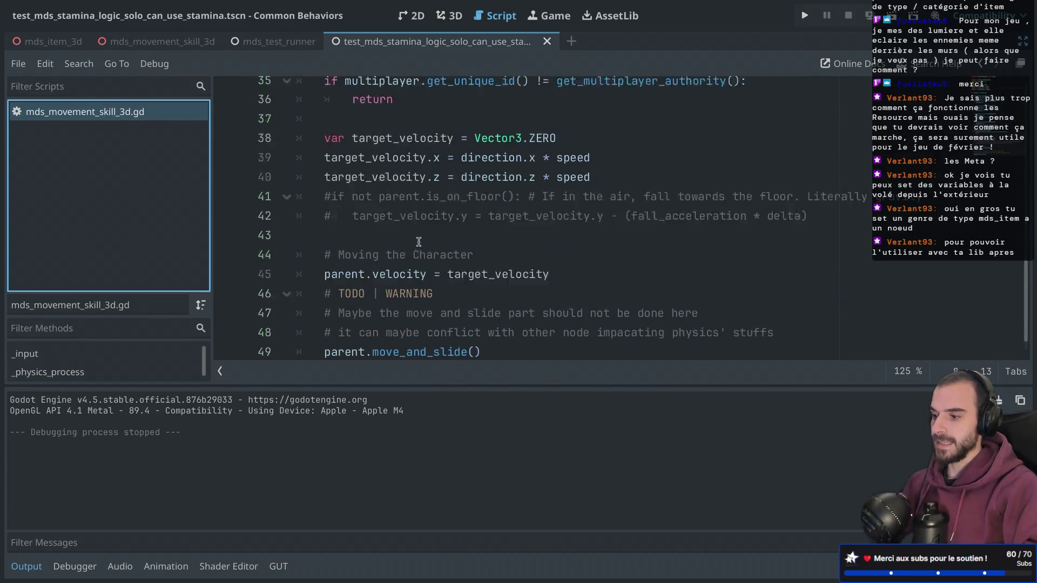
{"action": "key", "text": "ctrl+shift+F11"}
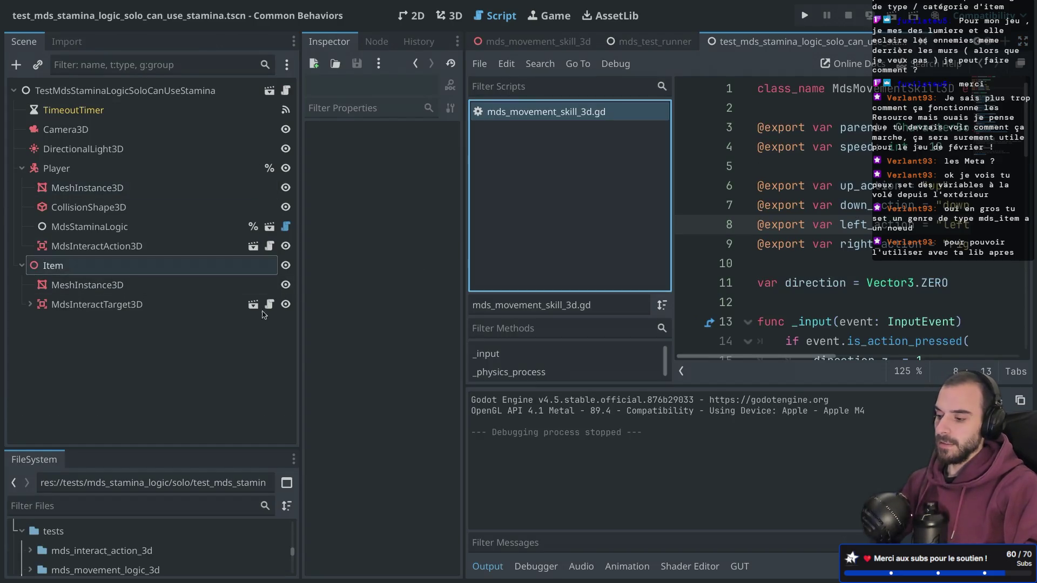
{"action": "left_click_drag", "start_coordinate": [205, 449], "coordinate": [204, 169]}
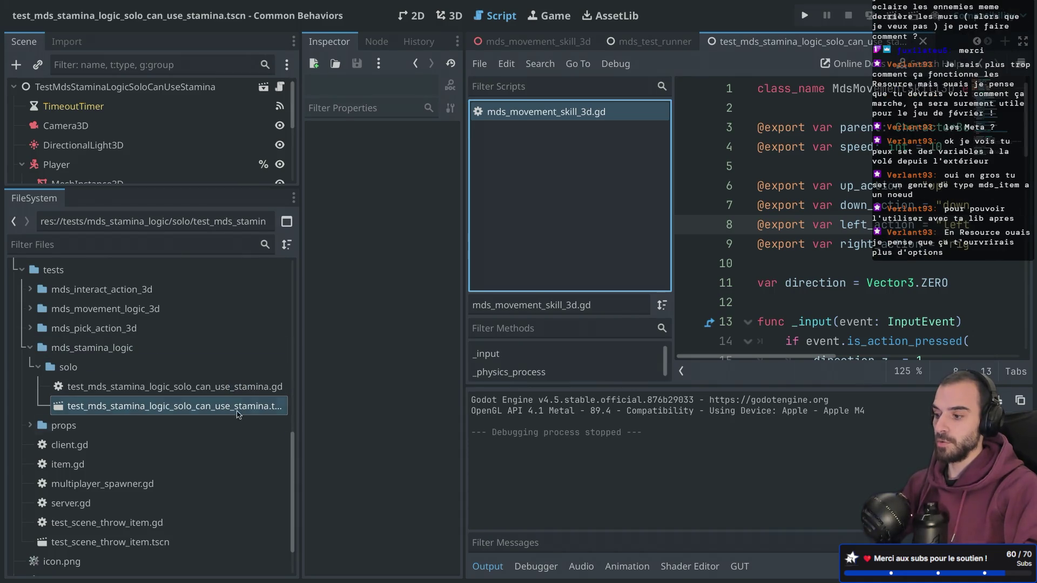
Step: Collapse the solo, mds_stamina_logic and tests folders, then close the stamina test and mds_test_runner scenes
{"action": "left_click", "coordinate": [38, 366]}
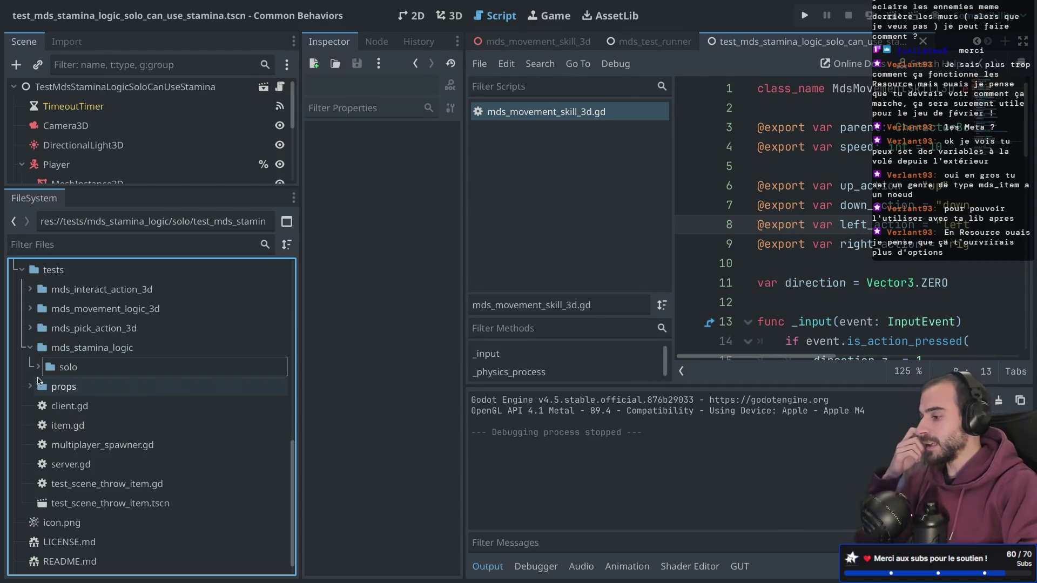
{"action": "scroll", "coordinate": [38, 381], "scroll_direction": "up", "scroll_amount": 4}
{"action": "left_click", "coordinate": [30, 443]}
{"action": "left_click", "coordinate": [22, 366]}
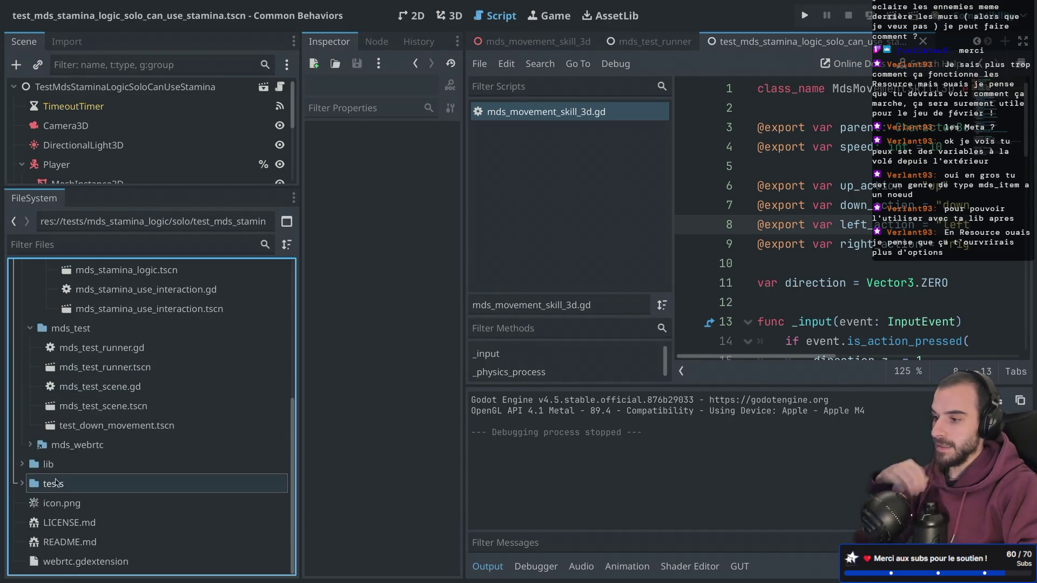
{"action": "middle_click", "coordinate": [762, 47]}
{"action": "middle_click", "coordinate": [761, 47]}
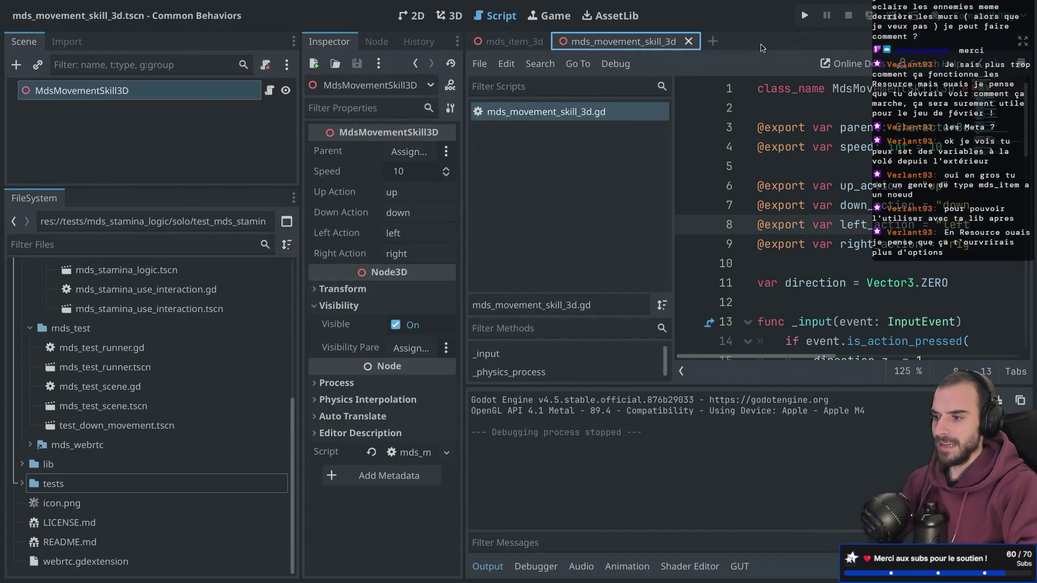
Step: Close the mds_movement_skill_3d and mds_item_3d scenes and collapse the mds_test and common folders
{"action": "middle_click", "coordinate": [761, 47]}
{"action": "middle_click", "coordinate": [761, 48]}
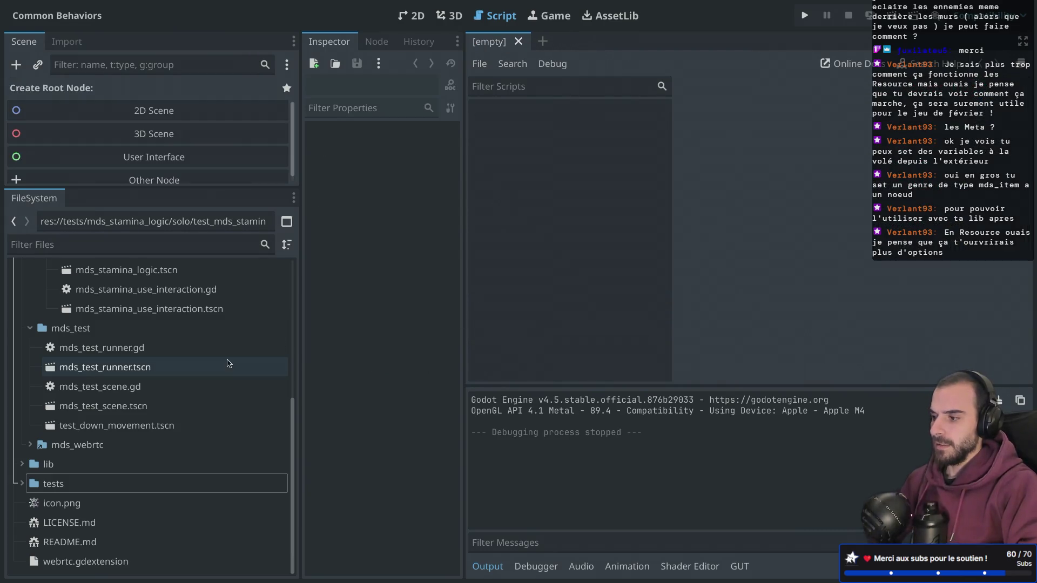
{"action": "scroll", "coordinate": [154, 373], "scroll_direction": "up", "scroll_amount": 3}
{"action": "left_click", "coordinate": [30, 480]}
{"action": "scroll", "coordinate": [73, 432], "scroll_direction": "up", "scroll_amount": 2}
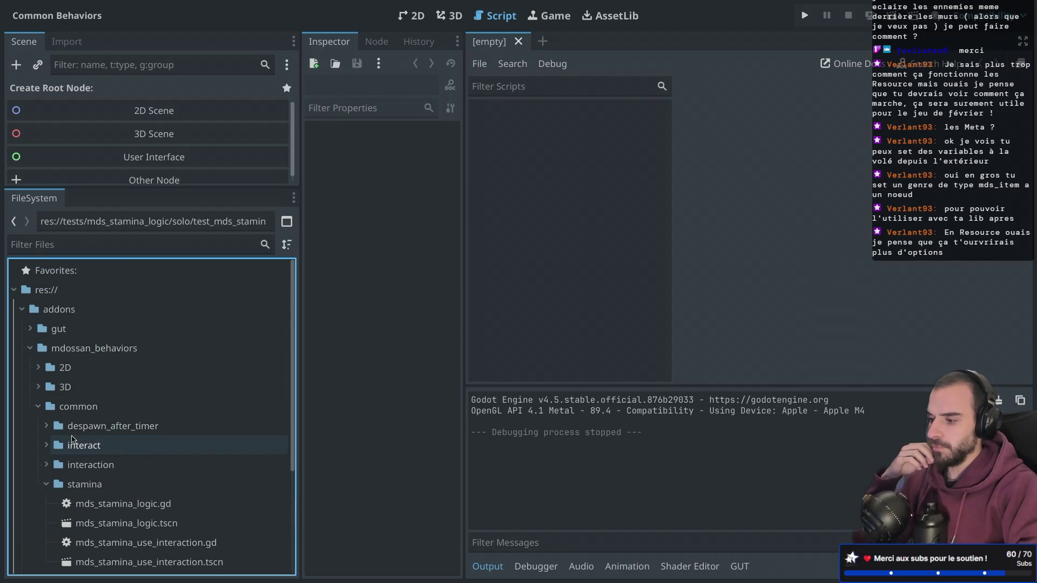
{"action": "left_click", "coordinate": [38, 406]}
Step: Expand the addon's 3D folder to list its subfolders
{"action": "left_click", "coordinate": [37, 388]}
{"action": "left_click", "coordinate": [36, 389]}
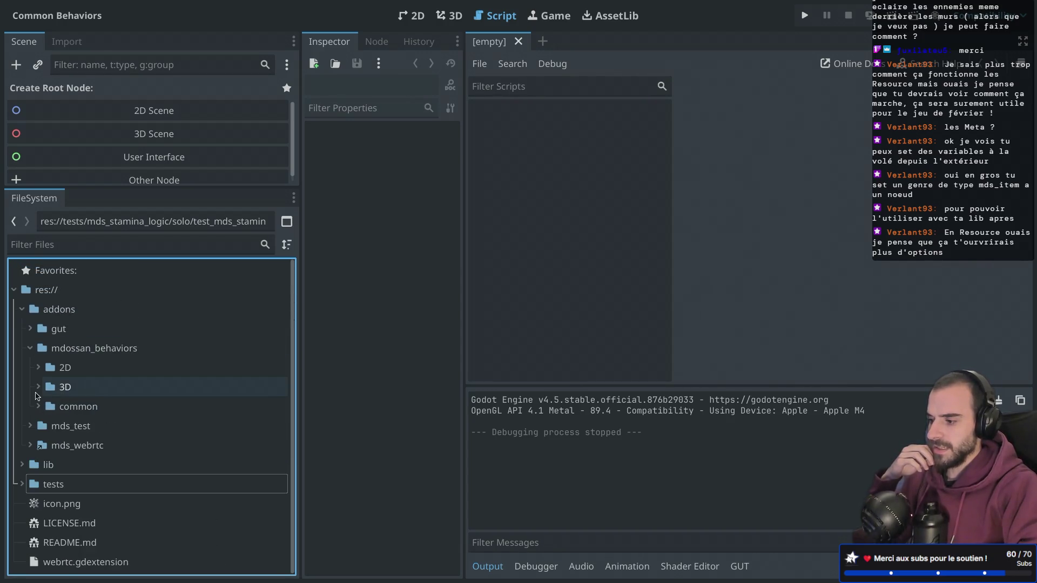
{"action": "left_click", "coordinate": [37, 388]}
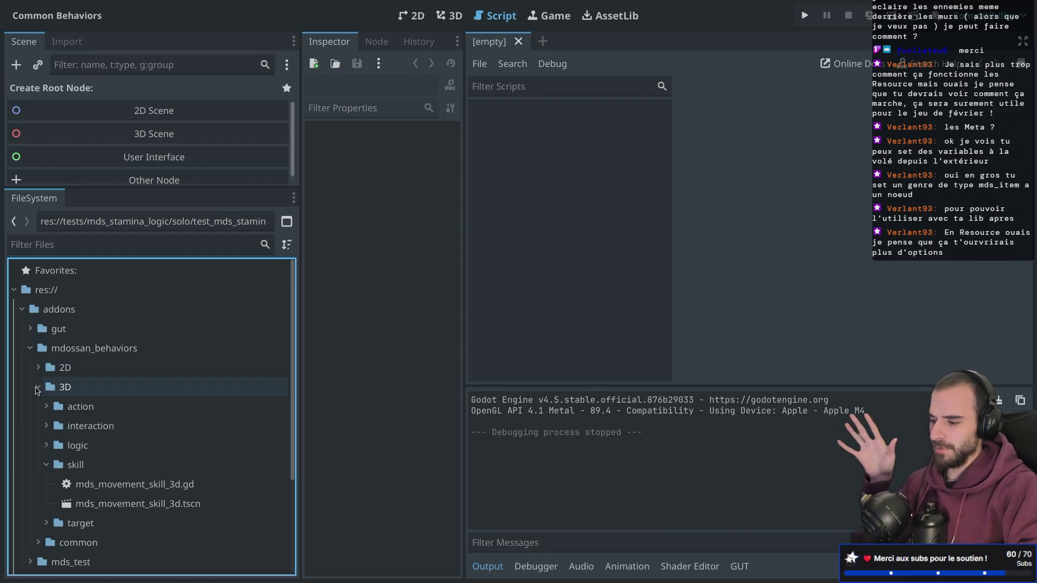
{"action": "left_click", "coordinate": [37, 368]}
{"action": "left_click", "coordinate": [38, 367]}
{"action": "left_click", "coordinate": [38, 387]}
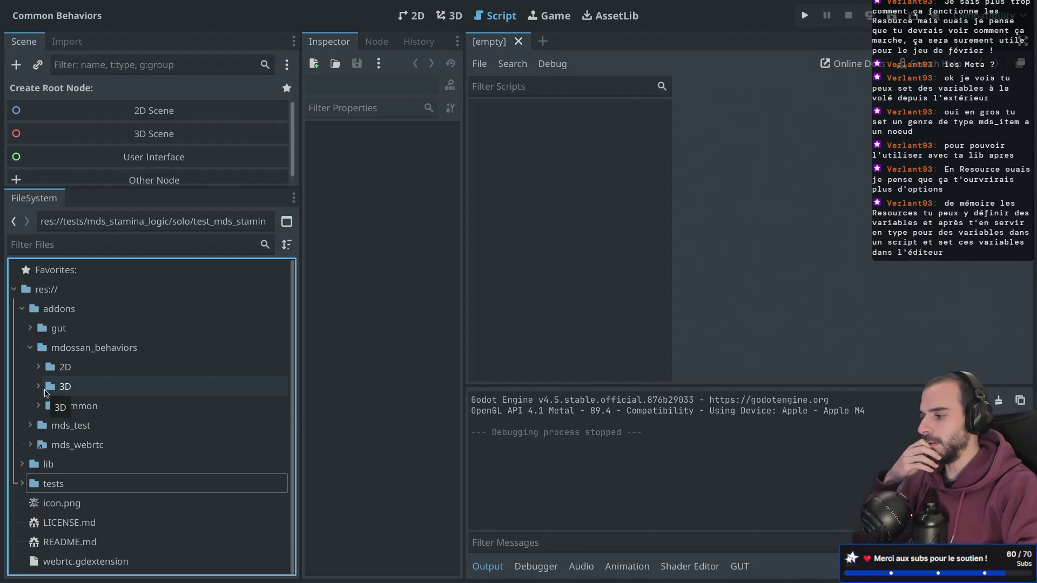
{"action": "left_click", "coordinate": [45, 392]}
{"action": "left_click", "coordinate": [39, 386]}
{"action": "scroll", "coordinate": [85, 392], "scroll_direction": "down", "scroll_amount": 3}
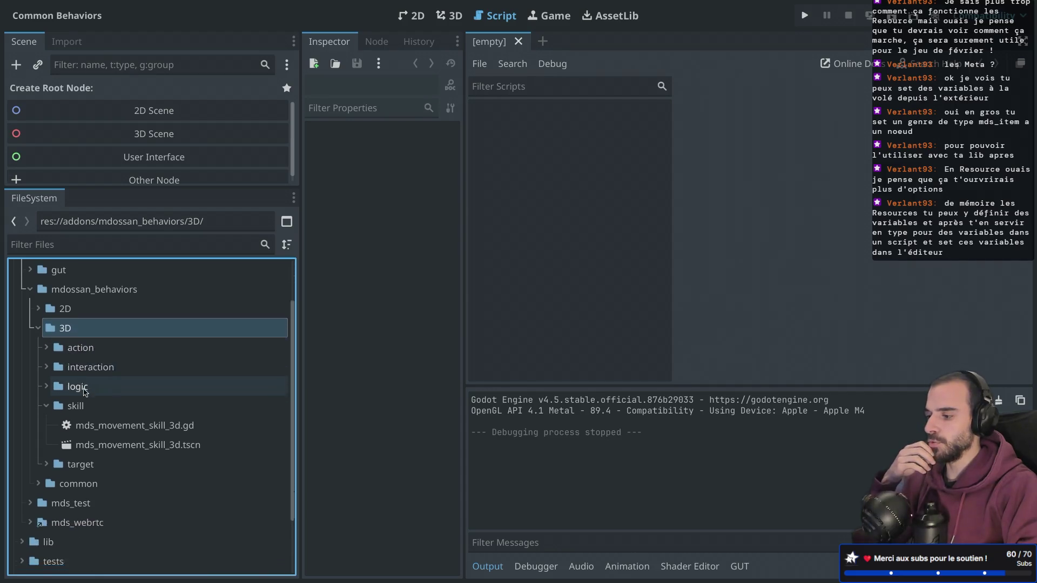
Step: Inspect the 3D interaction folder's mds_interaction_custom.tscn, then collapse interaction and skill
{"action": "left_click", "coordinate": [47, 341]}
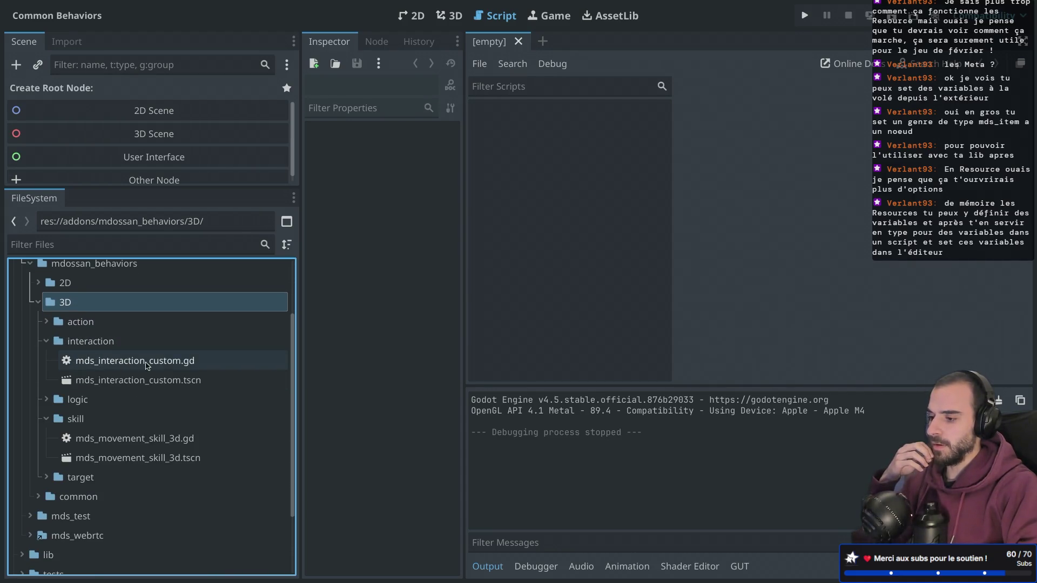
{"action": "left_click", "coordinate": [143, 380]}
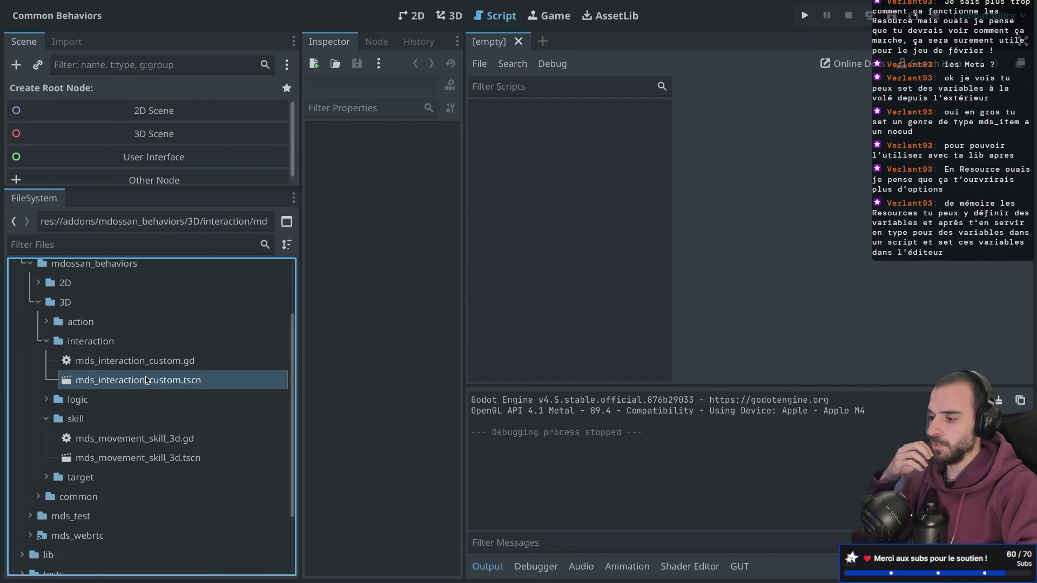
{"action": "left_click", "coordinate": [47, 345]}
{"action": "key", "text": "Down"}
{"action": "key", "text": "Down"}
{"action": "key", "text": "Left"}
{"action": "key", "text": "Up"}
{"action": "key", "text": "Up"}
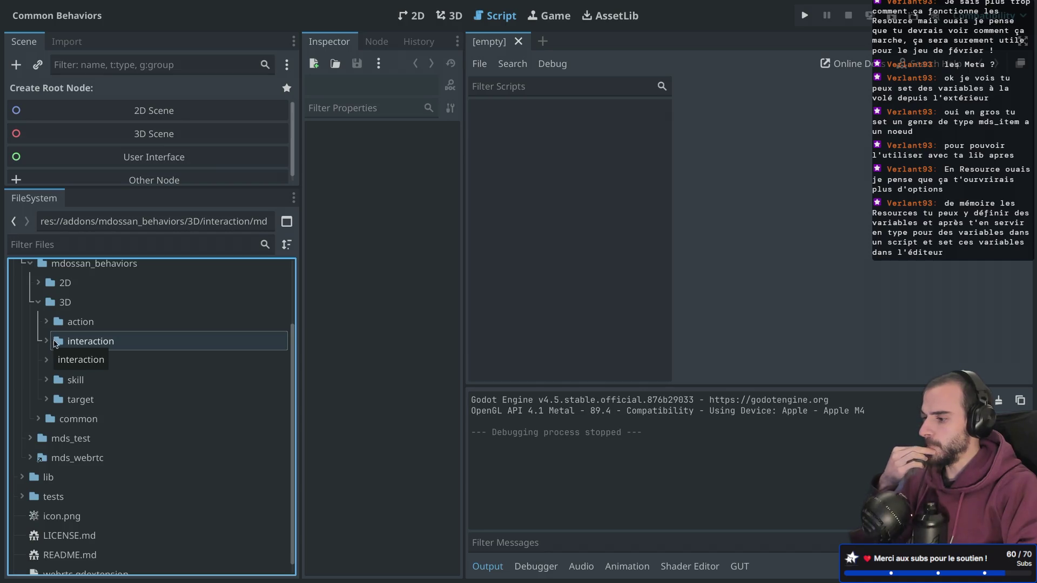
Step: Expand the target and action folders to review their files, then collapse both
{"action": "scroll", "coordinate": [89, 328], "scroll_direction": "down", "scroll_amount": 1}
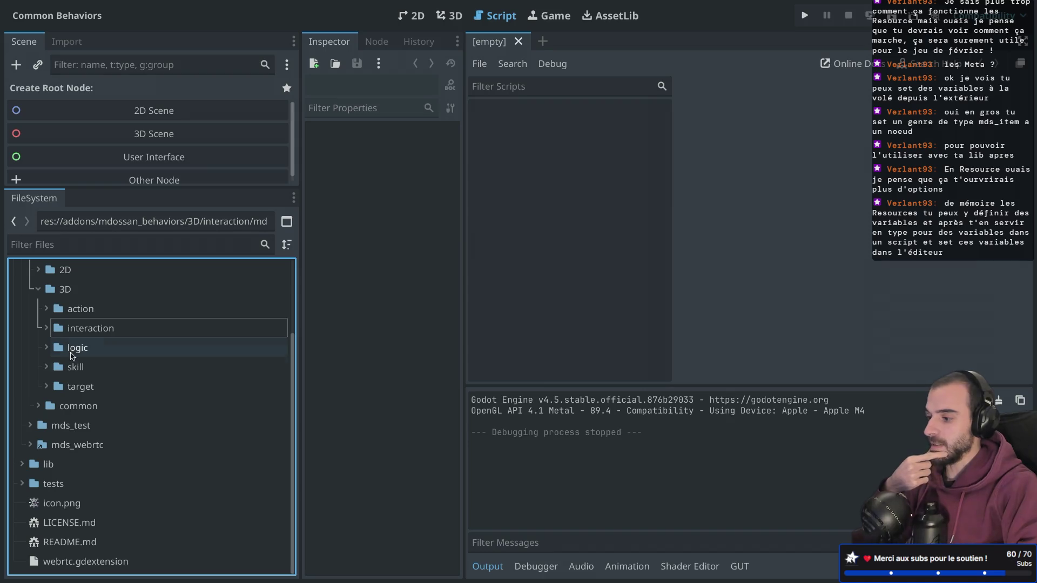
{"action": "left_click", "coordinate": [46, 386]}
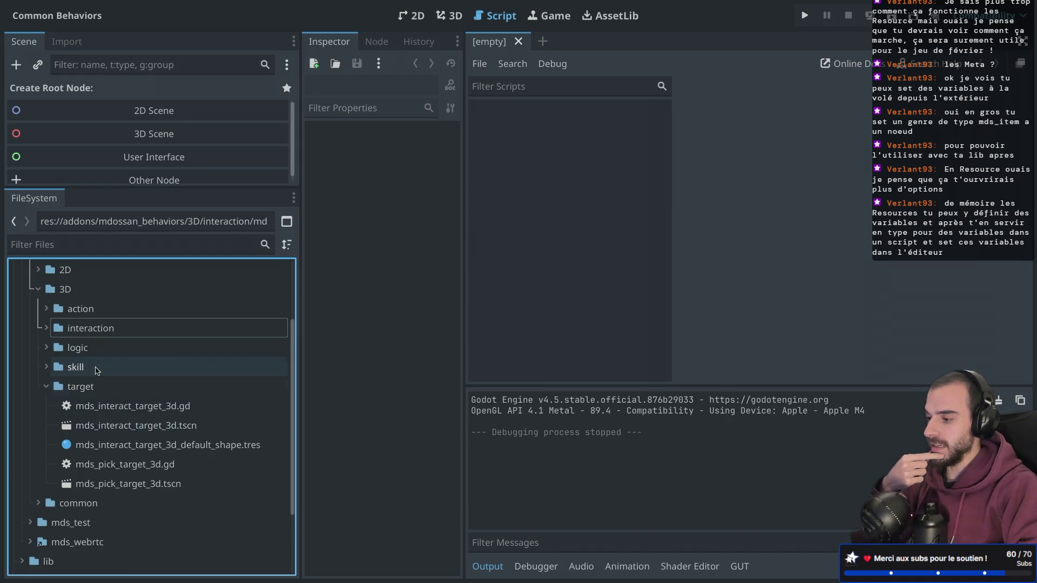
{"action": "left_click", "coordinate": [46, 309]}
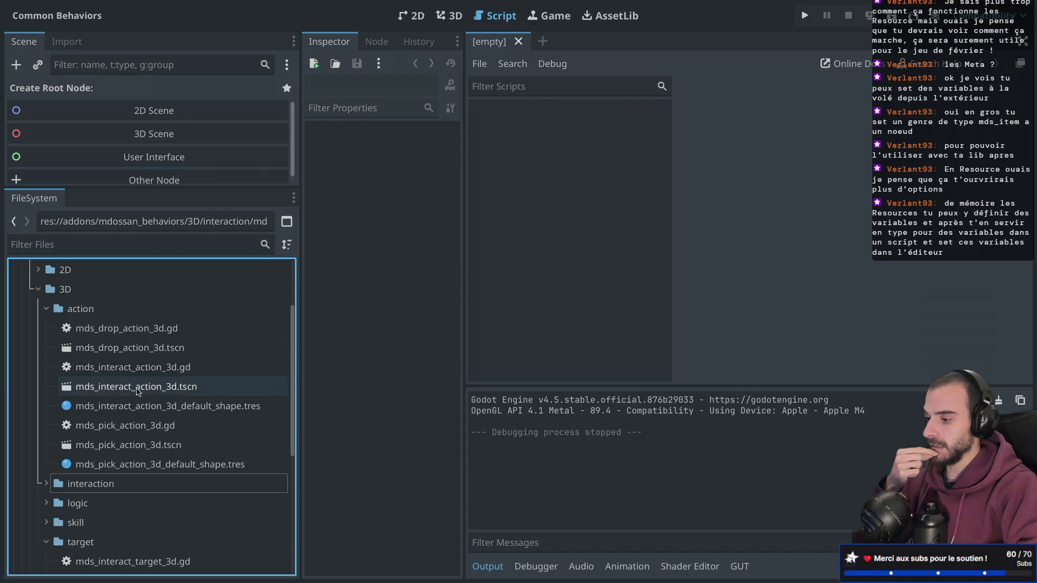
{"action": "left_click", "coordinate": [47, 308]}
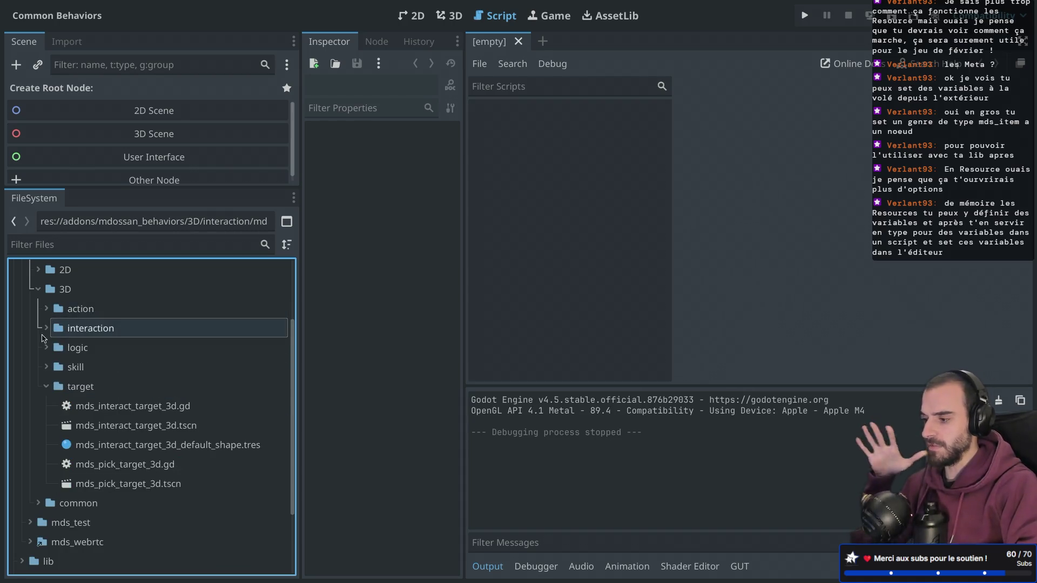
{"action": "left_click", "coordinate": [46, 386]}
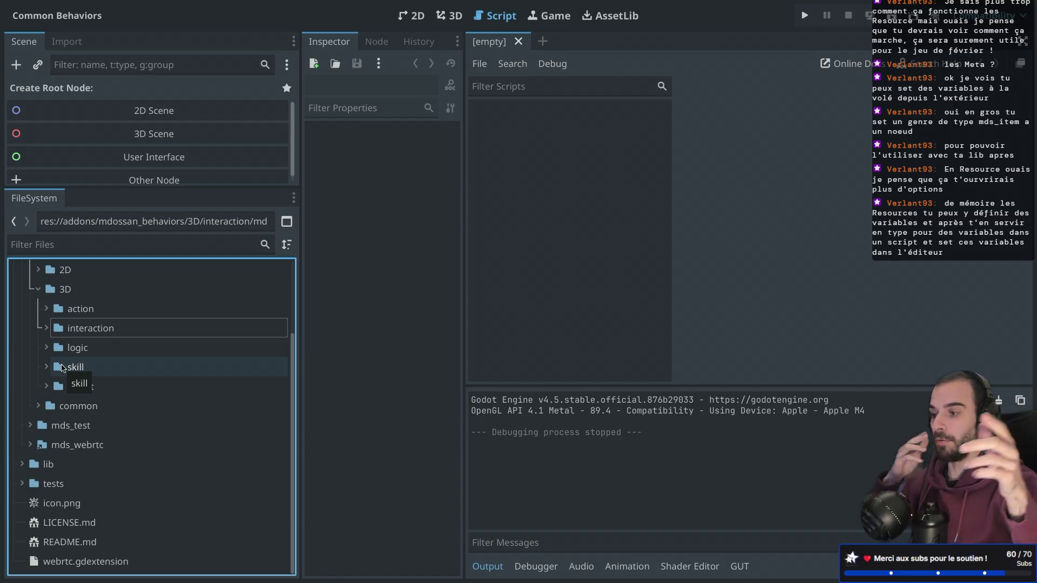
Step: Collapse the 3D folder and open the mdossan_behaviors folder's context menu
{"action": "scroll", "coordinate": [62, 367], "scroll_direction": "up", "scroll_amount": 5}
{"action": "left_click", "coordinate": [38, 387]}
{"action": "left_click", "coordinate": [81, 348]}
{"action": "right_click", "coordinate": [104, 354]}
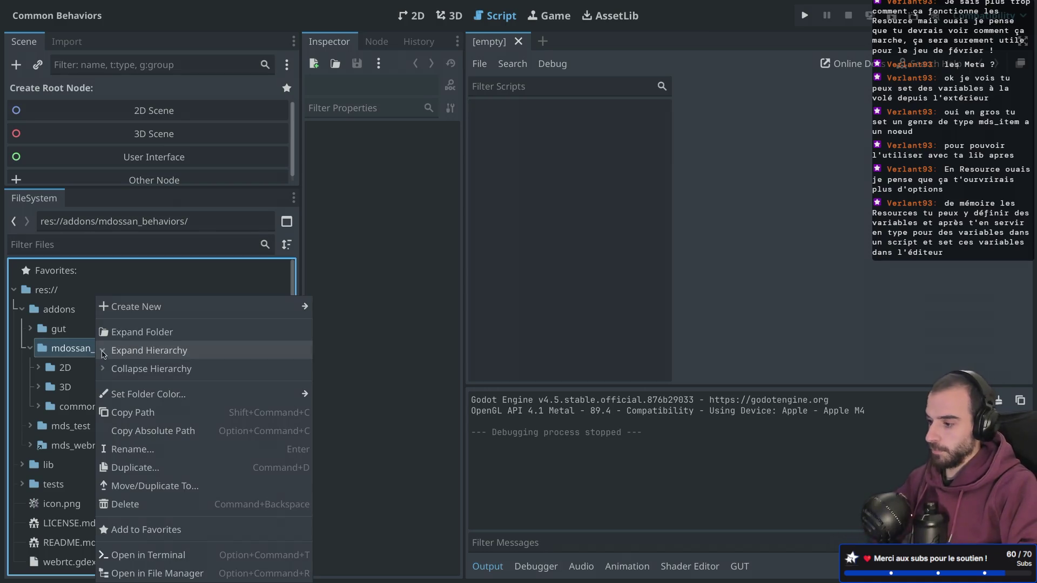
Step: Create a new folder named 'interaction' in mdossan_behaviors
{"action": "mouse_move", "coordinate": [184, 306]}
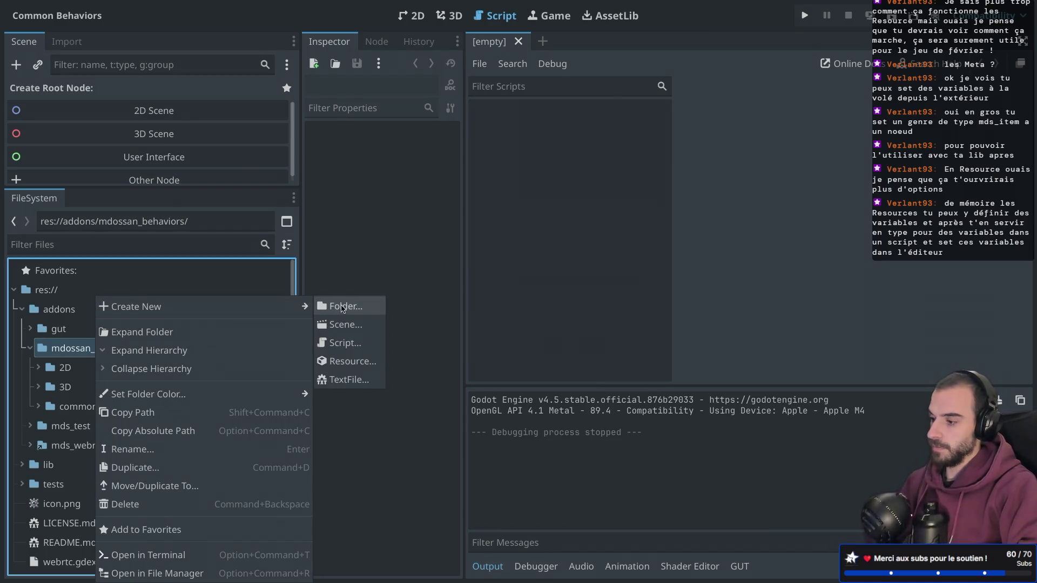
{"action": "left_click", "coordinate": [342, 307]}
{"action": "type", "text": "interaction"}
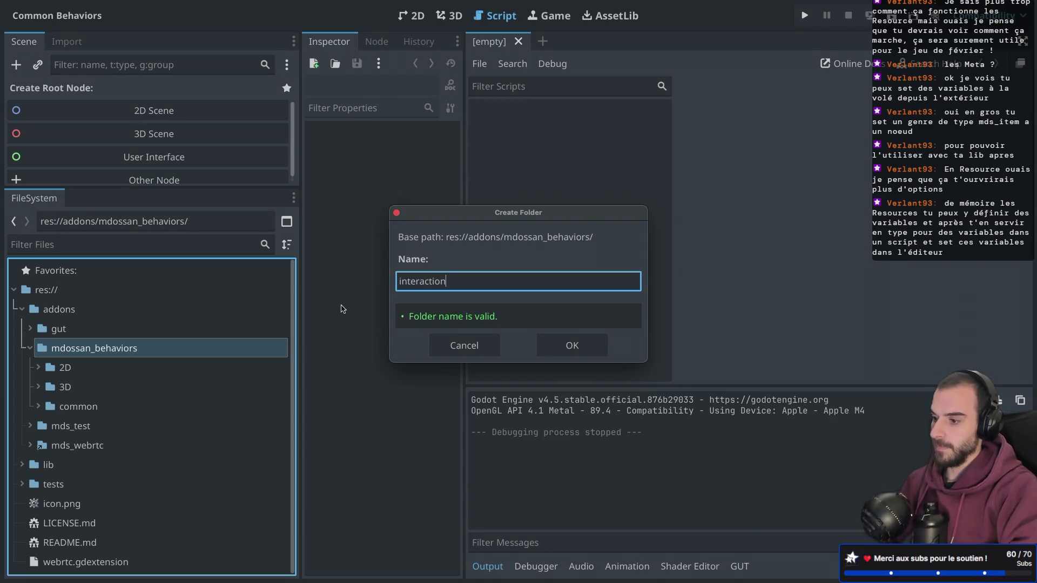
{"action": "key", "text": "Return"}
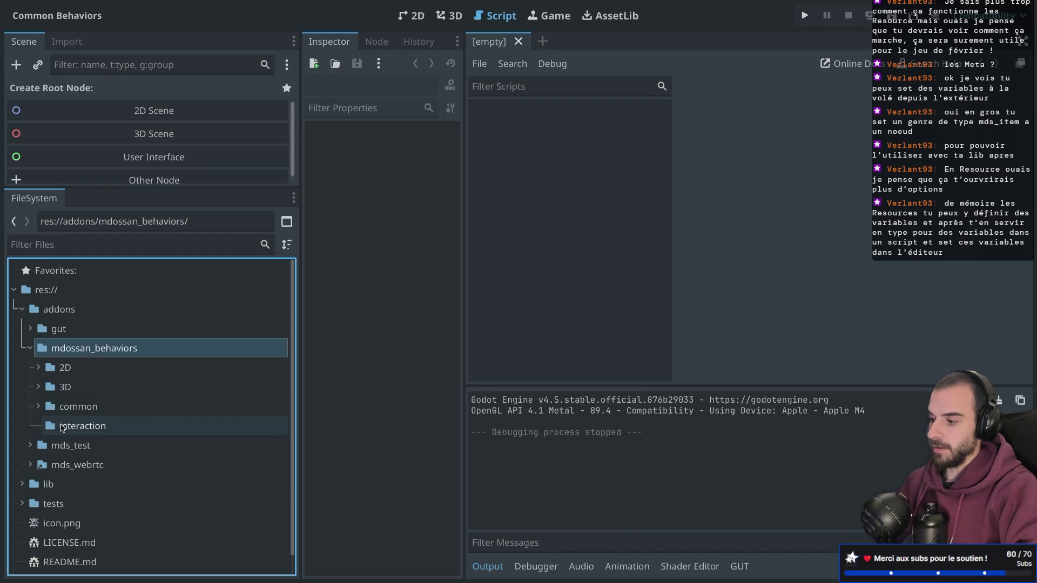
Step: Select mds_interaction_custom.gd and mds_interaction_custom.tscn in the 3D interaction folder
{"action": "left_click", "coordinate": [38, 387]}
{"action": "scroll", "coordinate": [79, 401], "scroll_direction": "down", "scroll_amount": 2}
{"action": "left_click", "coordinate": [46, 369]}
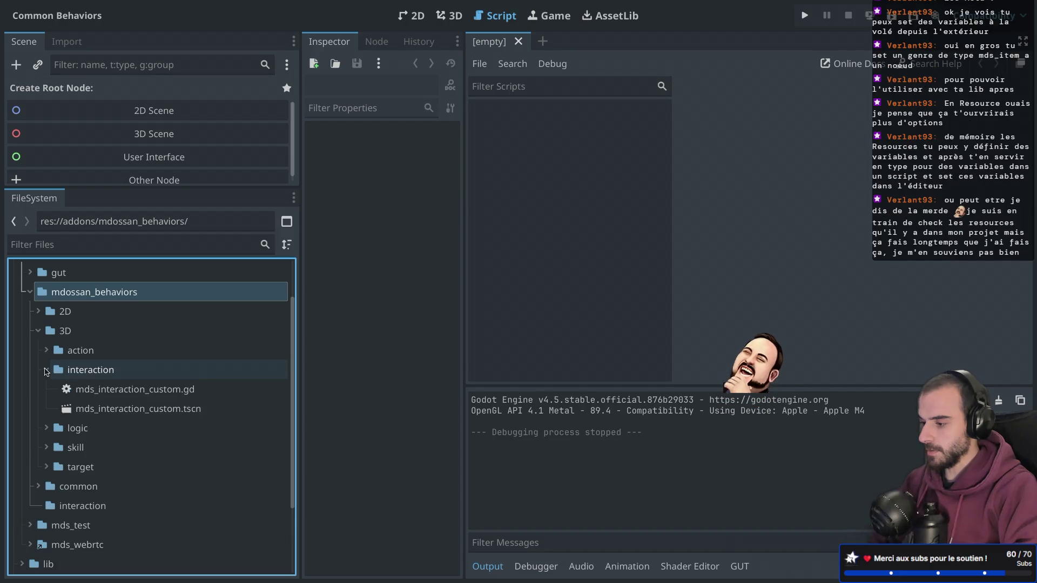
{"action": "scroll", "coordinate": [81, 378], "scroll_direction": "down", "scroll_amount": 2}
{"action": "left_click", "coordinate": [130, 344]}
{"action": "left_click", "coordinate": [178, 362], "text": "shift"}
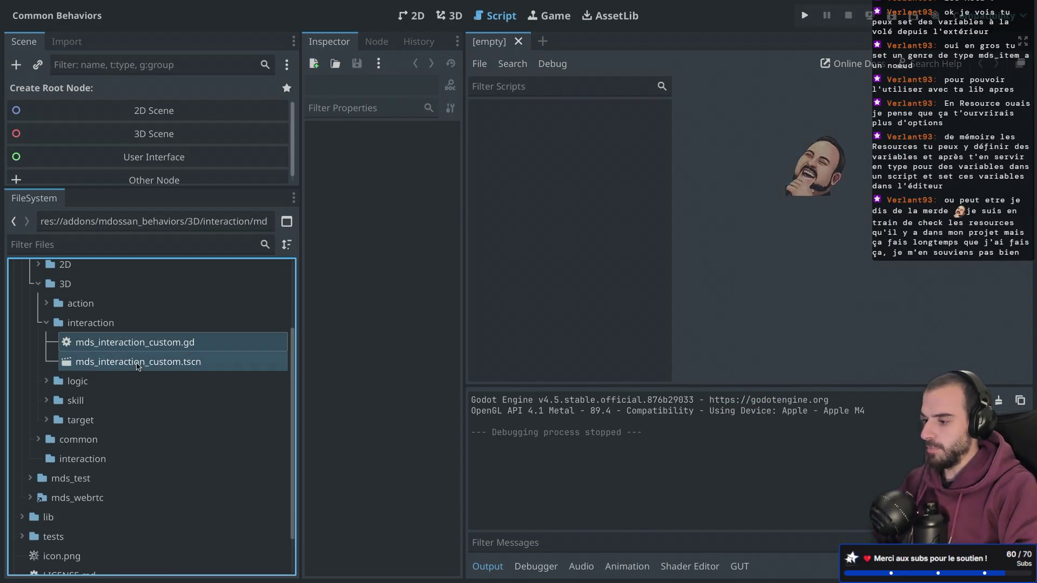
{"action": "right_click", "coordinate": [139, 364]}
Step: Move both mds_interaction_custom files into the new top-level interaction folder
{"action": "left_click", "coordinate": [178, 374]}
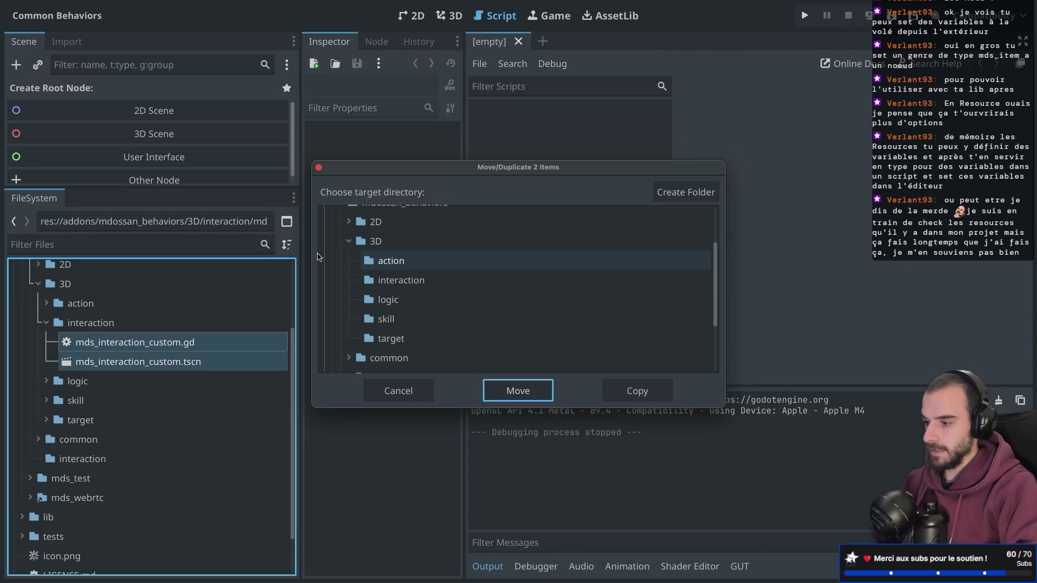
{"action": "scroll", "coordinate": [356, 302], "scroll_direction": "up", "scroll_amount": 3}
{"action": "left_click", "coordinate": [350, 312]}
{"action": "scroll", "coordinate": [351, 313], "scroll_direction": "down", "scroll_amount": 1}
{"action": "left_click", "coordinate": [351, 315]}
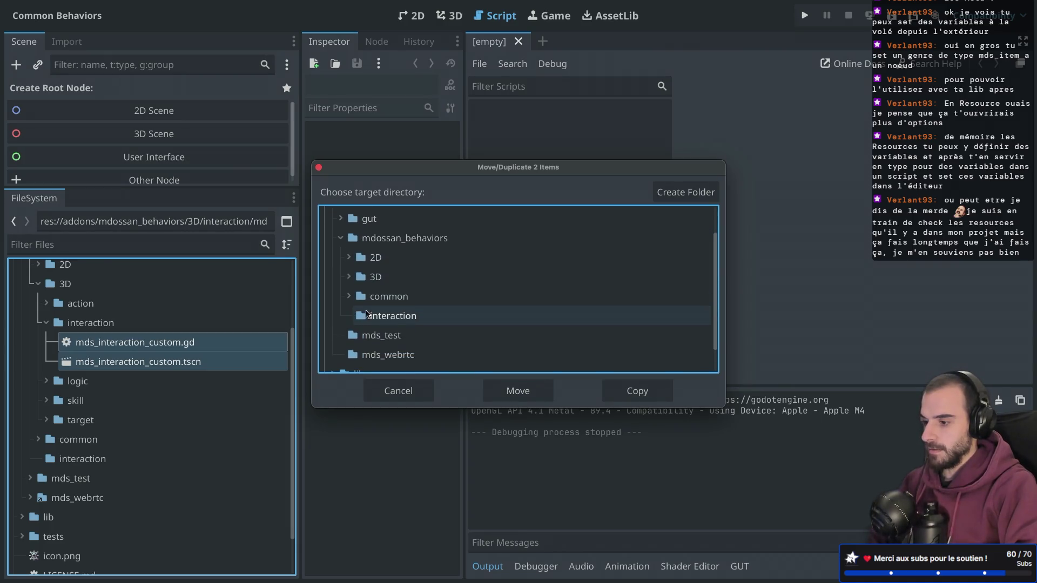
{"action": "left_click", "coordinate": [505, 391]}
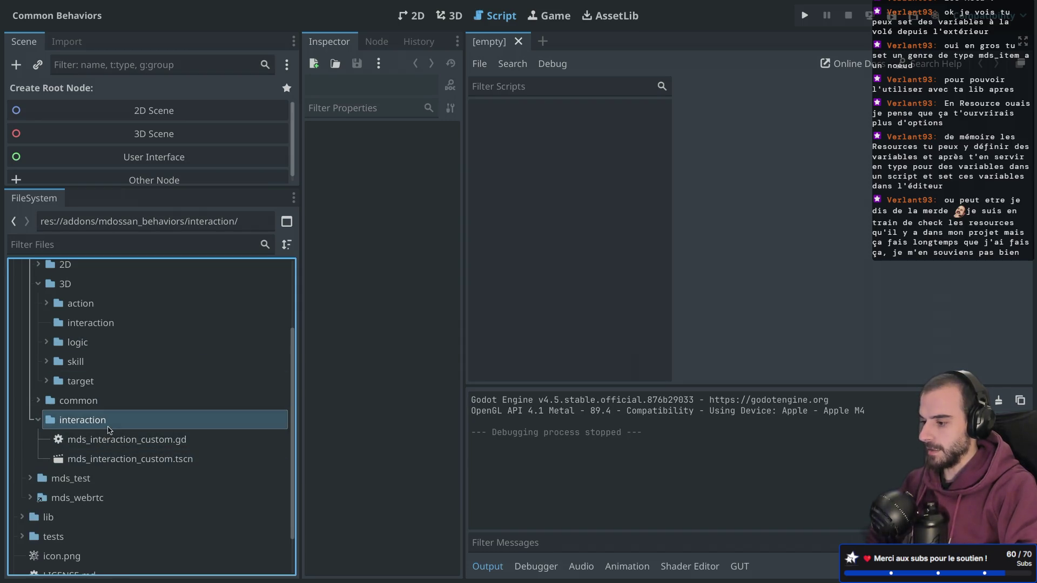
Step: Select the mds_interact_action_3d script, scene and default shape resource in 3D/action
{"action": "scroll", "coordinate": [108, 432], "scroll_direction": "up", "scroll_amount": 4}
{"action": "scroll", "coordinate": [108, 429], "scroll_direction": "down", "scroll_amount": 3}
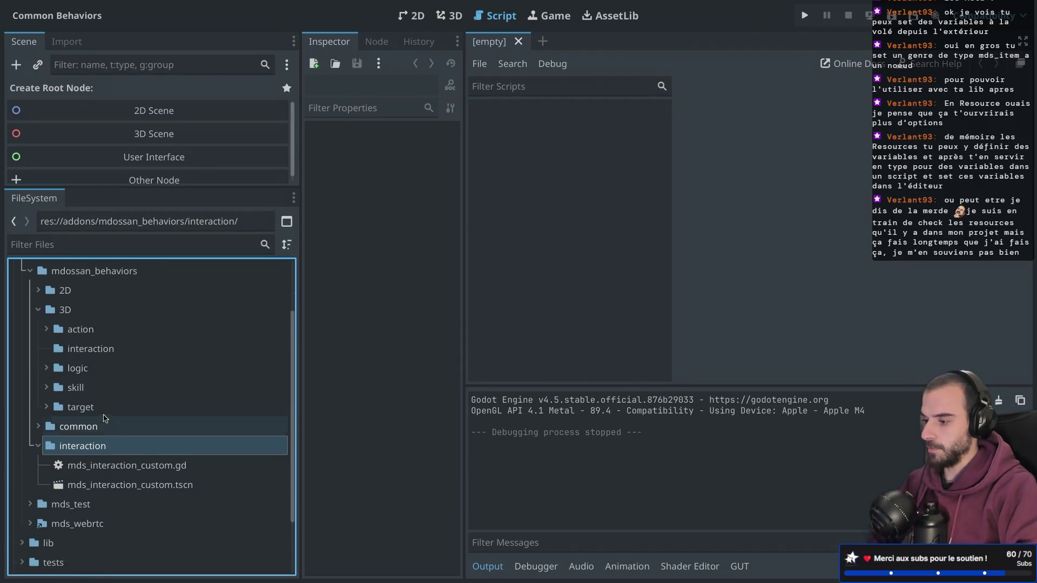
{"action": "left_click", "coordinate": [53, 330]}
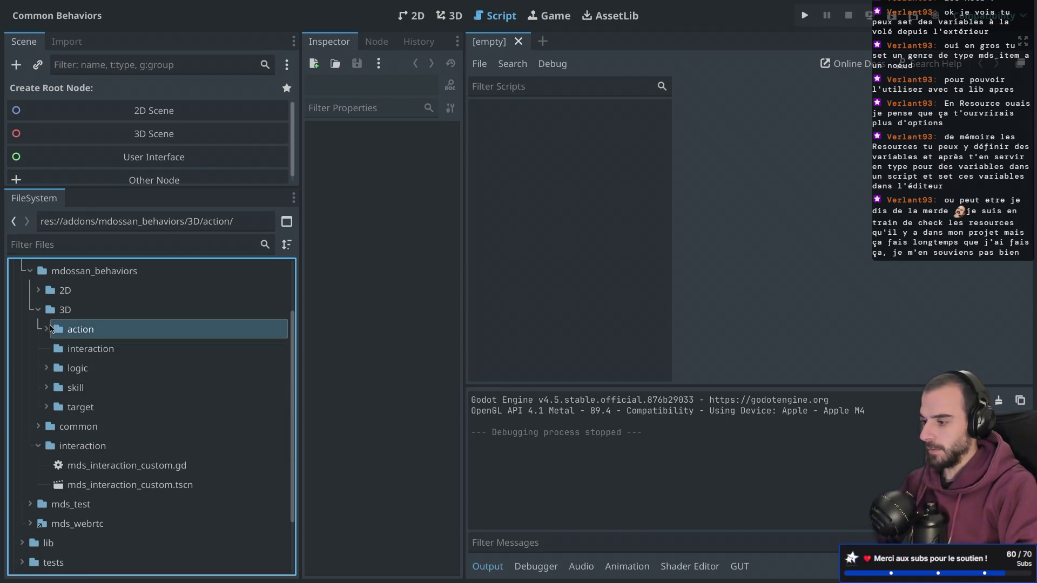
{"action": "left_click", "coordinate": [46, 330]}
{"action": "left_click", "coordinate": [100, 388]}
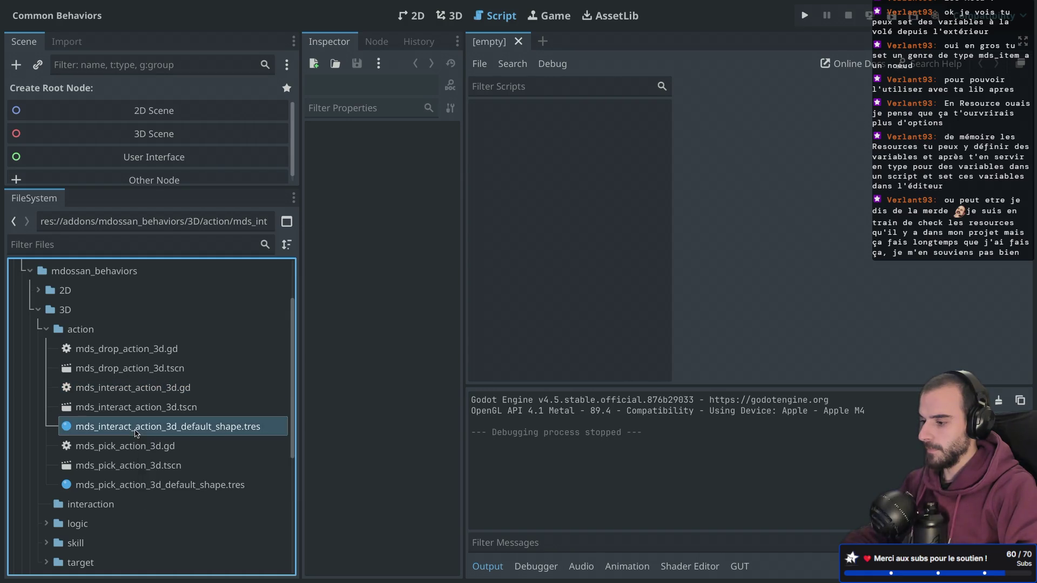
{"action": "left_click", "coordinate": [136, 408], "text": "shift"}
{"action": "left_click", "coordinate": [132, 426], "text": "shift"}
{"action": "right_click", "coordinate": [131, 428]}
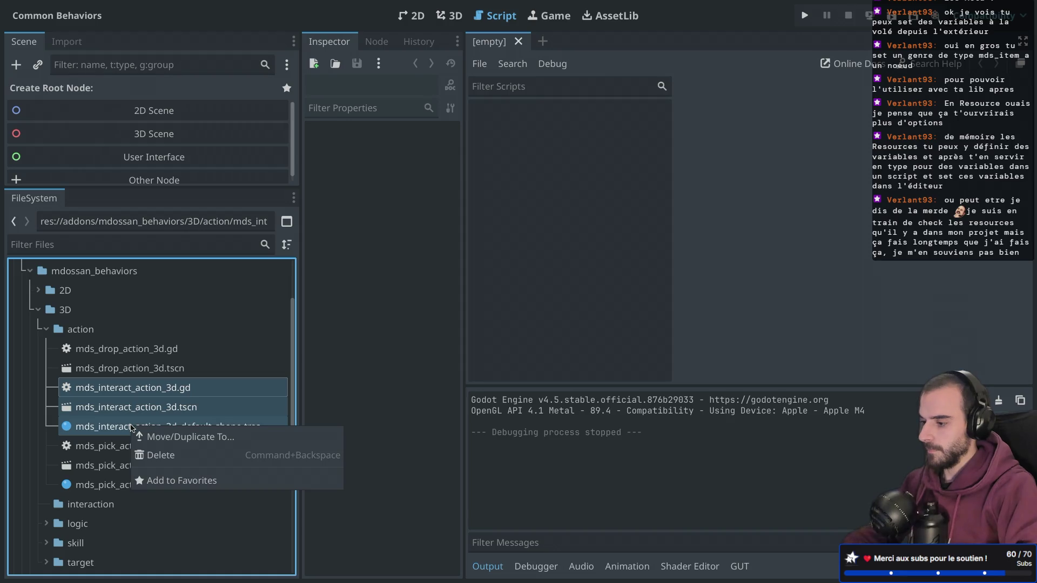
Step: Move the three mds_interact_action_3d files into the top-level interaction folder
{"action": "left_click", "coordinate": [165, 439]}
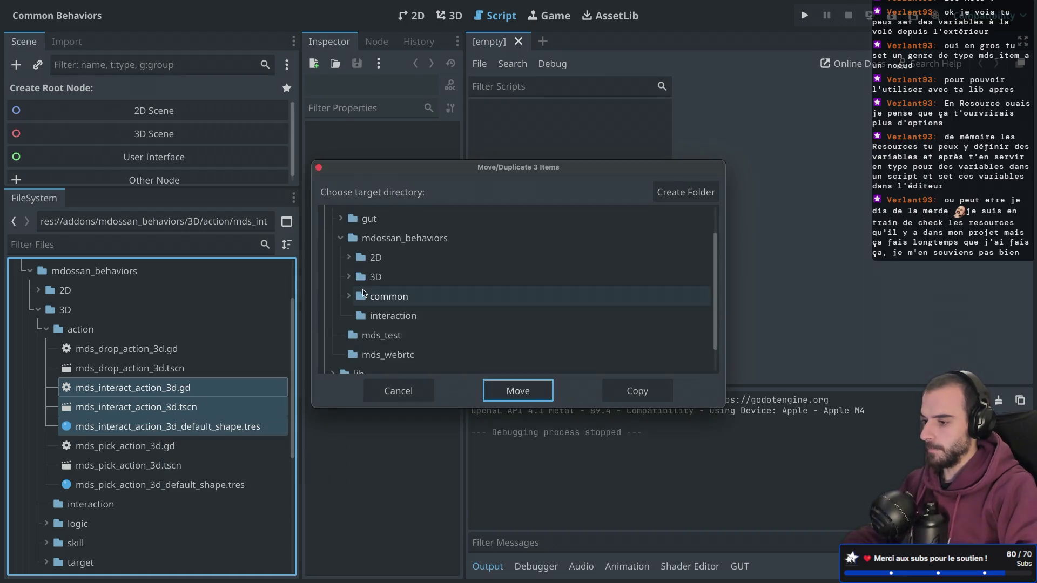
{"action": "left_click", "coordinate": [380, 315]}
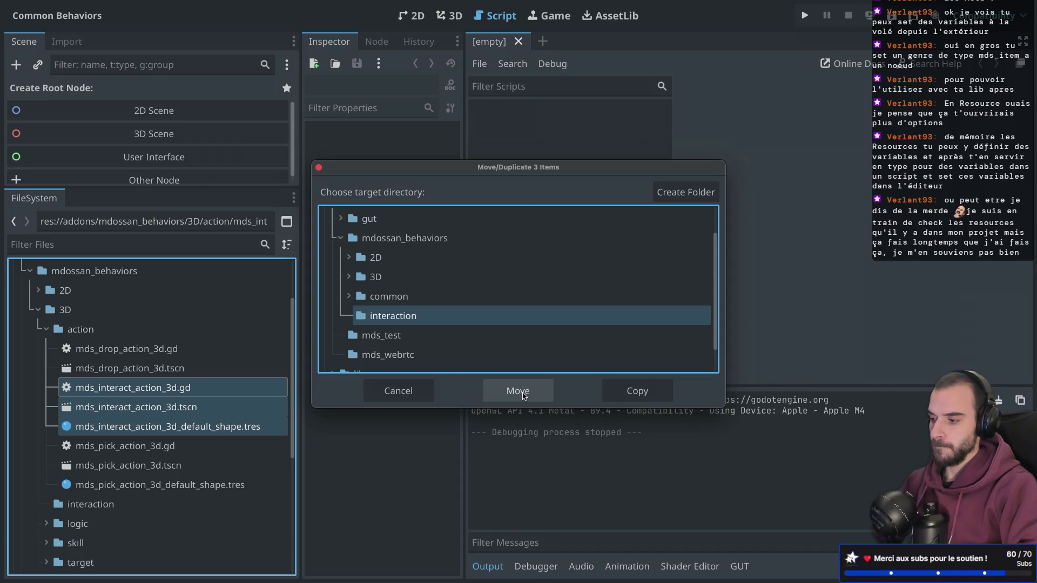
{"action": "left_click", "coordinate": [523, 396]}
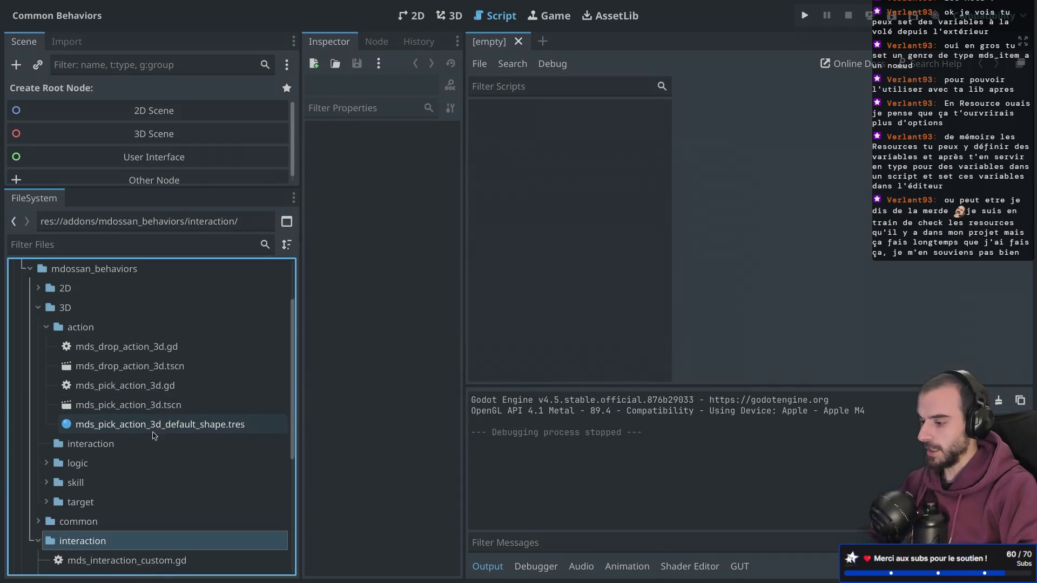
Step: Delete the now-empty 3D interaction folder
{"action": "scroll", "coordinate": [141, 421], "scroll_direction": "down", "scroll_amount": 4}
{"action": "scroll", "coordinate": [141, 421], "scroll_direction": "up", "scroll_amount": 3}
{"action": "scroll", "coordinate": [143, 394], "scroll_direction": "up", "scroll_amount": 3}
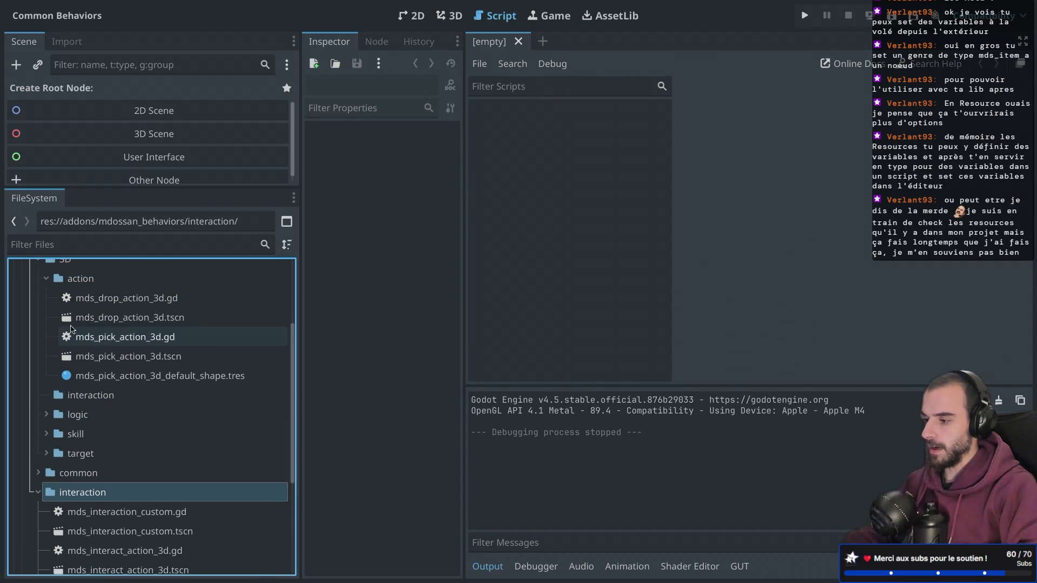
{"action": "scroll", "coordinate": [103, 336], "scroll_direction": "up", "scroll_amount": 2}
{"action": "left_click", "coordinate": [47, 337]}
{"action": "left_click", "coordinate": [81, 357]}
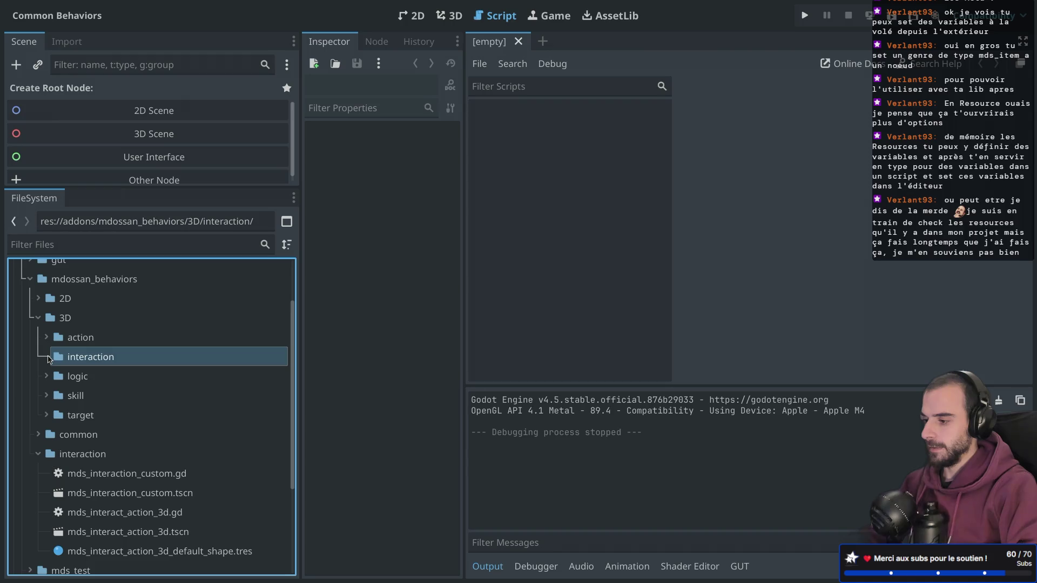
{"action": "right_click", "coordinate": [81, 357]}
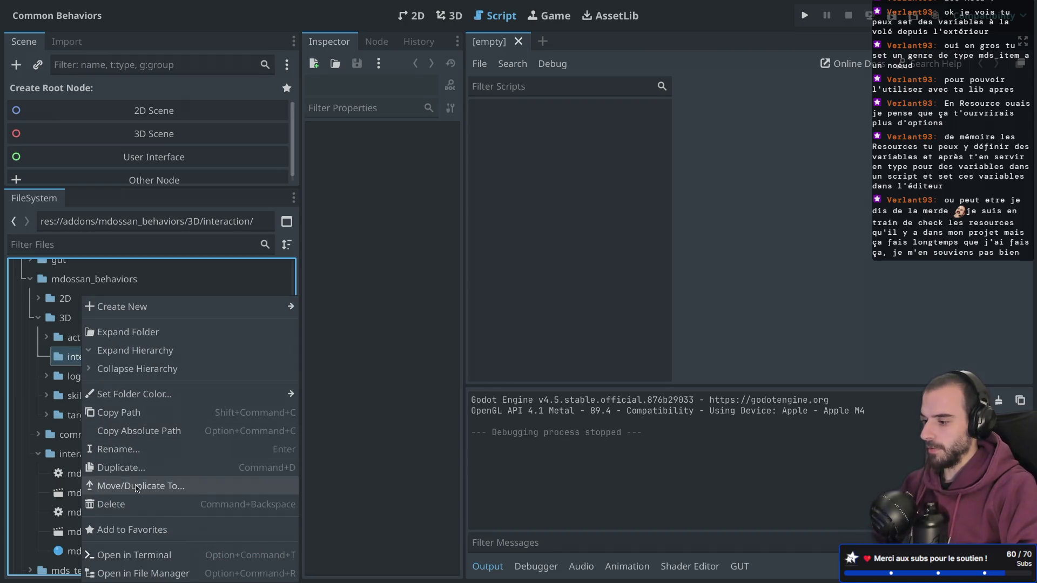
{"action": "left_click", "coordinate": [132, 504]}
{"action": "left_click", "coordinate": [628, 356]}
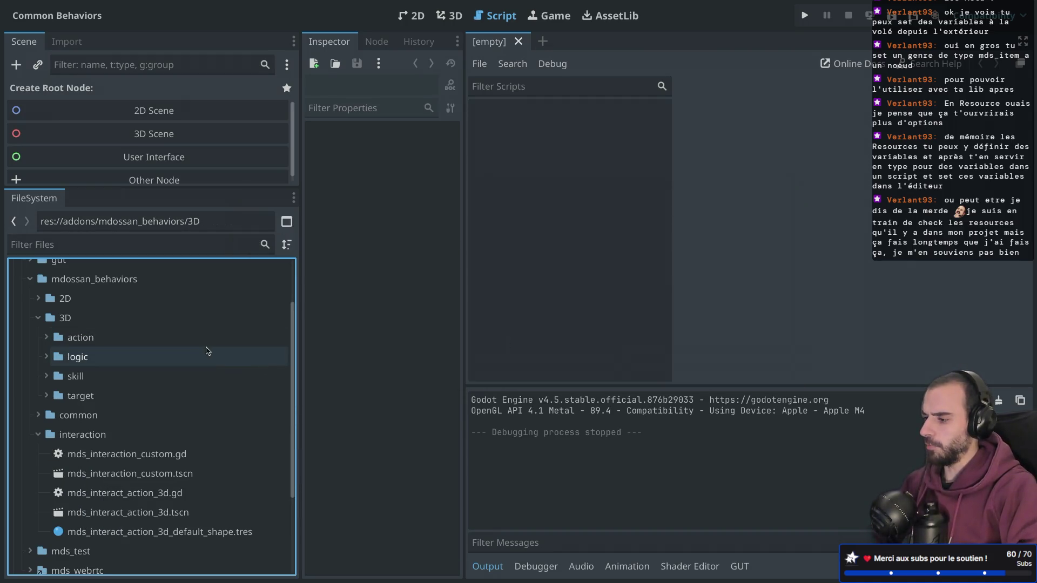
Step: Browse the 3D logic, skill and target folders to review their files
{"action": "left_click", "coordinate": [47, 358]}
{"action": "scroll", "coordinate": [74, 368], "scroll_direction": "down", "scroll_amount": 1}
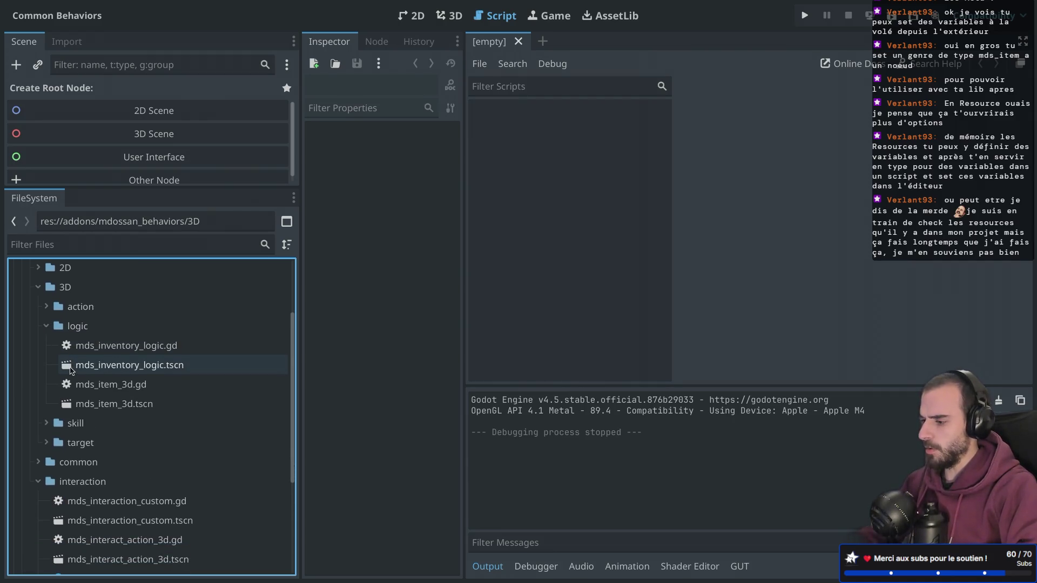
{"action": "left_click", "coordinate": [46, 326]}
{"action": "left_click", "coordinate": [47, 346]}
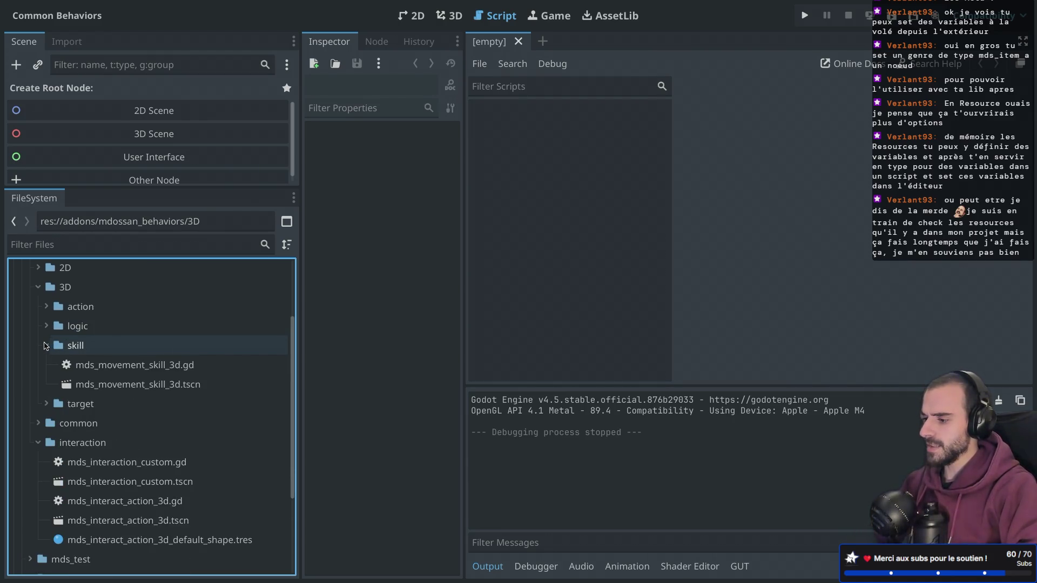
{"action": "left_click", "coordinate": [44, 345]}
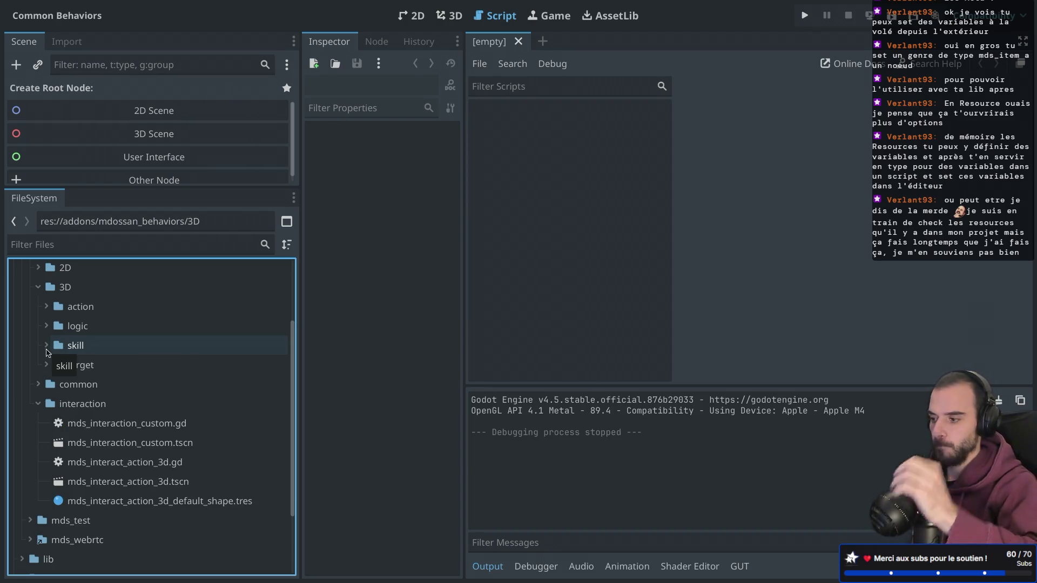
{"action": "left_click", "coordinate": [46, 350]}
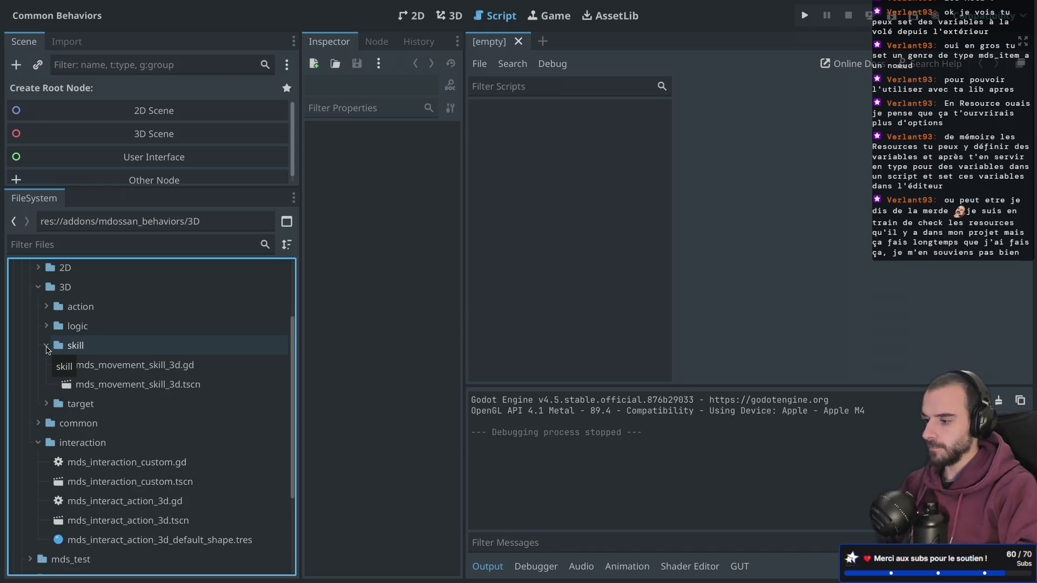
{"action": "left_click", "coordinate": [46, 350]}
{"action": "left_click", "coordinate": [47, 363]}
{"action": "scroll", "coordinate": [57, 379], "scroll_direction": "down", "scroll_amount": 2}
{"action": "scroll", "coordinate": [57, 380], "scroll_direction": "down", "scroll_amount": 1}
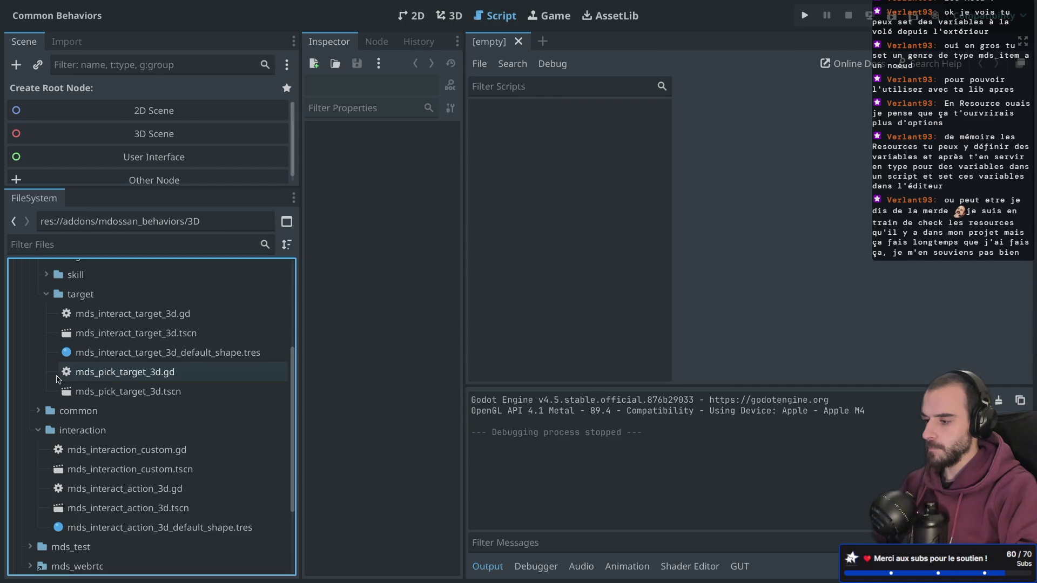
Step: Select the mds_interact_target_3d .gd, .tscn and default shape files together
{"action": "left_click", "coordinate": [118, 317]}
{"action": "left_click", "coordinate": [139, 334]}
{"action": "left_click", "coordinate": [140, 314]}
{"action": "left_click", "coordinate": [138, 333], "text": "shift"}
{"action": "left_click", "coordinate": [136, 354], "text": "shift"}
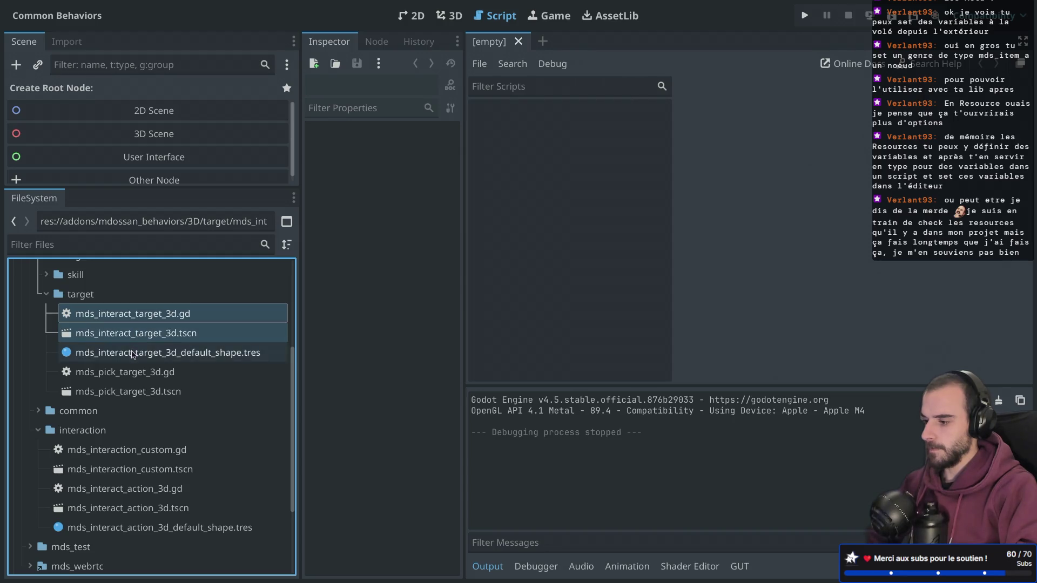
Step: Move the three mds_interact_target_3d files into the top-level interaction folder
{"action": "right_click", "coordinate": [141, 319]}
{"action": "left_click", "coordinate": [178, 332]}
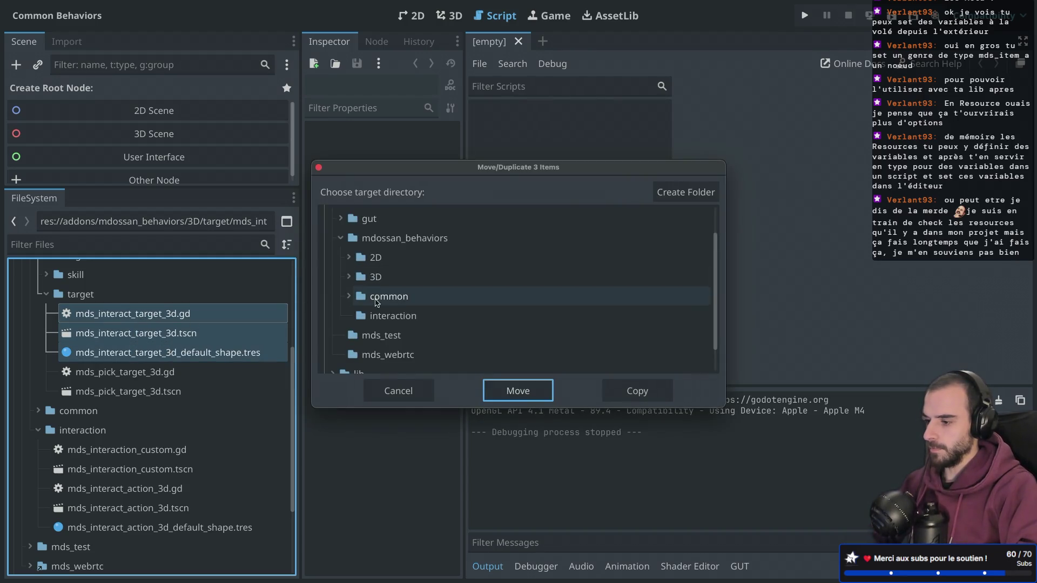
{"action": "left_click", "coordinate": [386, 316]}
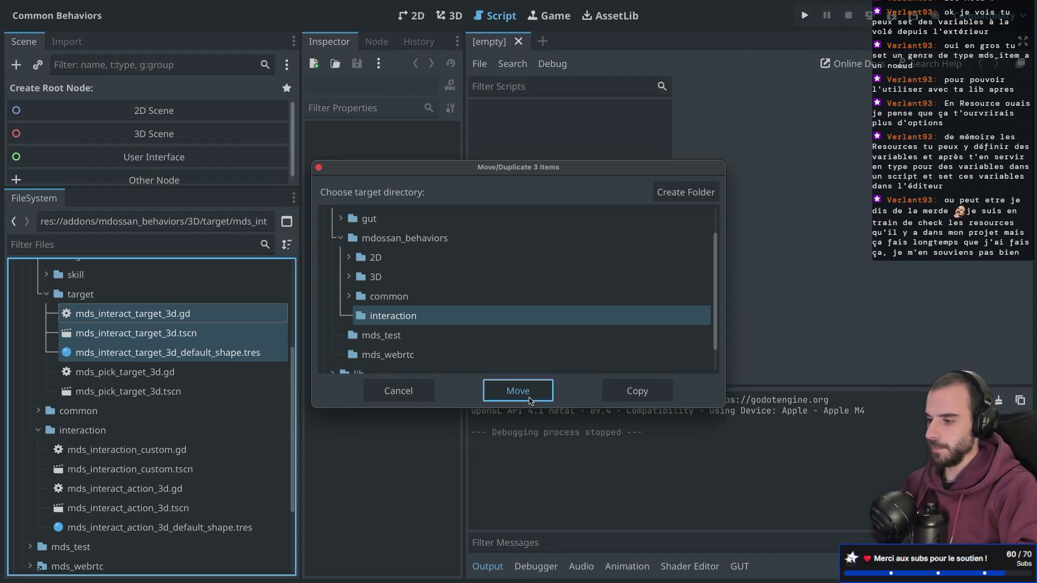
{"action": "left_click", "coordinate": [529, 401]}
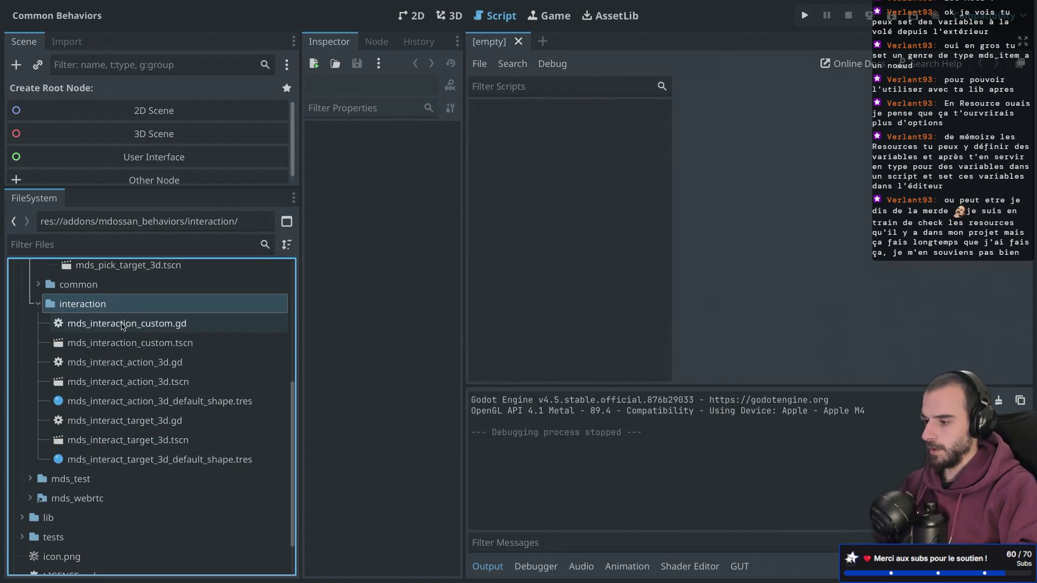
Step: Check the mds_interaction_custom script and scene, then collapse the interaction folder
{"action": "left_click", "coordinate": [123, 327]}
{"action": "left_click", "coordinate": [122, 340]}
{"action": "left_click", "coordinate": [122, 326]}
{"action": "left_click", "coordinate": [122, 338]}
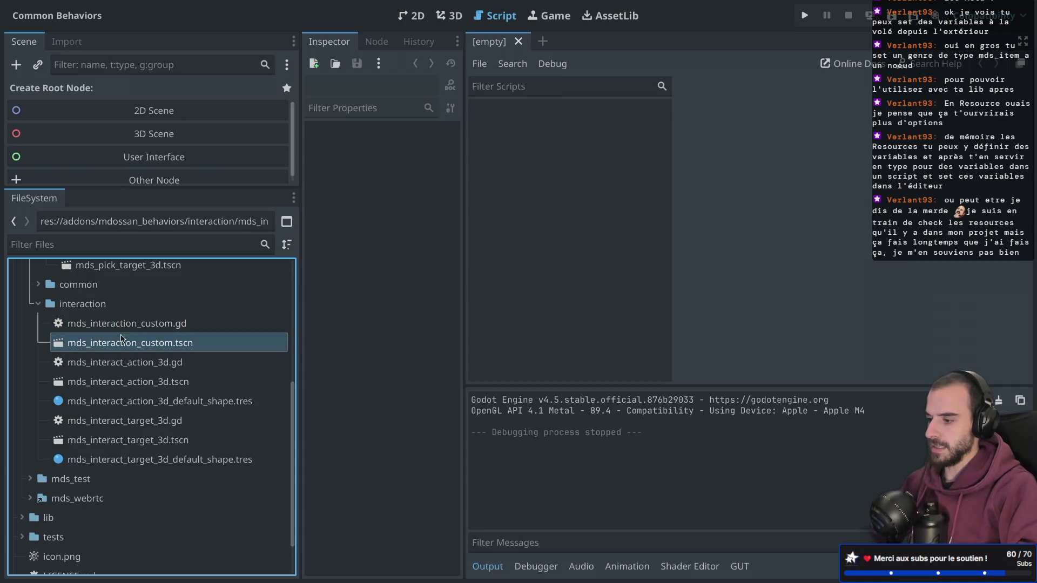
{"action": "left_click", "coordinate": [122, 326]}
{"action": "left_click", "coordinate": [122, 342]}
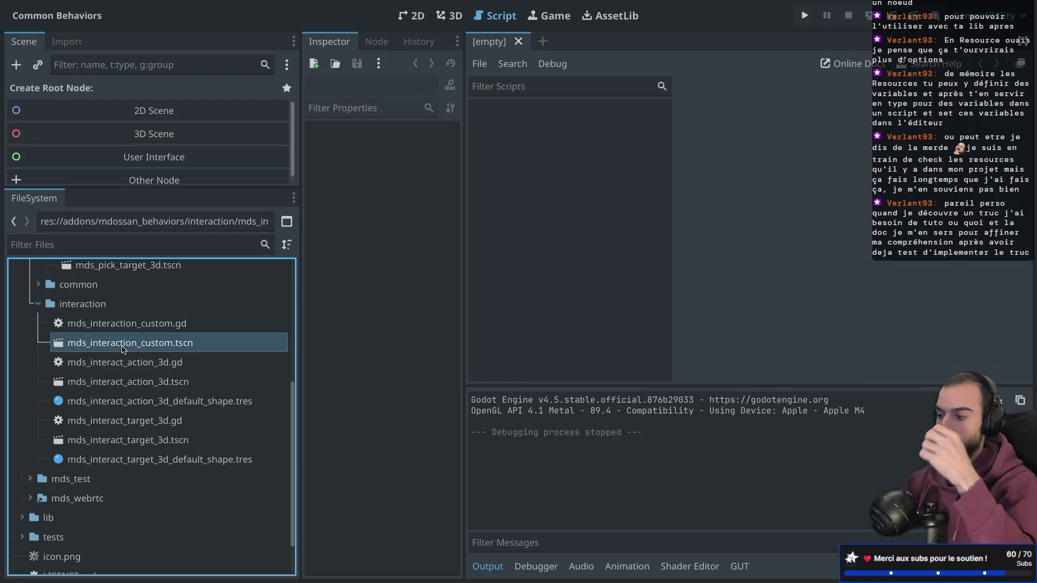
{"action": "double_click", "coordinate": [57, 304]}
Step: Review the 3D action folder's files, then collapse the action, target and 3D folders
{"action": "scroll", "coordinate": [59, 359], "scroll_direction": "up", "scroll_amount": 5}
{"action": "scroll", "coordinate": [60, 359], "scroll_direction": "down", "scroll_amount": 2}
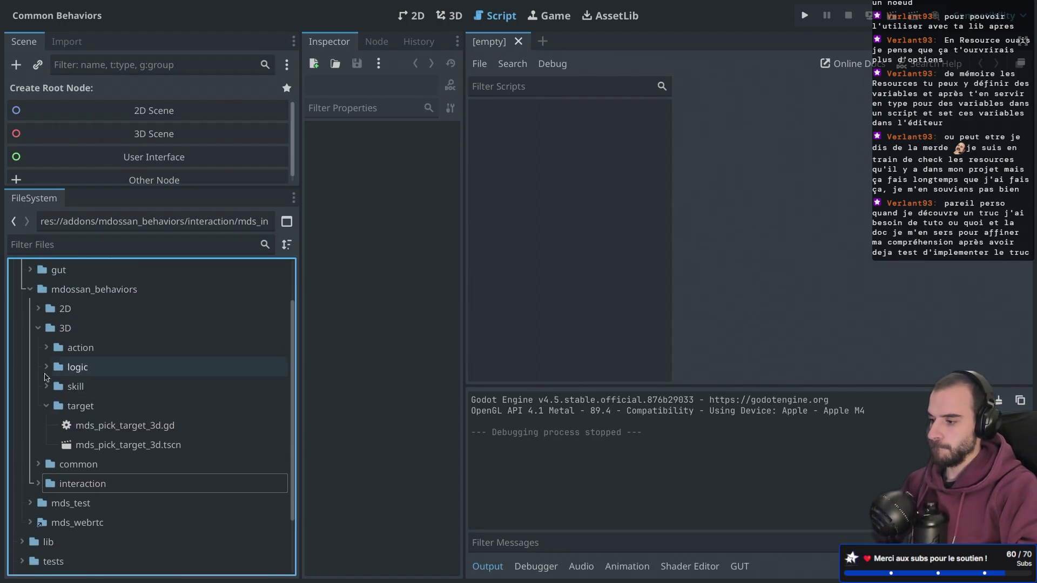
{"action": "left_click", "coordinate": [45, 348]}
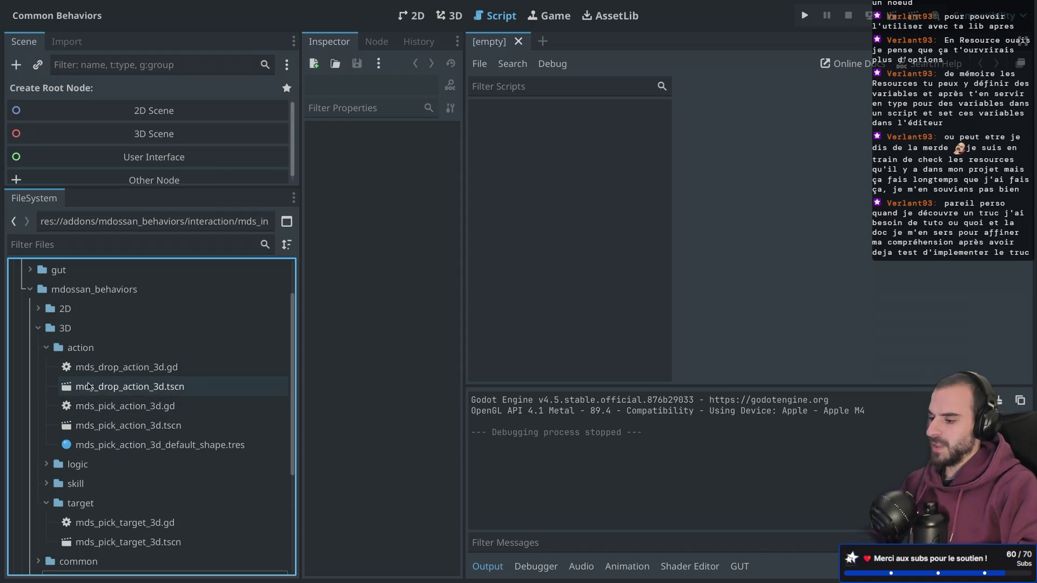
{"action": "scroll", "coordinate": [58, 375], "scroll_direction": "up", "scroll_amount": 1}
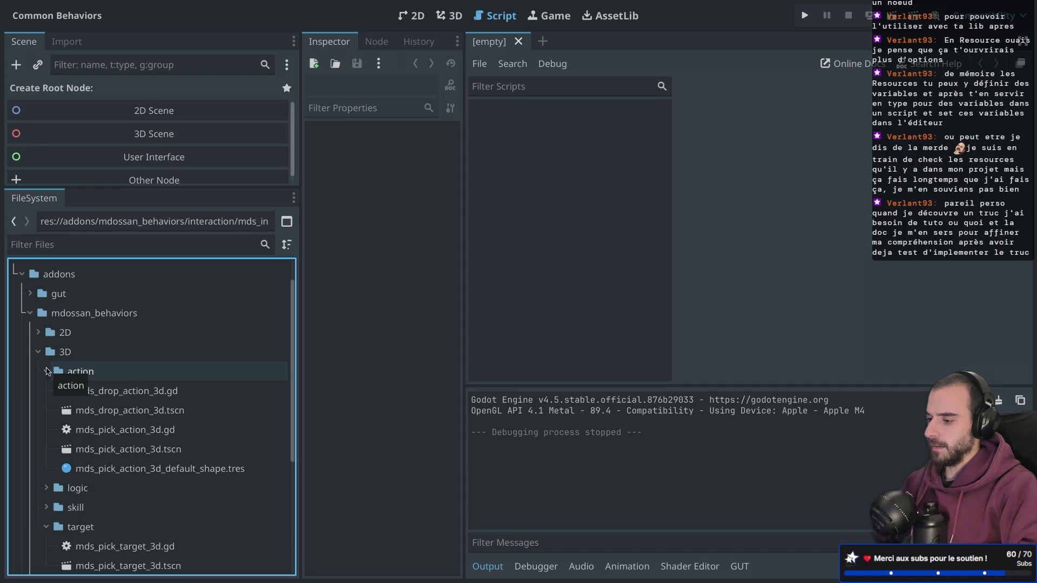
{"action": "left_click", "coordinate": [46, 371]}
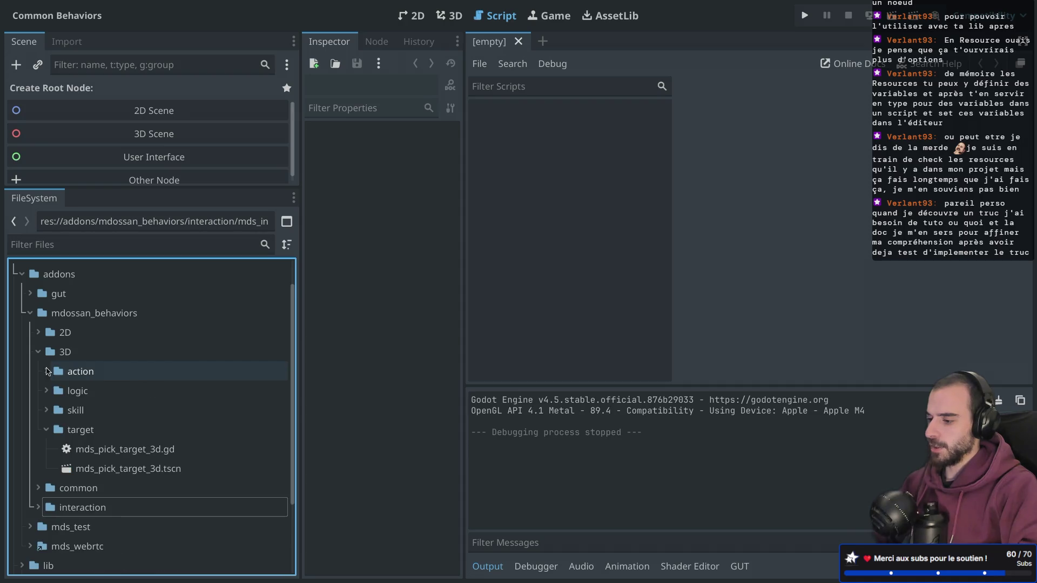
{"action": "left_click", "coordinate": [47, 431]}
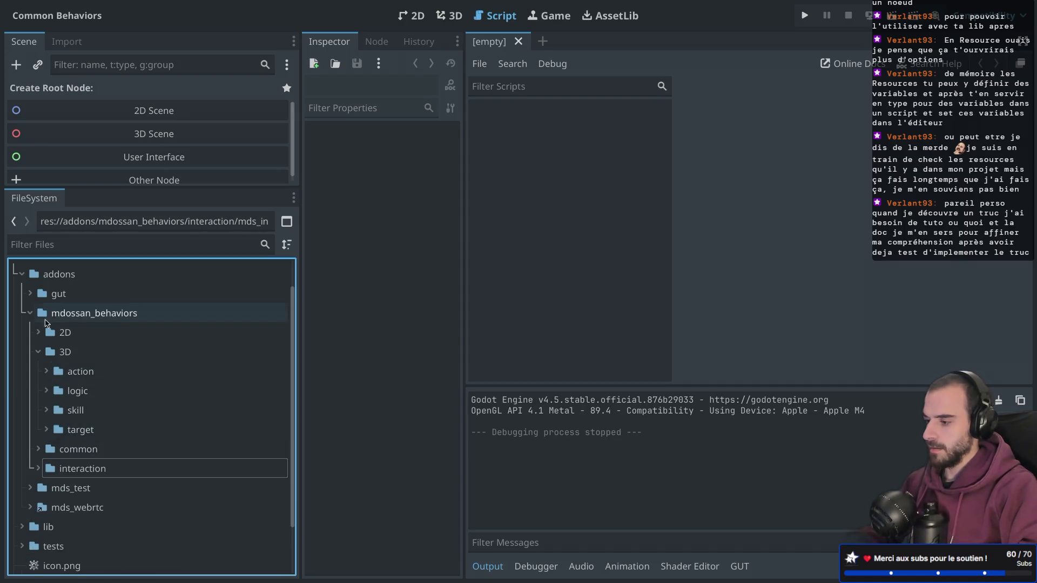
{"action": "left_click", "coordinate": [39, 351]}
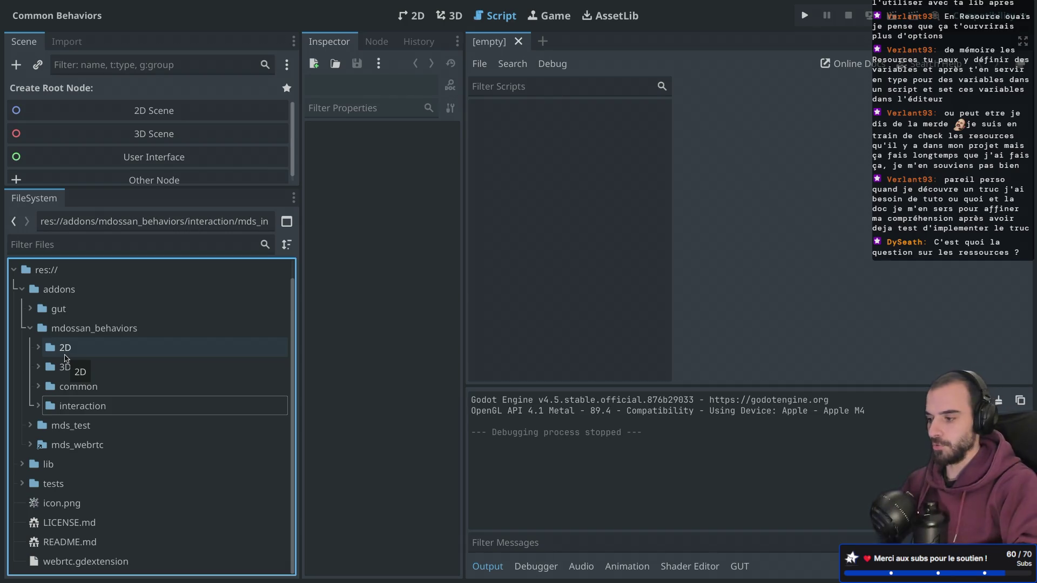
Step: Create a new folder named 'pick' inside mdossan_behaviors
{"action": "right_click", "coordinate": [104, 335]}
{"action": "mouse_move", "coordinate": [216, 306]}
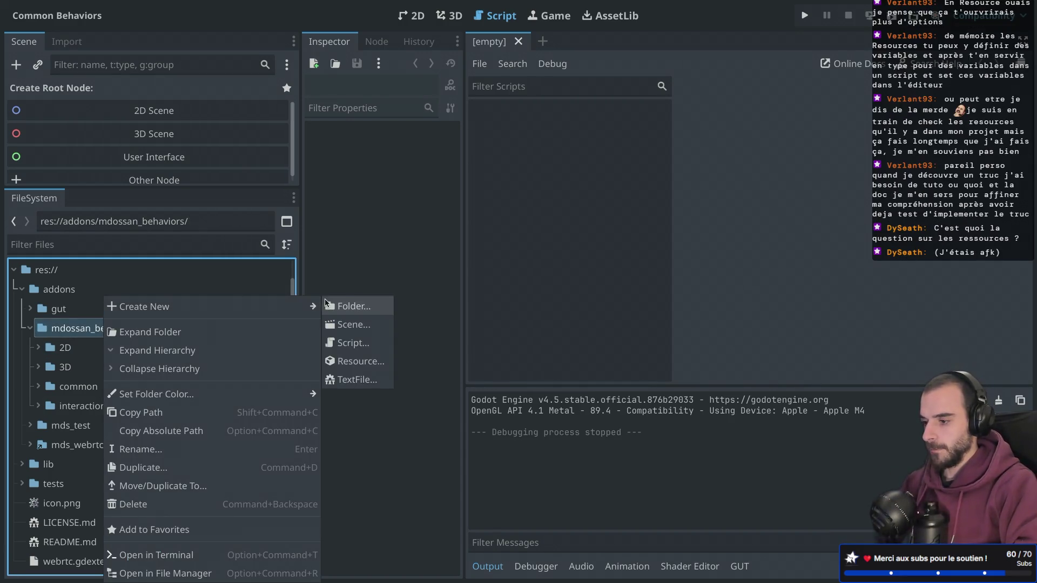
{"action": "left_click", "coordinate": [344, 305]}
{"action": "type", "text": "pick"}
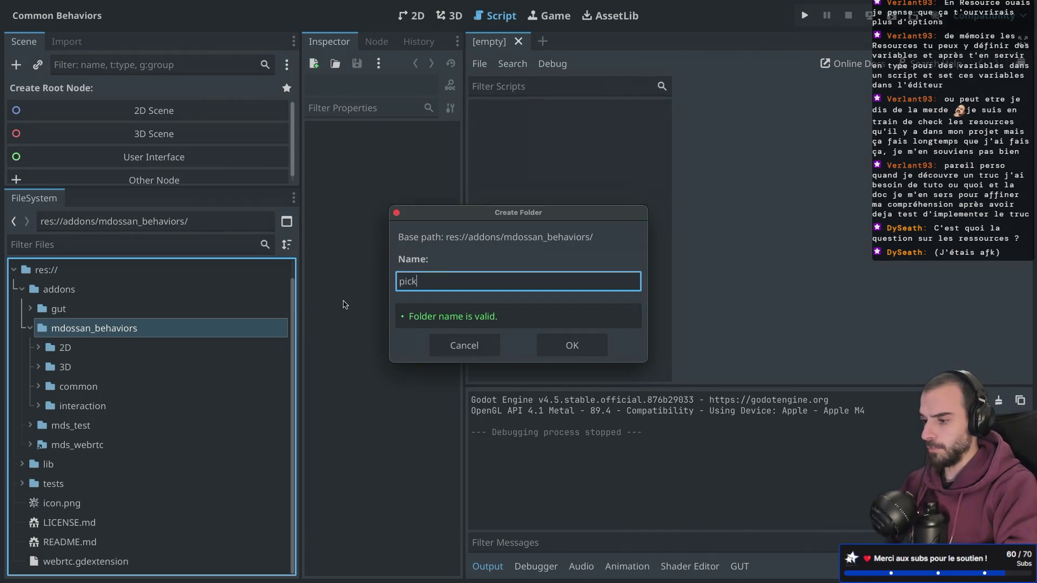
{"action": "left_click", "coordinate": [572, 345]}
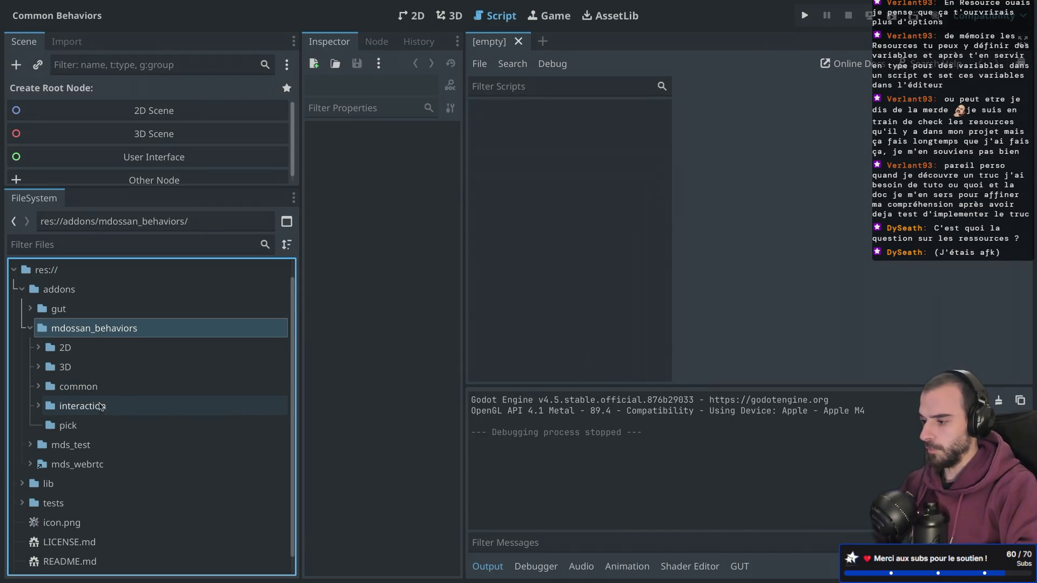
Step: Move mds_pick_action_3d.gd, its .tscn and default-shape resource from 3D/action into pick
{"action": "left_click", "coordinate": [38, 367]}
{"action": "scroll", "coordinate": [95, 378], "scroll_direction": "down", "scroll_amount": 3}
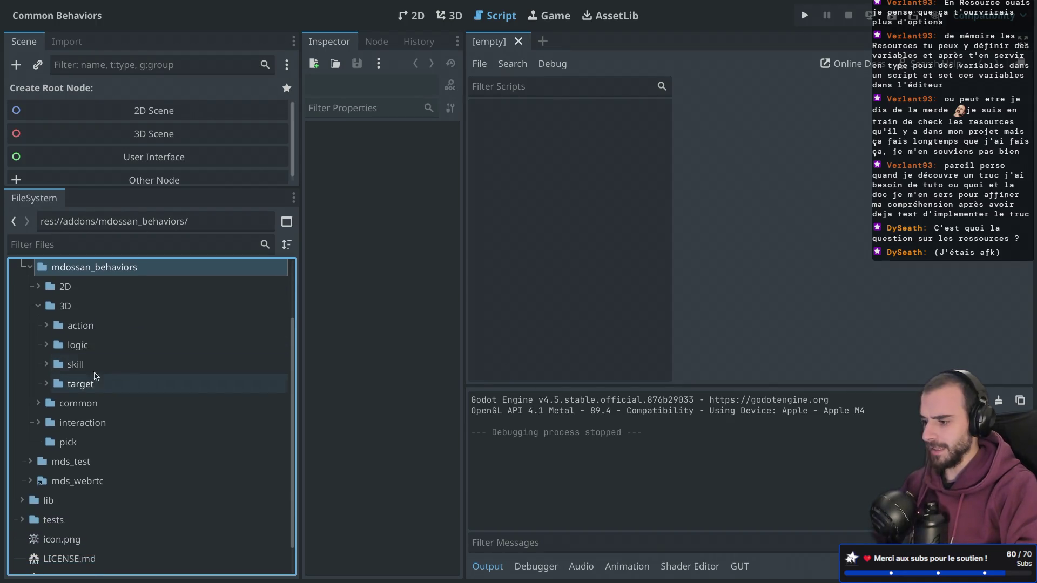
{"action": "left_click", "coordinate": [47, 326]}
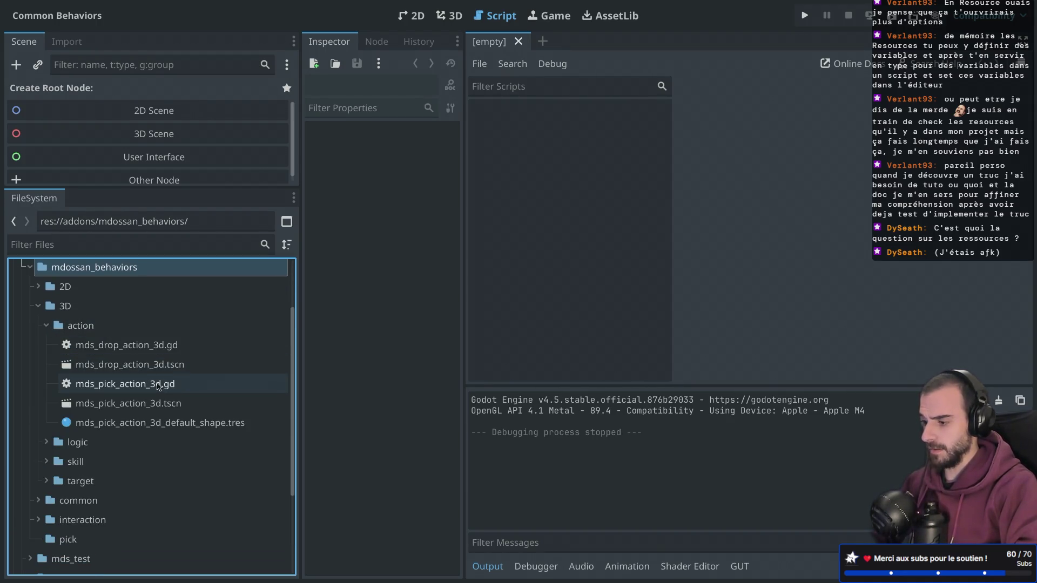
{"action": "left_click", "coordinate": [130, 384]}
{"action": "left_click", "coordinate": [134, 404], "text": "shift"}
{"action": "left_click", "coordinate": [134, 424], "text": "shift"}
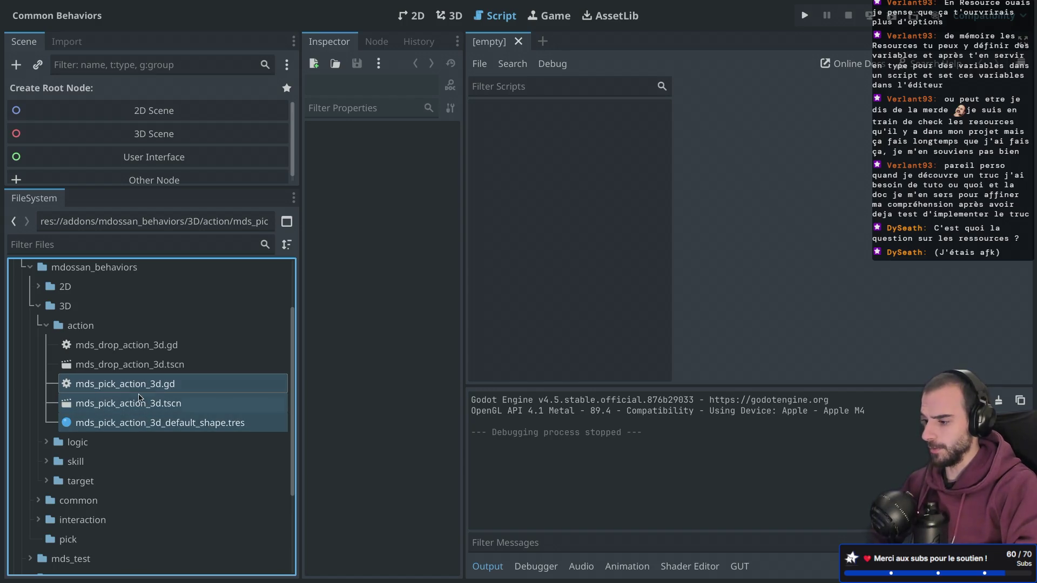
{"action": "right_click", "coordinate": [142, 394]}
{"action": "left_click", "coordinate": [179, 405]}
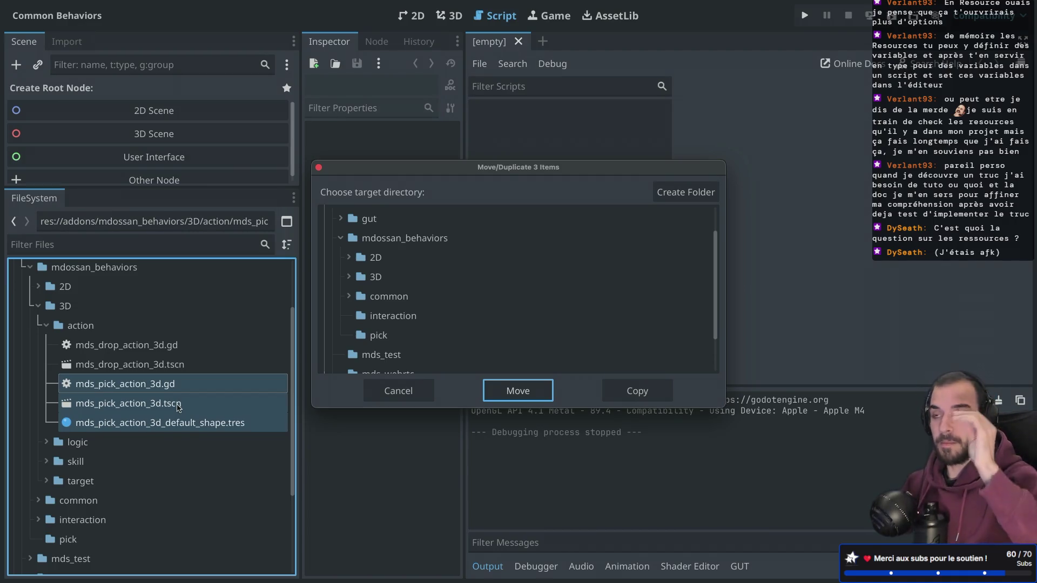
{"action": "scroll", "coordinate": [383, 314], "scroll_direction": "down", "scroll_amount": 1}
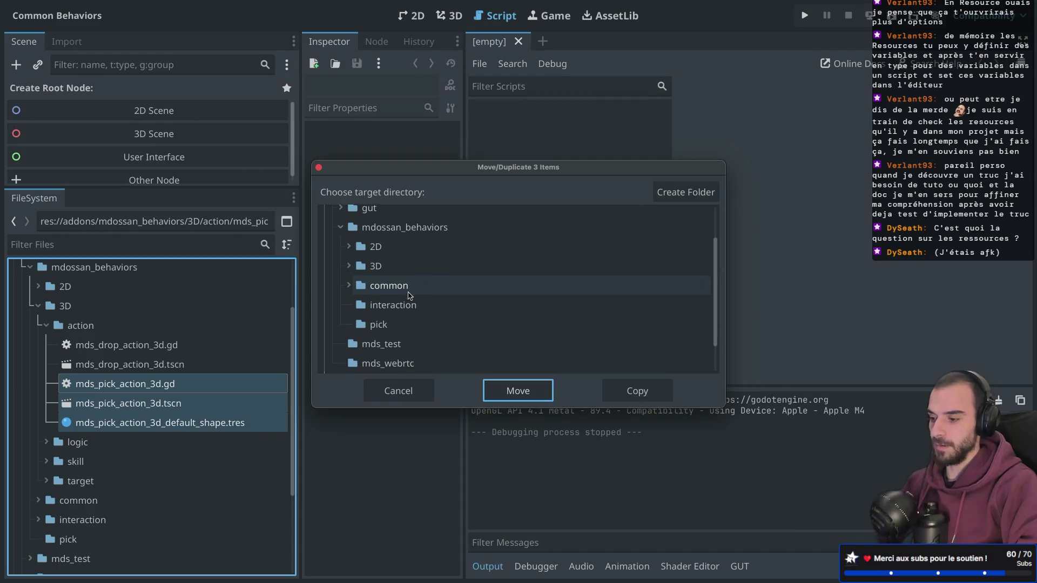
{"action": "left_click", "coordinate": [390, 324]}
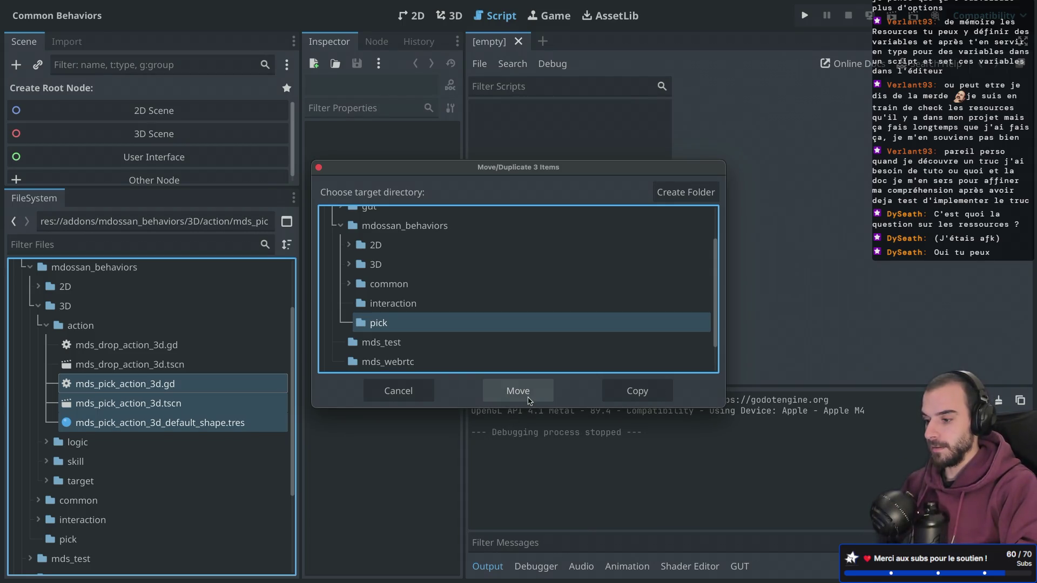
{"action": "left_click", "coordinate": [529, 400]}
{"action": "left_click", "coordinate": [38, 480]}
{"action": "left_click", "coordinate": [37, 480]}
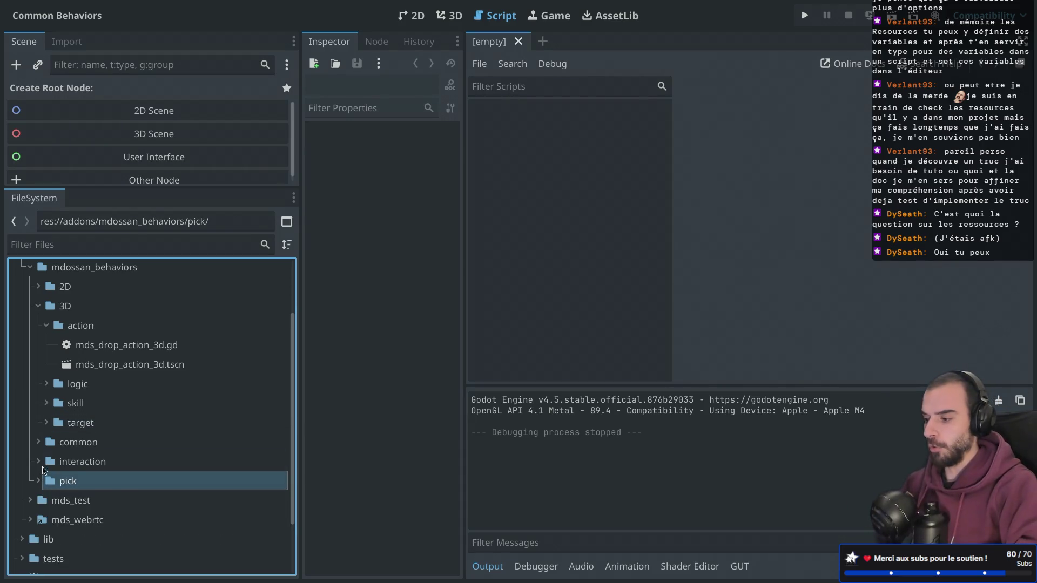
Step: Move mds_pick_target_3d.gd and mds_pick_target_3d.tscn from 3D/target into the pick folder
{"action": "left_click", "coordinate": [46, 326]}
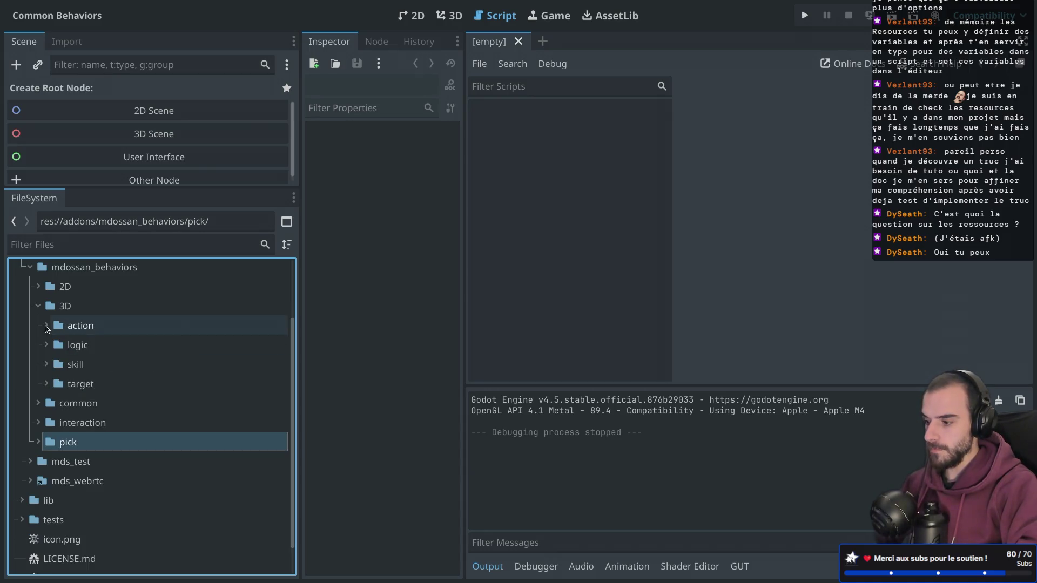
{"action": "left_click", "coordinate": [46, 346]}
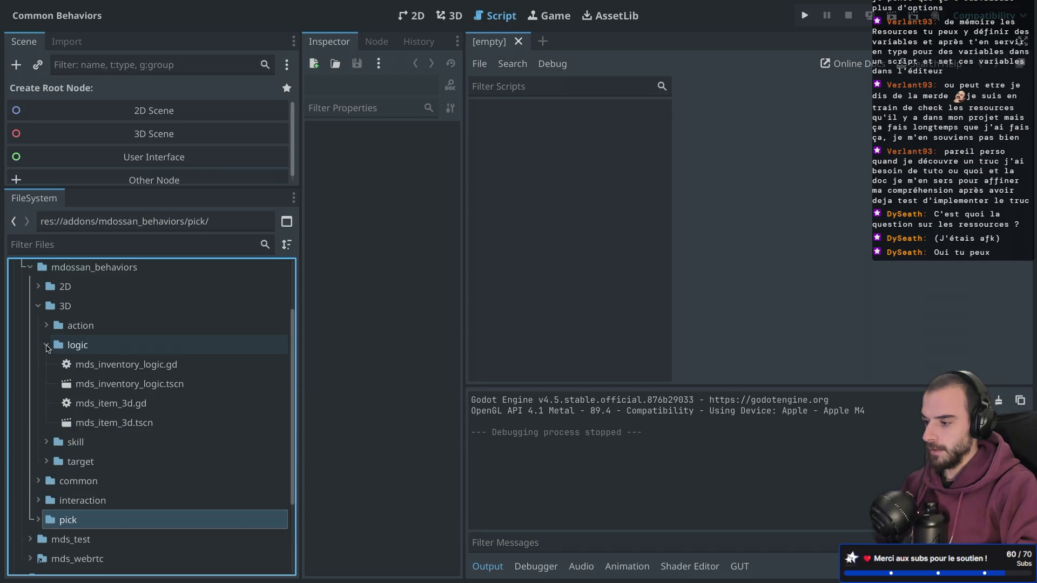
{"action": "left_click", "coordinate": [47, 346]}
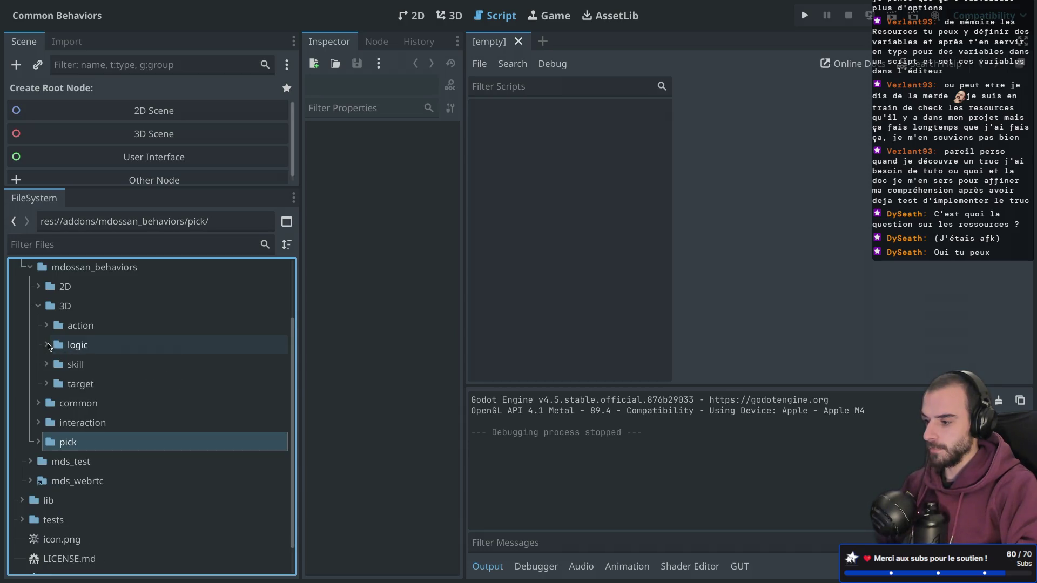
{"action": "left_click", "coordinate": [52, 366]}
{"action": "left_click", "coordinate": [46, 366]}
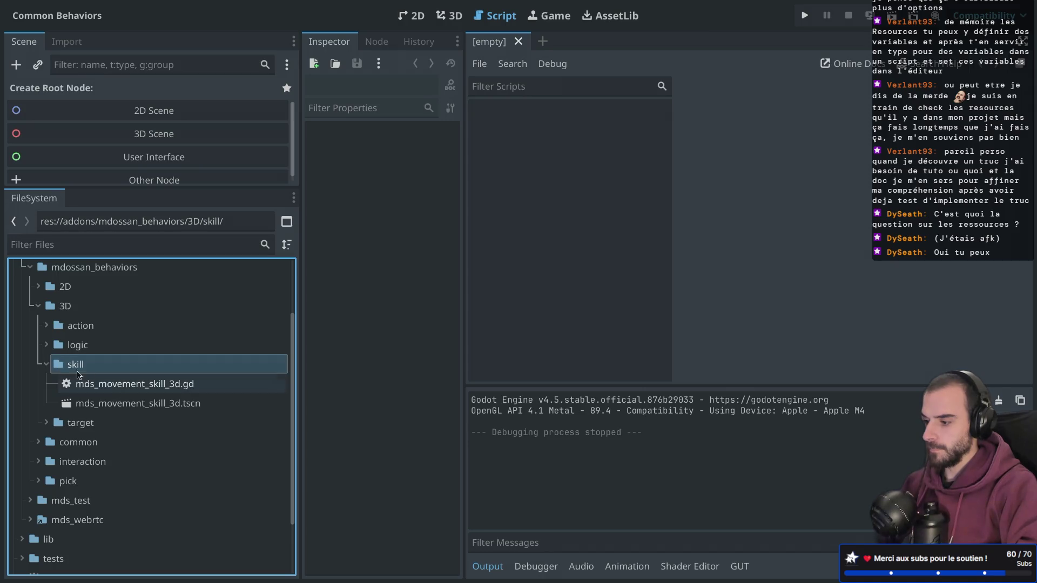
{"action": "left_click", "coordinate": [47, 366]}
{"action": "left_click", "coordinate": [51, 381]}
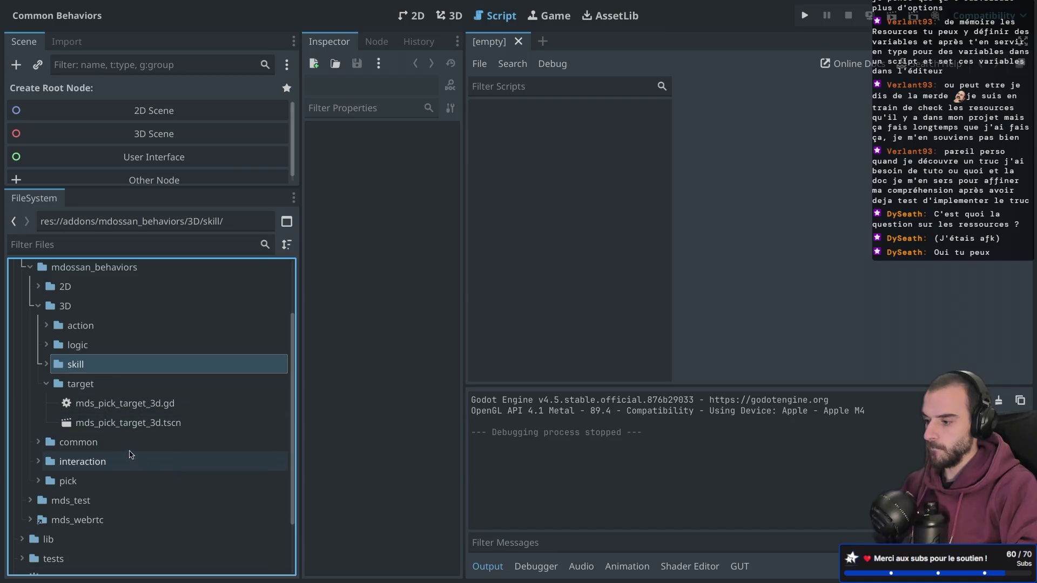
{"action": "left_click", "coordinate": [135, 404]}
{"action": "left_click", "coordinate": [139, 425], "text": "shift"}
{"action": "right_click", "coordinate": [139, 426]}
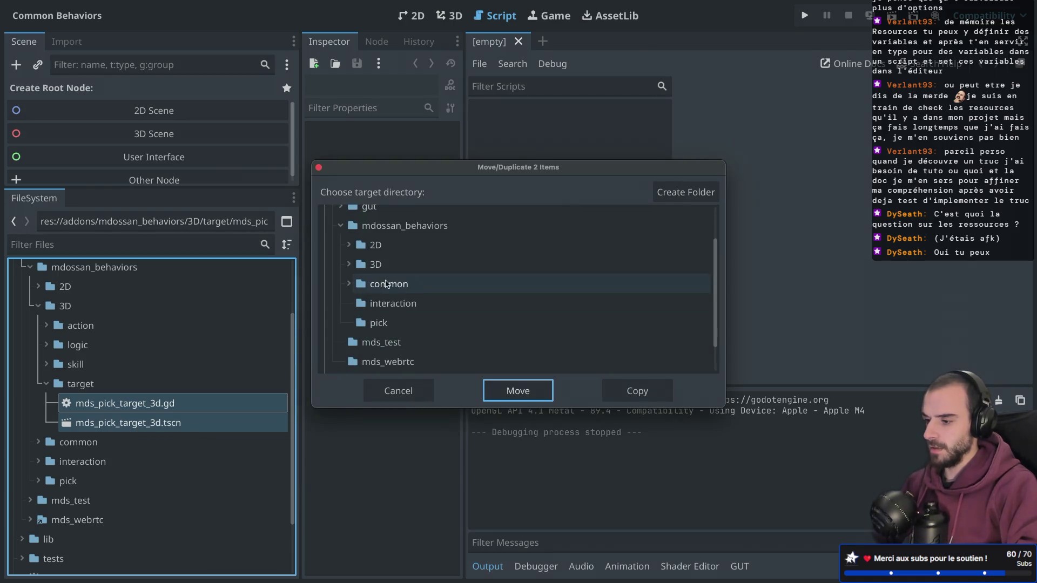
{"action": "left_click", "coordinate": [393, 322]}
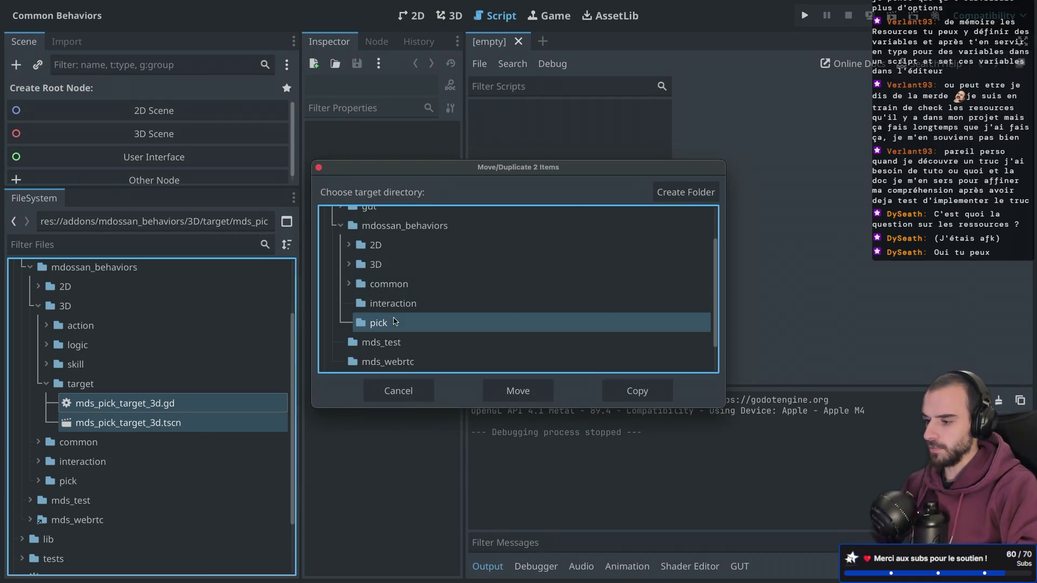
{"action": "left_click", "coordinate": [506, 391]}
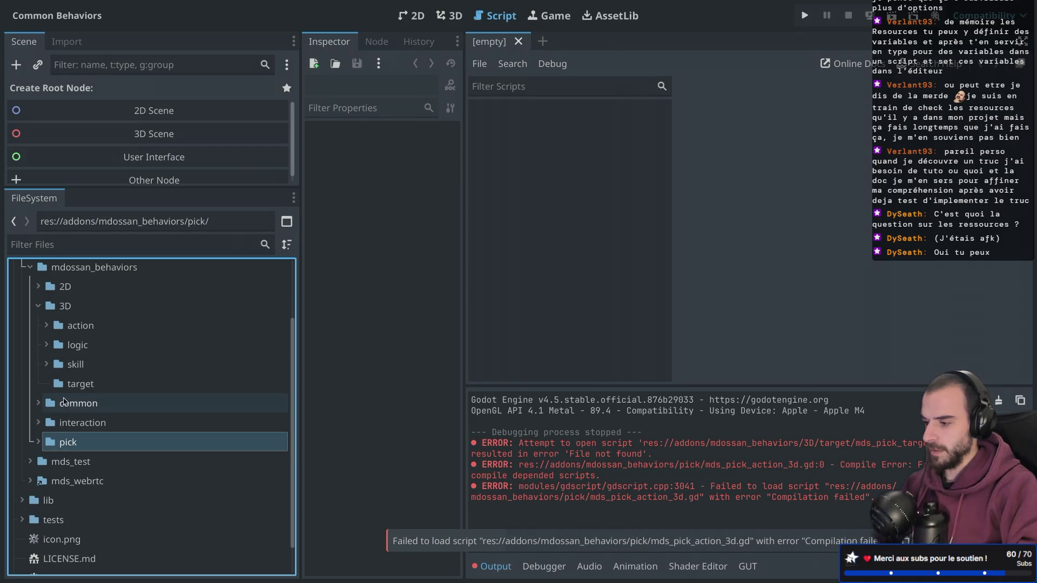
Step: Expand the pick folder to verify the moved pick files are there
{"action": "left_click", "coordinate": [43, 443]}
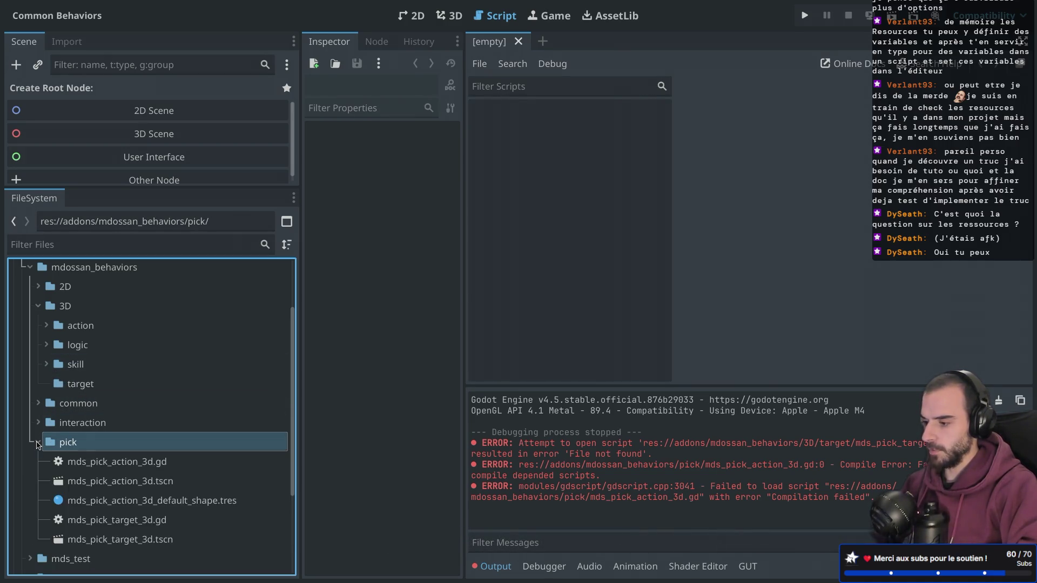
{"action": "scroll", "coordinate": [44, 451], "scroll_direction": "up", "scroll_amount": 1}
{"action": "left_click", "coordinate": [38, 453]}
{"action": "left_click", "coordinate": [38, 454]}
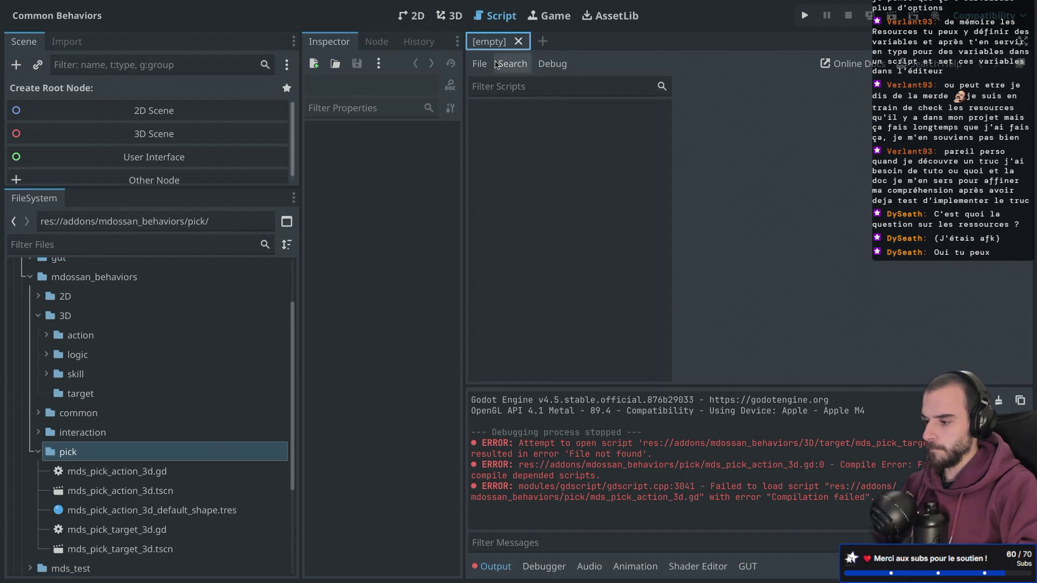
{"action": "left_click", "coordinate": [36, 453]}
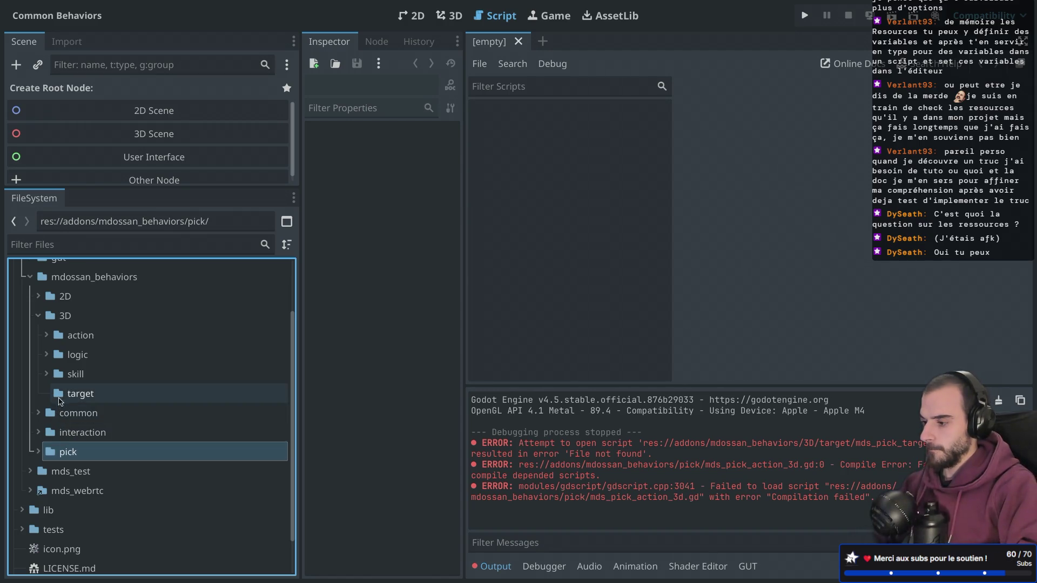
Step: Delete the now-empty 3D/target folder
{"action": "left_click", "coordinate": [75, 393]}
{"action": "right_click", "coordinate": [71, 394]}
{"action": "left_click", "coordinate": [117, 504]}
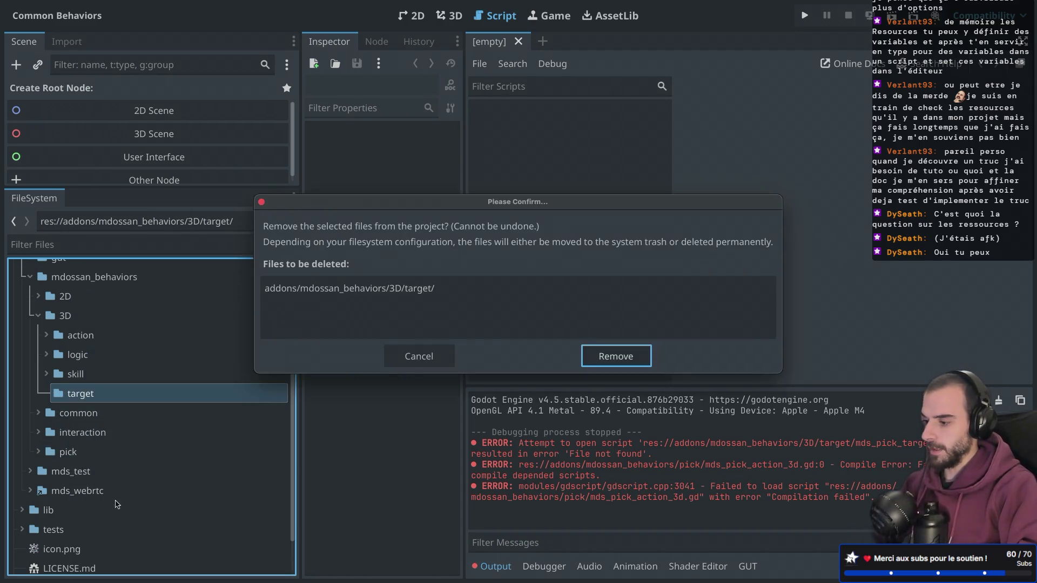
{"action": "left_click", "coordinate": [615, 356]}
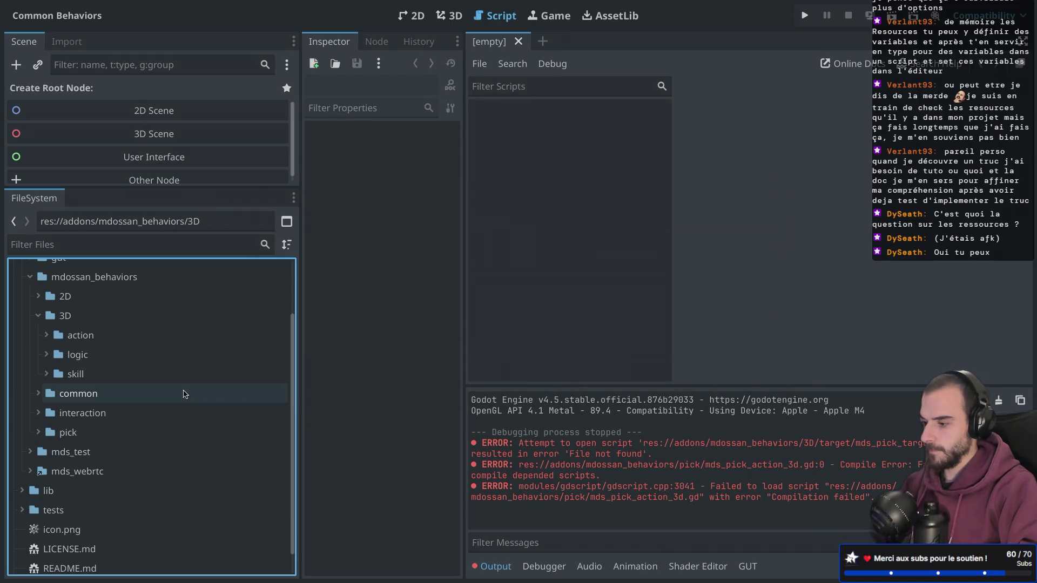
{"action": "left_click", "coordinate": [39, 394]}
{"action": "left_click", "coordinate": [38, 394]}
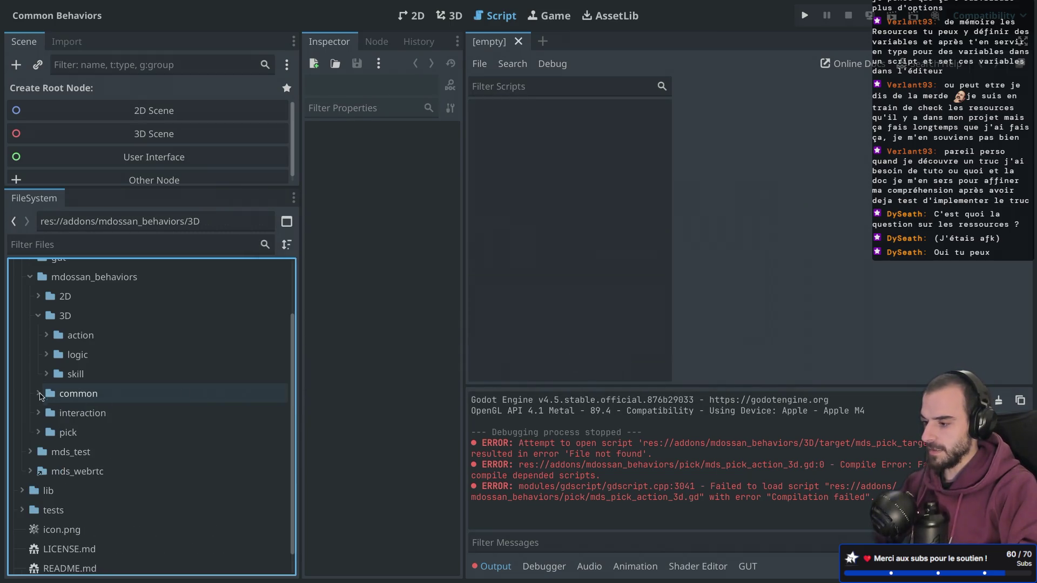
{"action": "left_click", "coordinate": [39, 394]}
{"action": "left_click", "coordinate": [47, 471]}
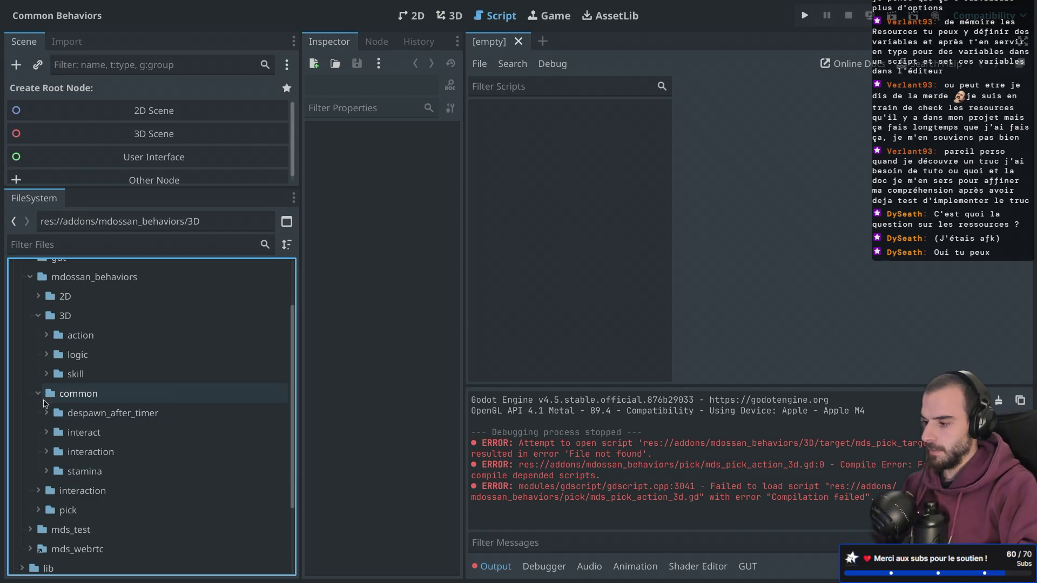
Step: Inspect the files in common/stamina, then bring up and dismiss the stamina folder's context menu
{"action": "left_click", "coordinate": [47, 472]}
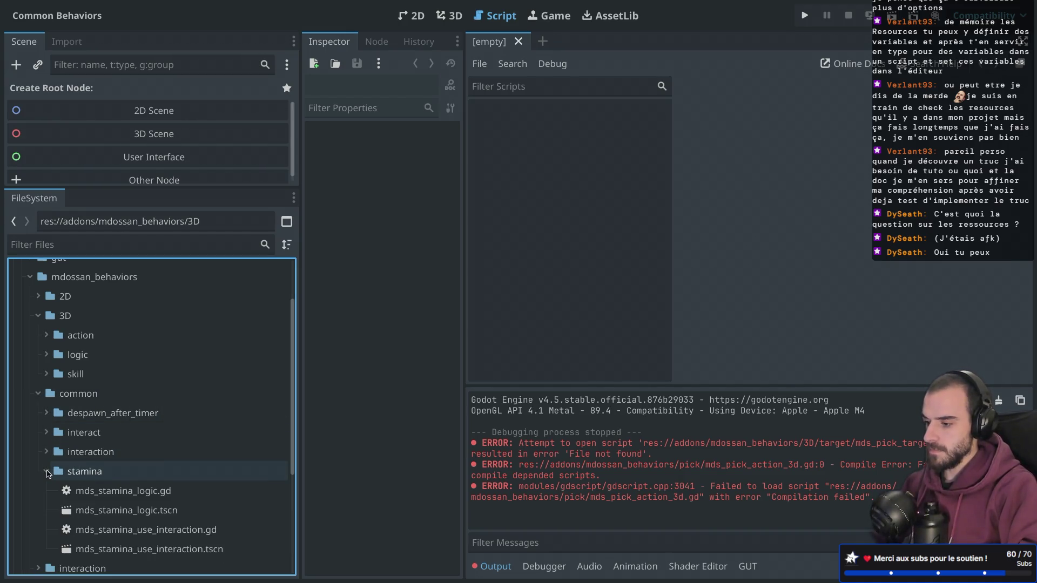
{"action": "scroll", "coordinate": [47, 472], "scroll_direction": "down", "scroll_amount": 3}
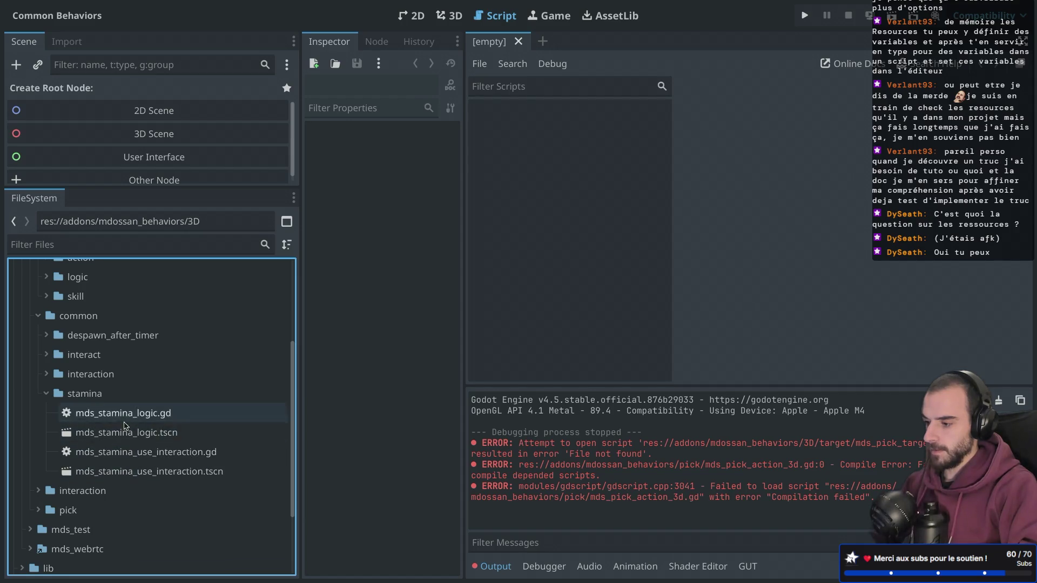
{"action": "scroll", "coordinate": [101, 444], "scroll_direction": "up", "scroll_amount": 4}
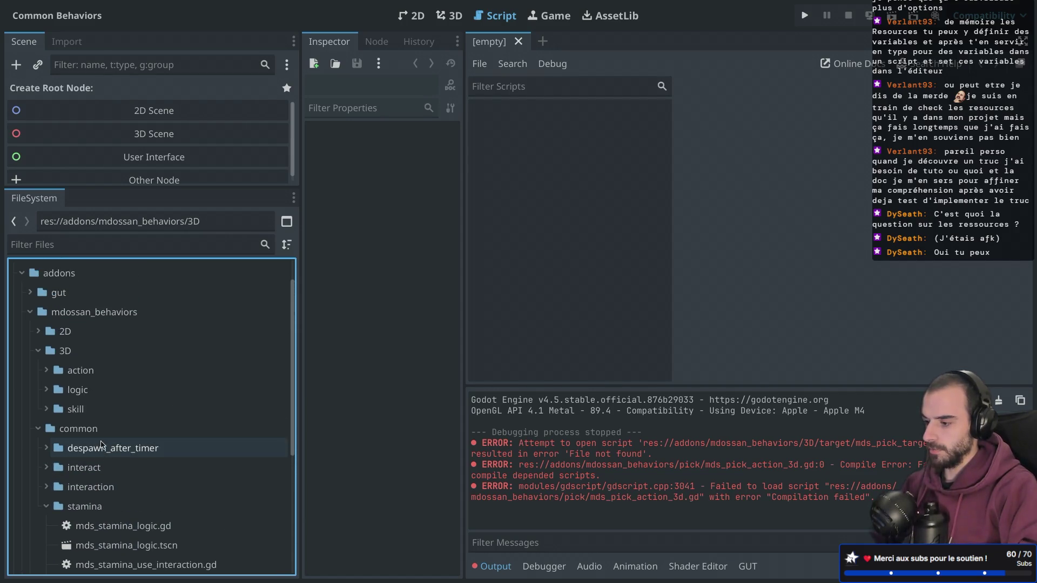
{"action": "scroll", "coordinate": [101, 444], "scroll_direction": "down", "scroll_amount": 3}
{"action": "left_click", "coordinate": [47, 419]}
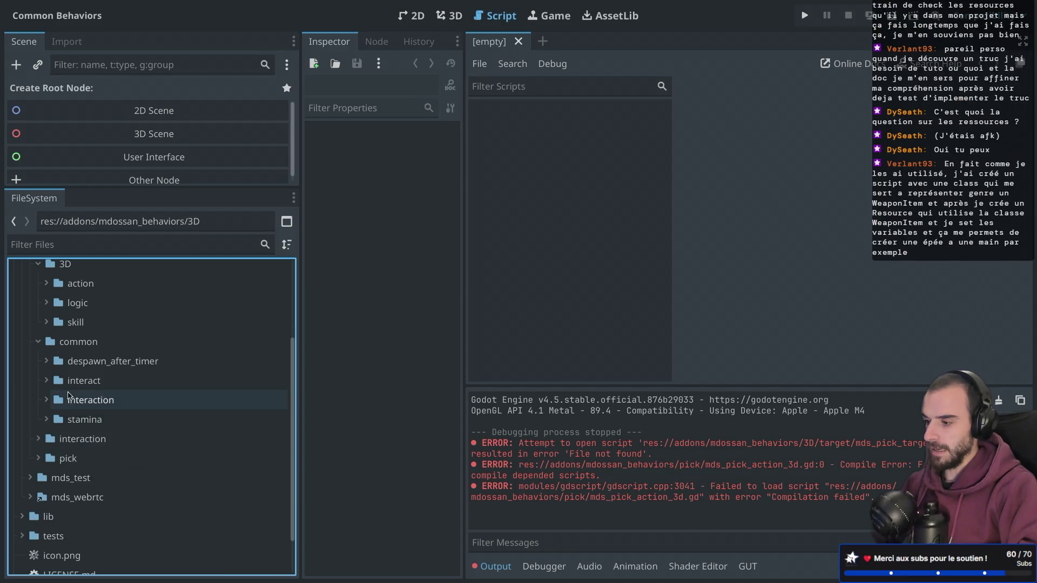
{"action": "scroll", "coordinate": [68, 394], "scroll_direction": "up", "scroll_amount": 4}
{"action": "scroll", "coordinate": [66, 389], "scroll_direction": "down", "scroll_amount": 6}
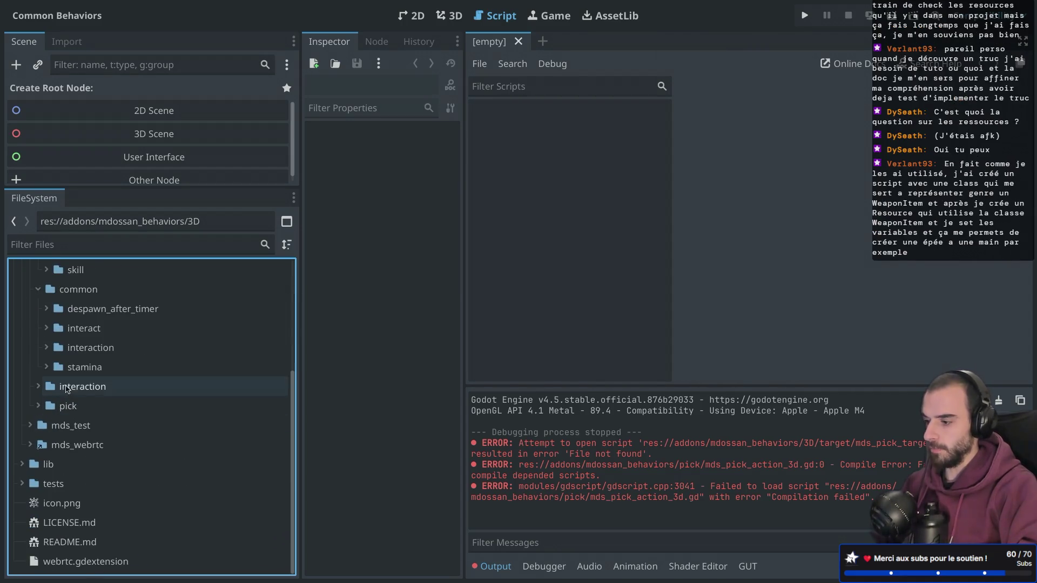
{"action": "right_click", "coordinate": [78, 369]}
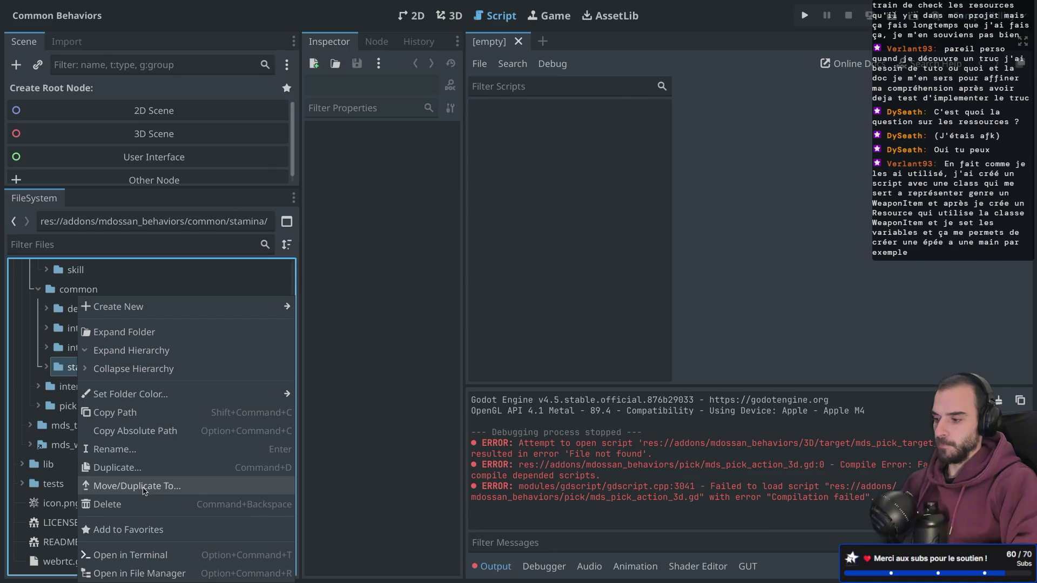
{"action": "left_click", "coordinate": [145, 432]}
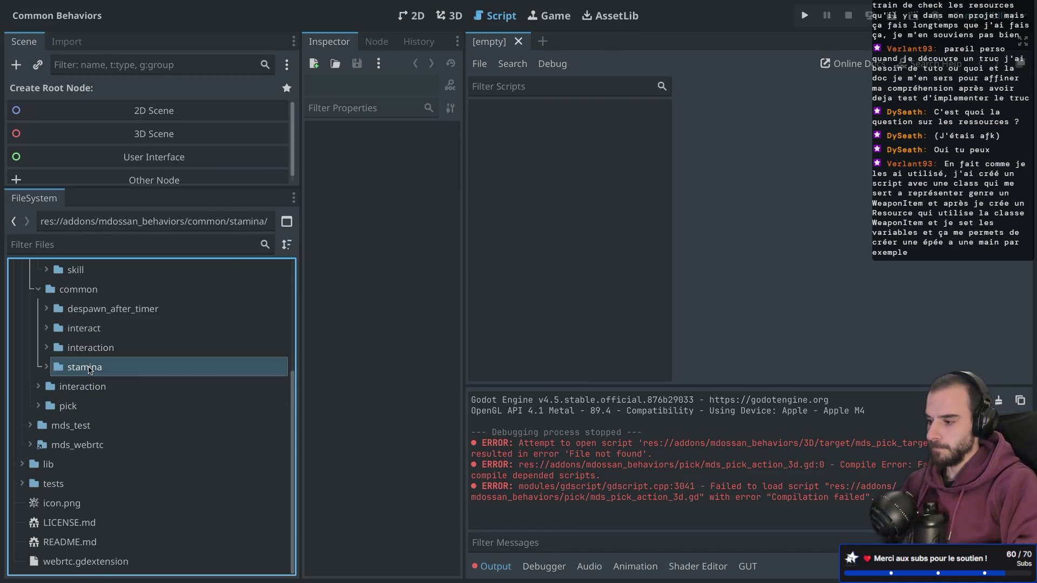
Step: Move the stamina folder from common directly into mdossan_behaviors
{"action": "right_click", "coordinate": [90, 369]}
{"action": "left_click", "coordinate": [142, 485]}
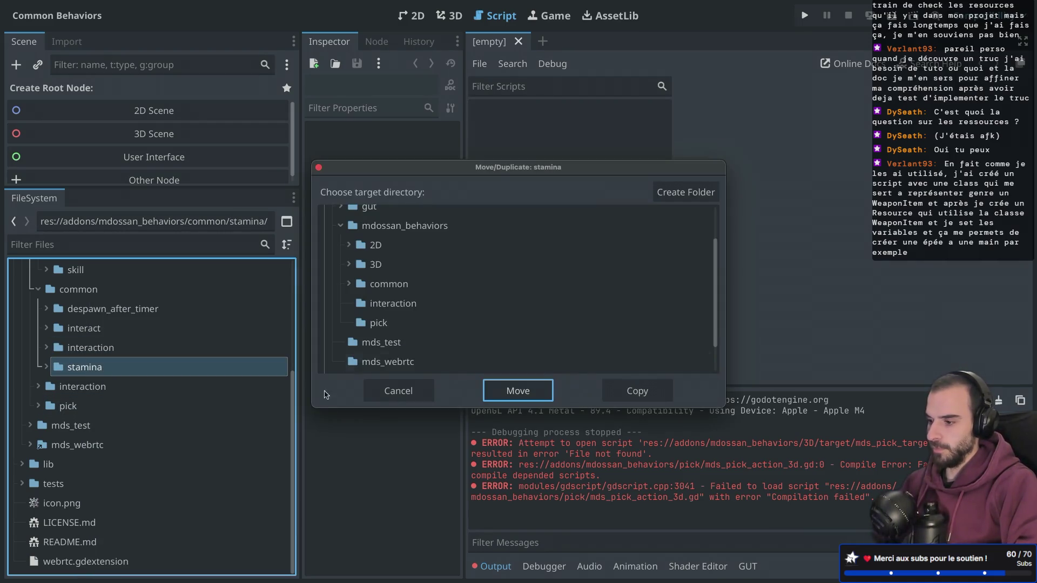
{"action": "scroll", "coordinate": [394, 272], "scroll_direction": "up", "scroll_amount": 1}
{"action": "left_click", "coordinate": [405, 232]}
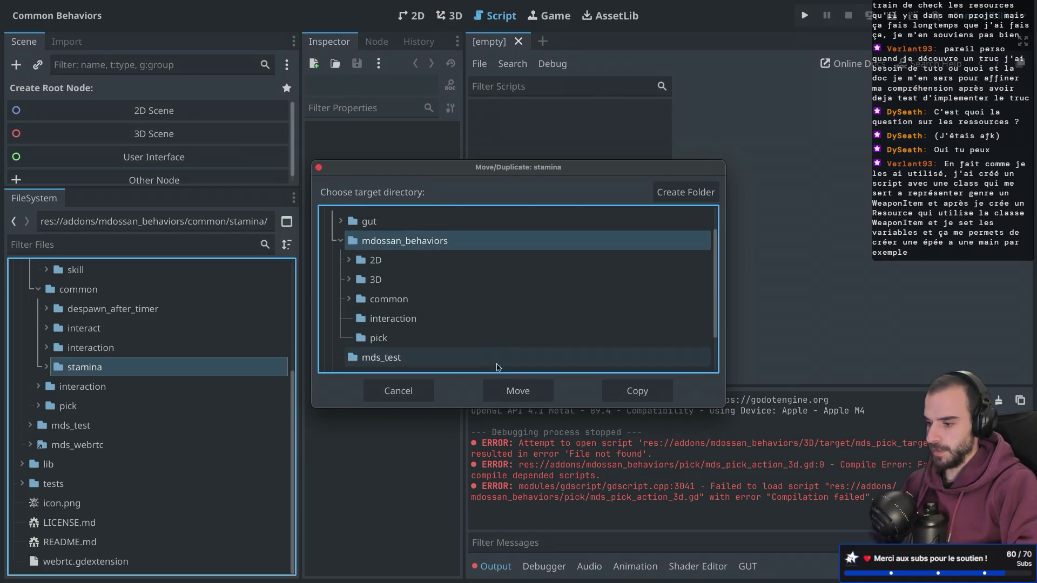
{"action": "left_click", "coordinate": [506, 386]}
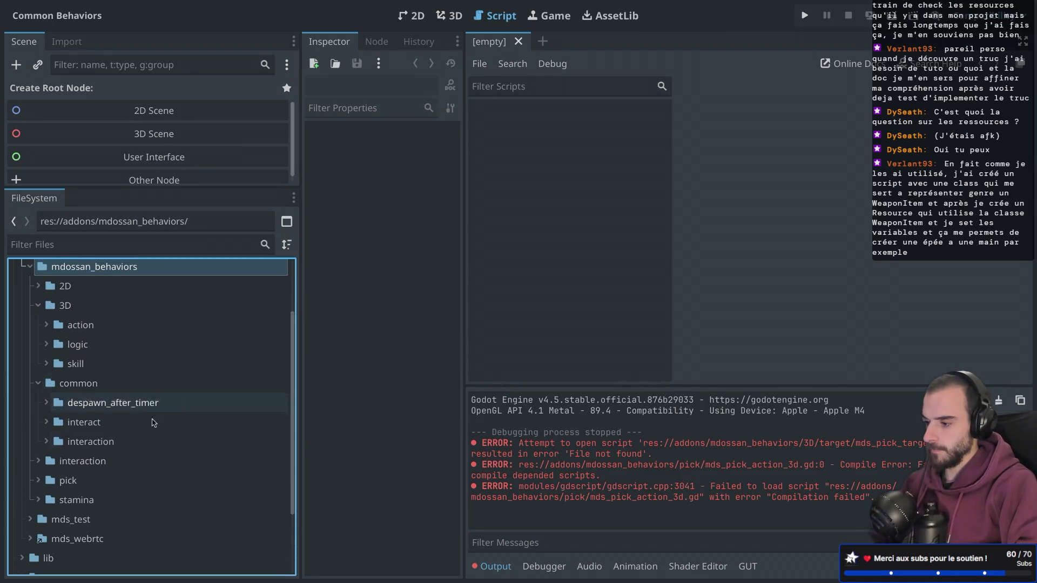
{"action": "left_click", "coordinate": [36, 501]}
{"action": "scroll", "coordinate": [38, 494], "scroll_direction": "down", "scroll_amount": 3}
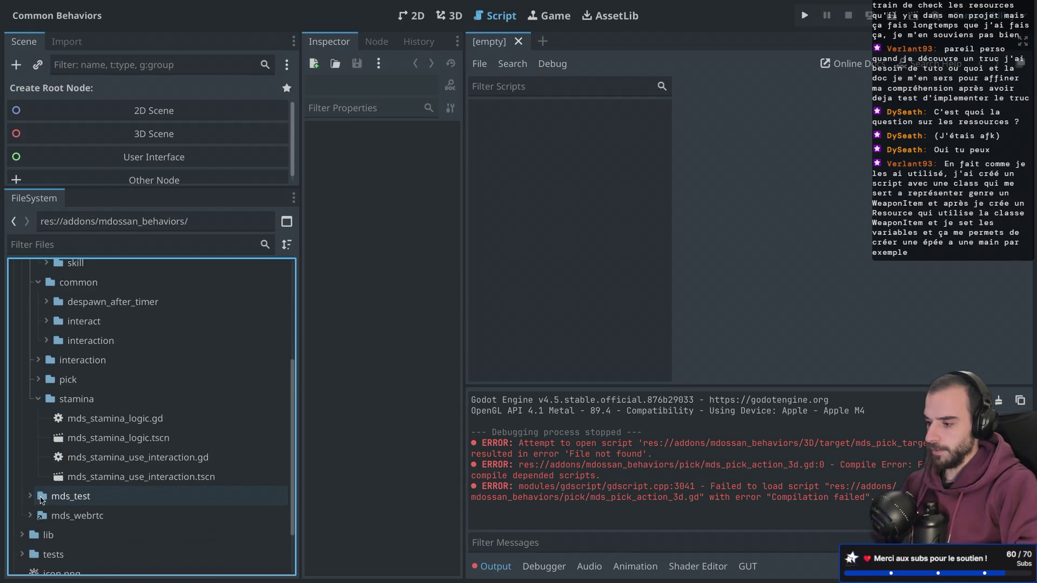
{"action": "left_click", "coordinate": [37, 408]}
Step: Expand common's interaction and interact folders and select mds_abstract_interaction.gd
{"action": "scroll", "coordinate": [41, 416], "scroll_direction": "up", "scroll_amount": 3}
{"action": "left_click", "coordinate": [46, 423]}
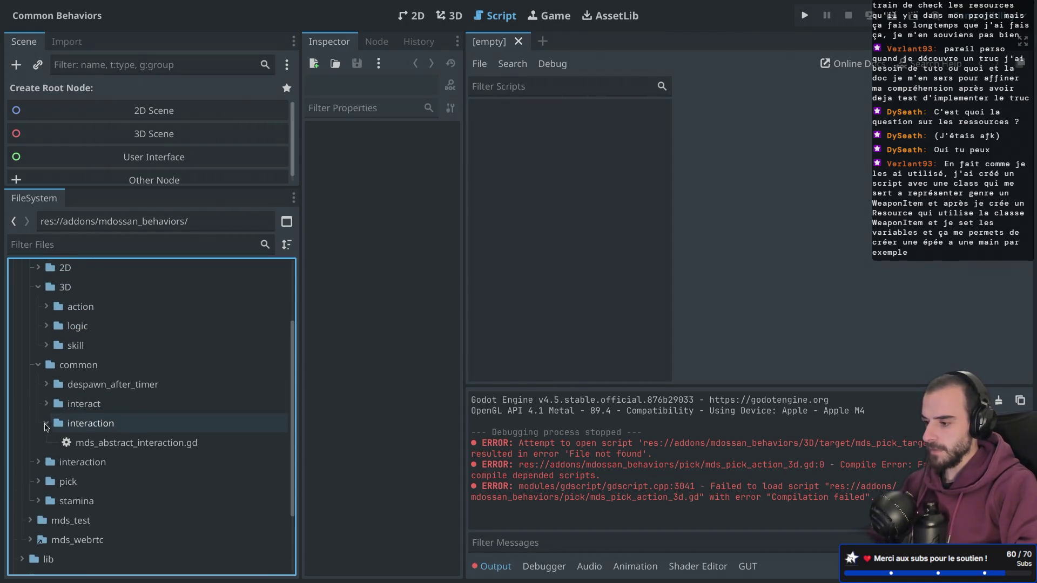
{"action": "left_click", "coordinate": [46, 403]}
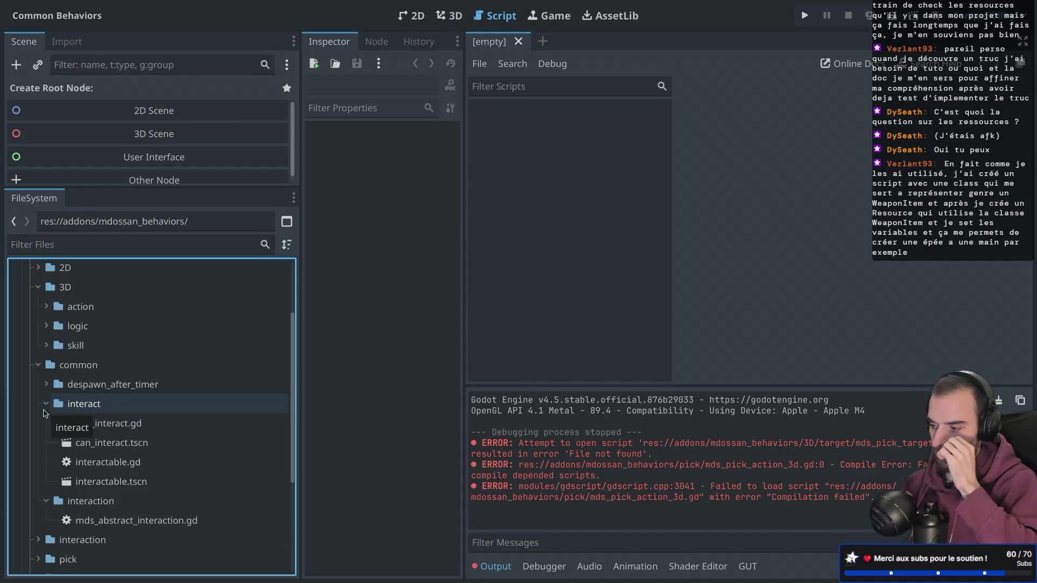
{"action": "scroll", "coordinate": [44, 414], "scroll_direction": "down", "scroll_amount": 5}
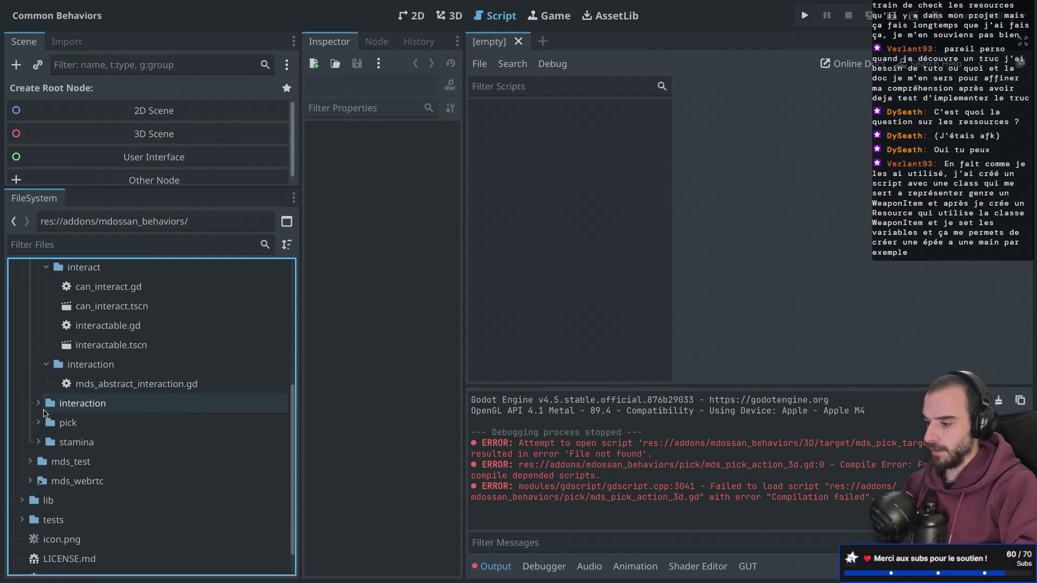
{"action": "left_click", "coordinate": [105, 384]}
{"action": "right_click", "coordinate": [106, 393]}
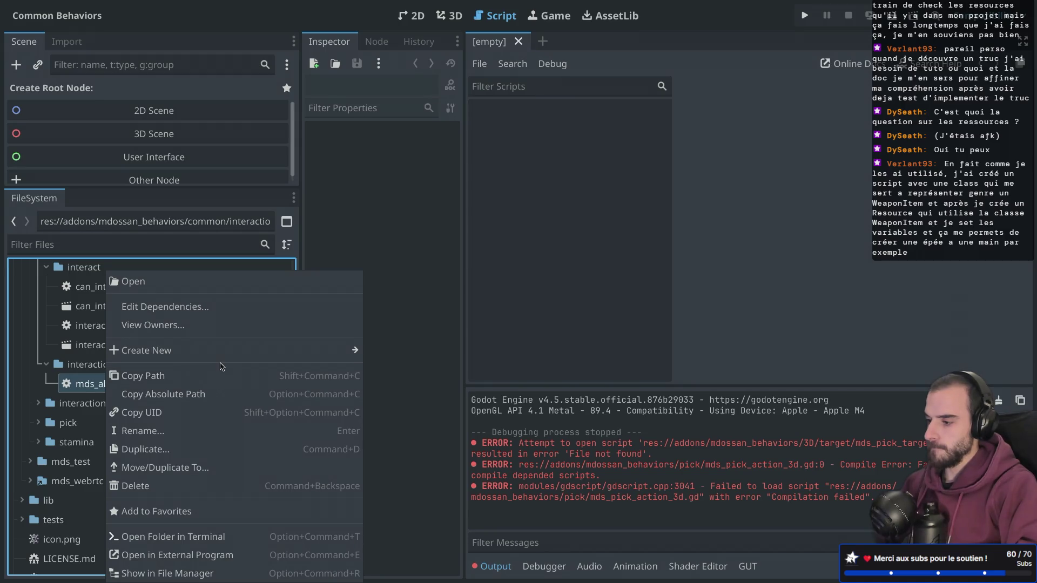
Step: Move mds_abstract_interaction.gd into the top-level interaction folder
{"action": "left_click", "coordinate": [193, 469]}
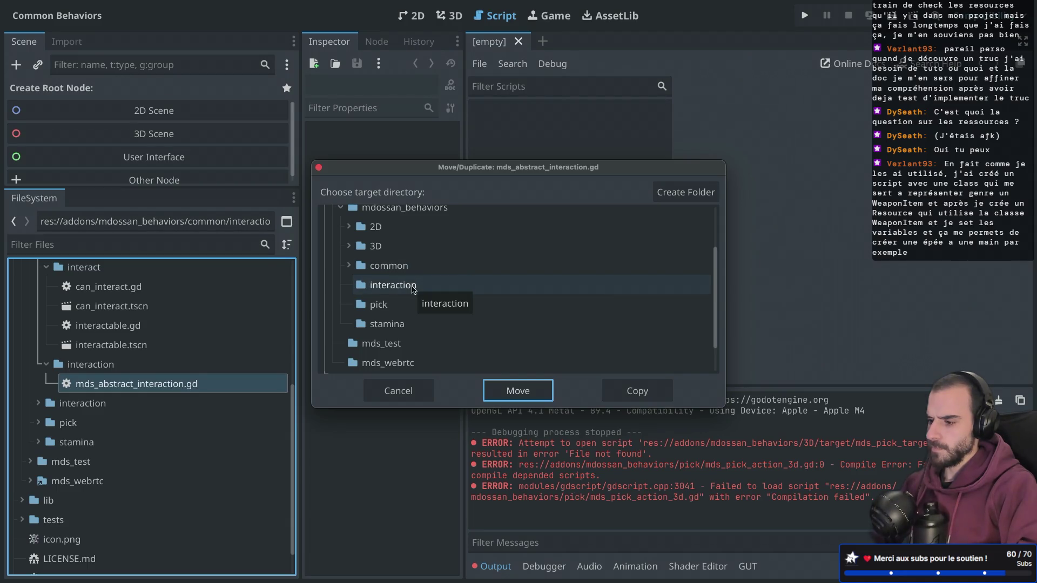
{"action": "left_click", "coordinate": [413, 289]}
{"action": "left_click", "coordinate": [502, 394]}
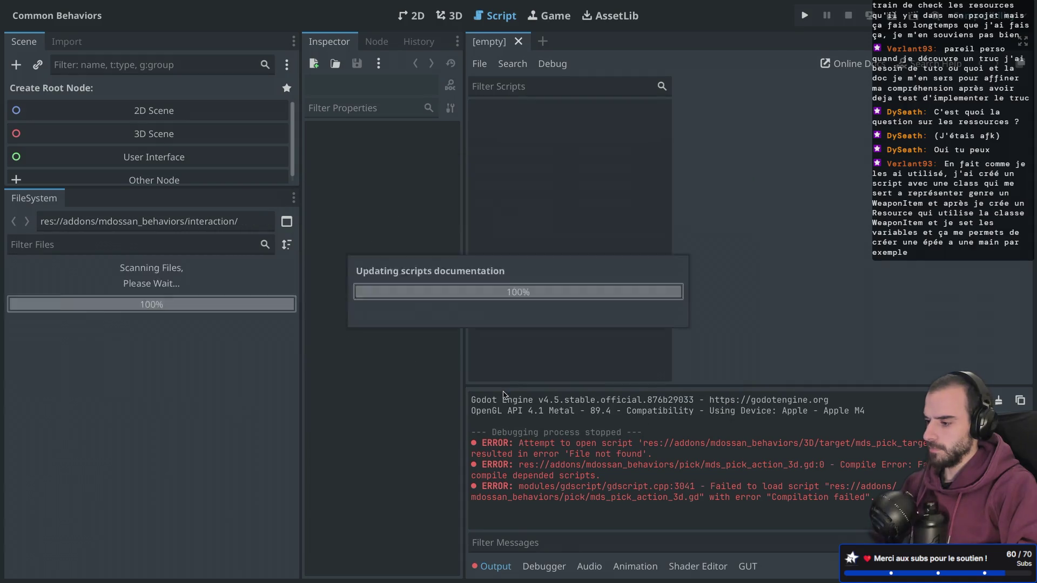
{"action": "left_click", "coordinate": [122, 364]}
Step: Delete the empty interaction folder inside common
{"action": "right_click", "coordinate": [122, 364]}
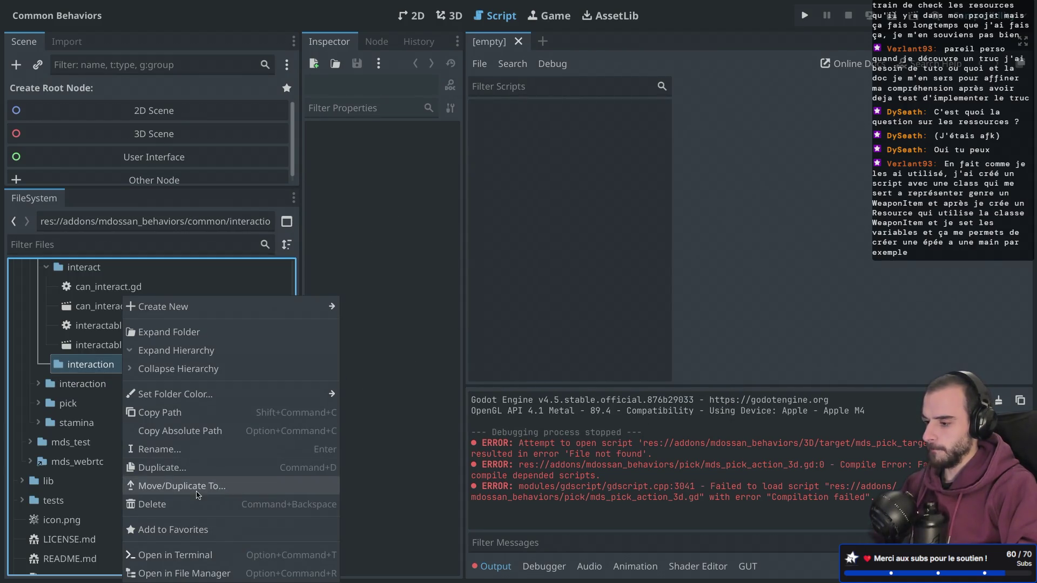
{"action": "left_click", "coordinate": [182, 506]}
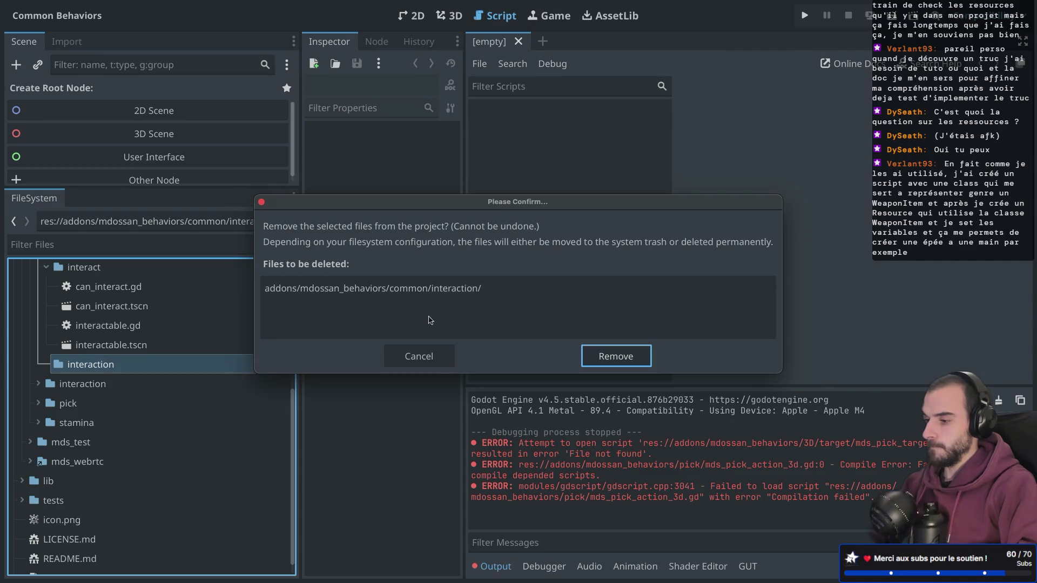
{"action": "left_click", "coordinate": [616, 356]}
{"action": "scroll", "coordinate": [180, 353], "scroll_direction": "up", "scroll_amount": 2}
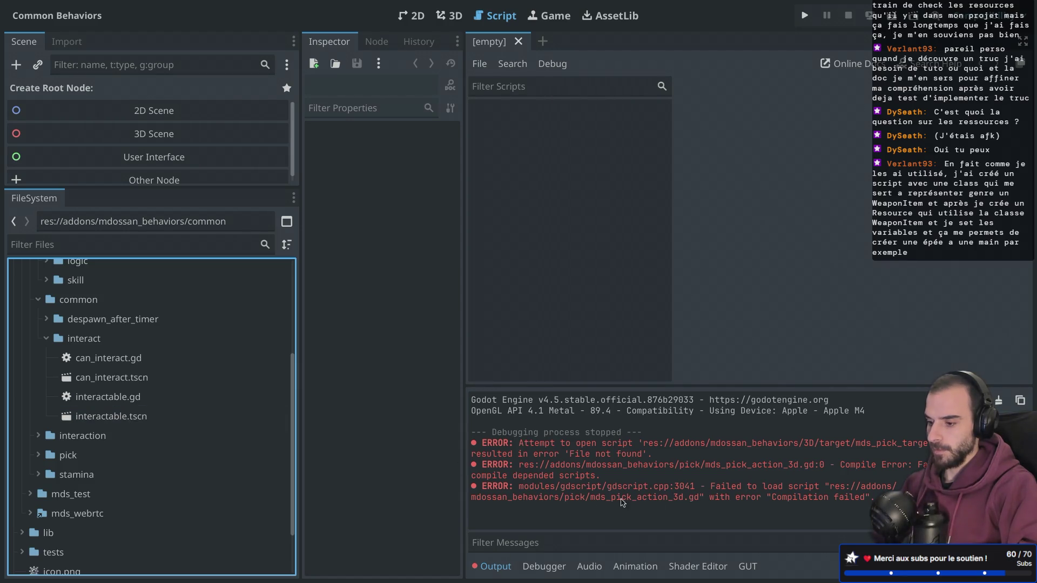
{"action": "scroll", "coordinate": [146, 419], "scroll_direction": "up", "scroll_amount": 3}
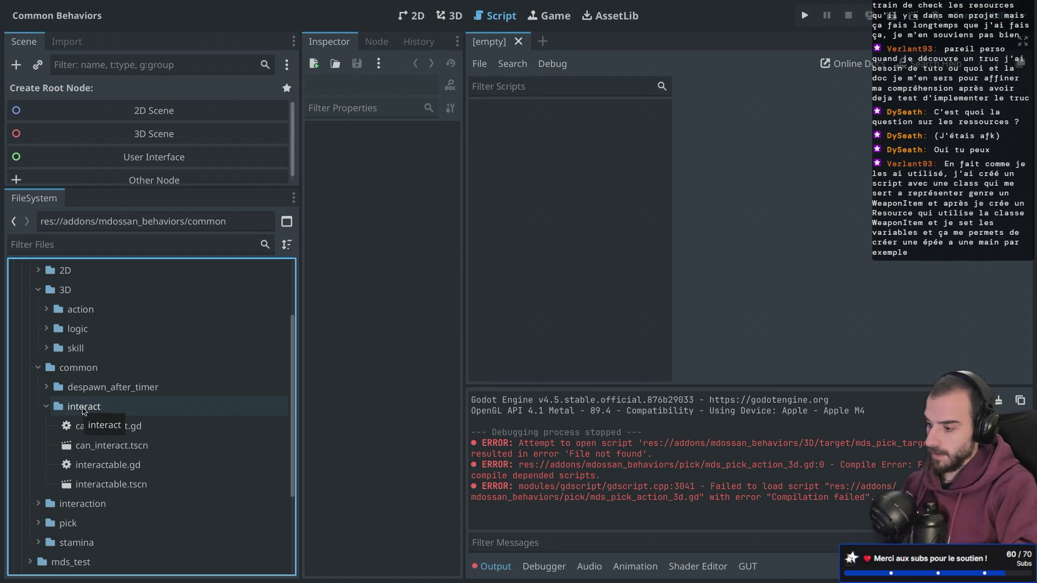
{"action": "right_click", "coordinate": [100, 411]}
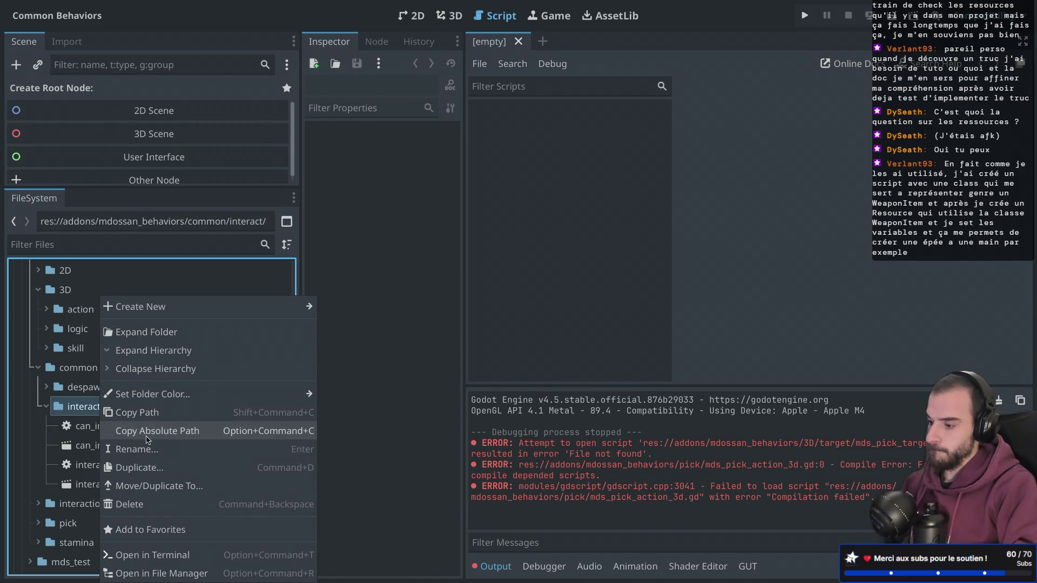
Step: Delete the interact folder from common
{"action": "left_click", "coordinate": [130, 504]}
{"action": "left_click", "coordinate": [608, 354]}
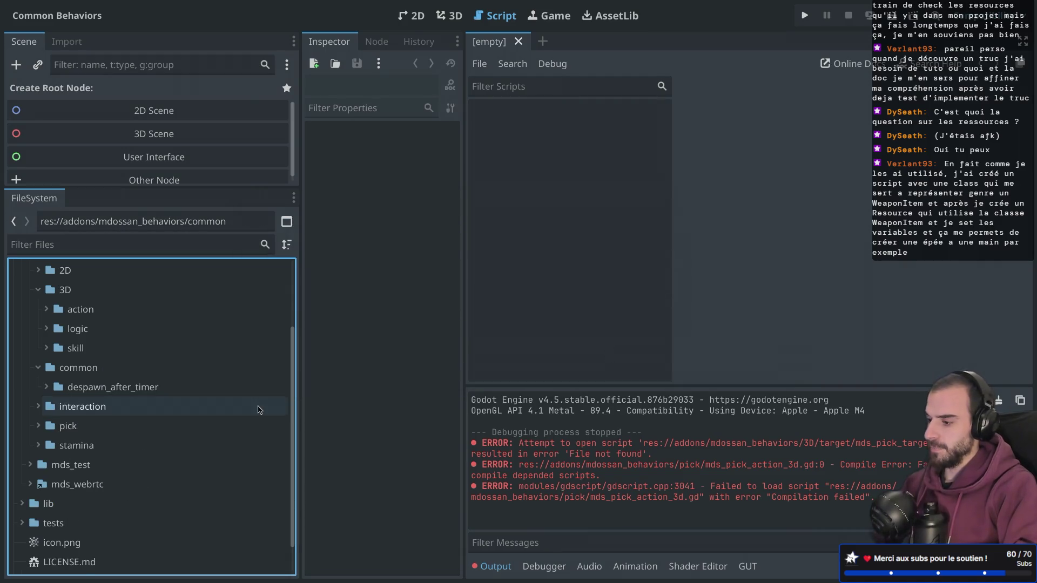
{"action": "left_click", "coordinate": [47, 389]}
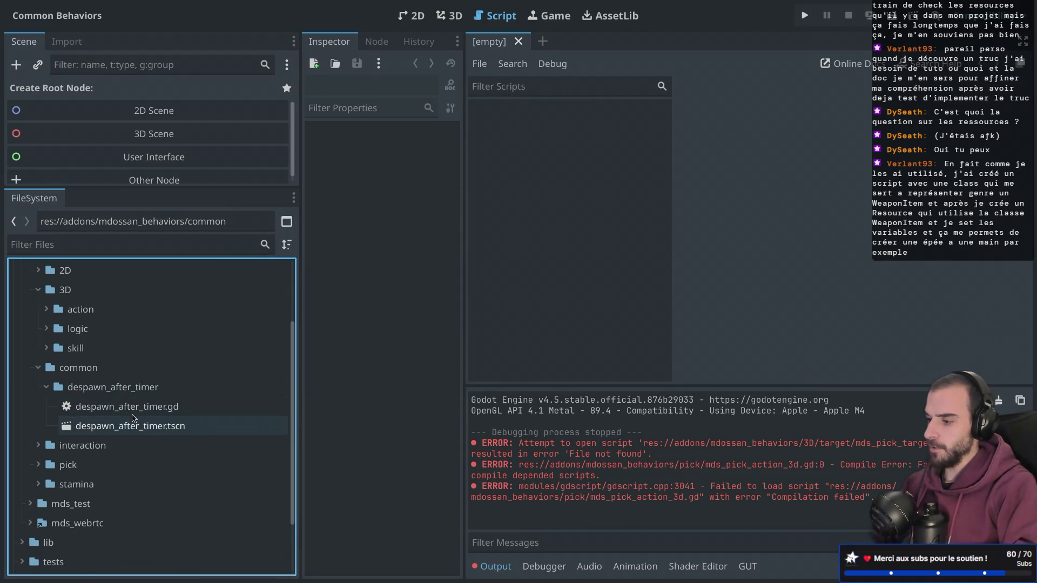
{"action": "left_click", "coordinate": [46, 387]}
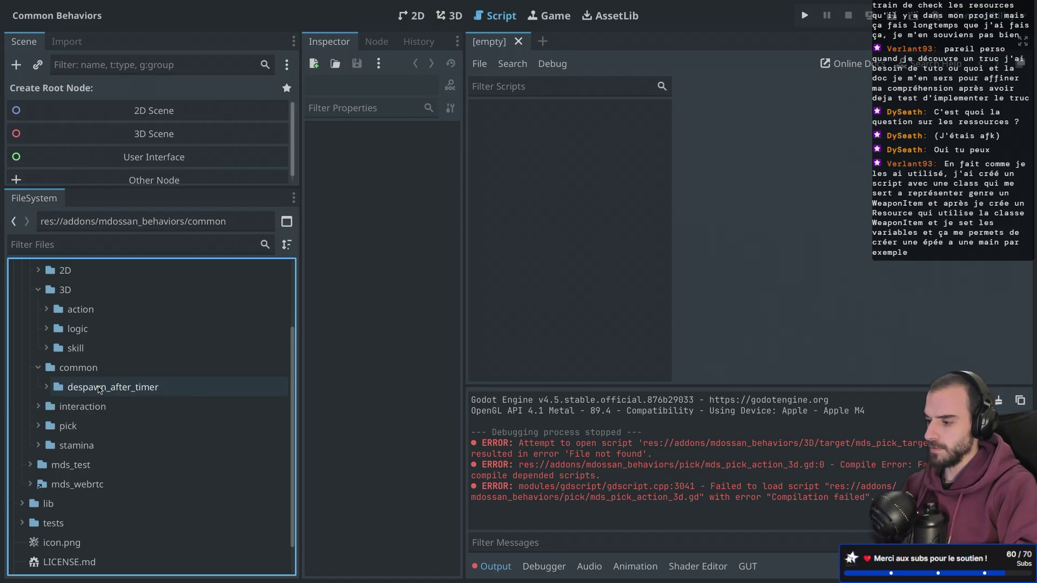
Step: Move despawn_after_timer directly under mdossan_behaviors
{"action": "right_click", "coordinate": [99, 389]}
{"action": "left_click", "coordinate": [135, 475]}
{"action": "left_click", "coordinate": [518, 388]}
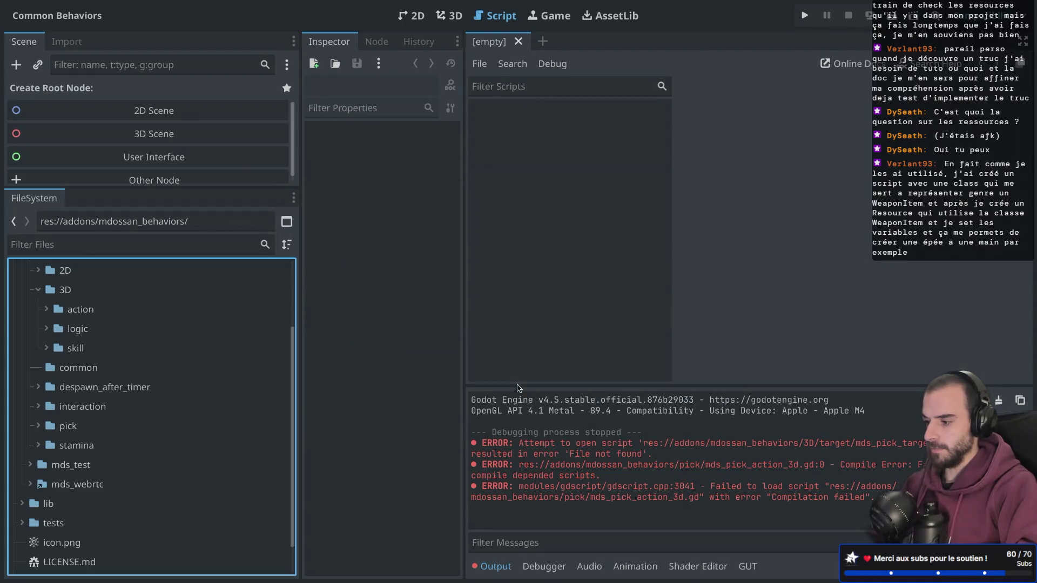
Step: Delete the emptied common folder
{"action": "left_click", "coordinate": [124, 367]}
{"action": "right_click", "coordinate": [124, 368]}
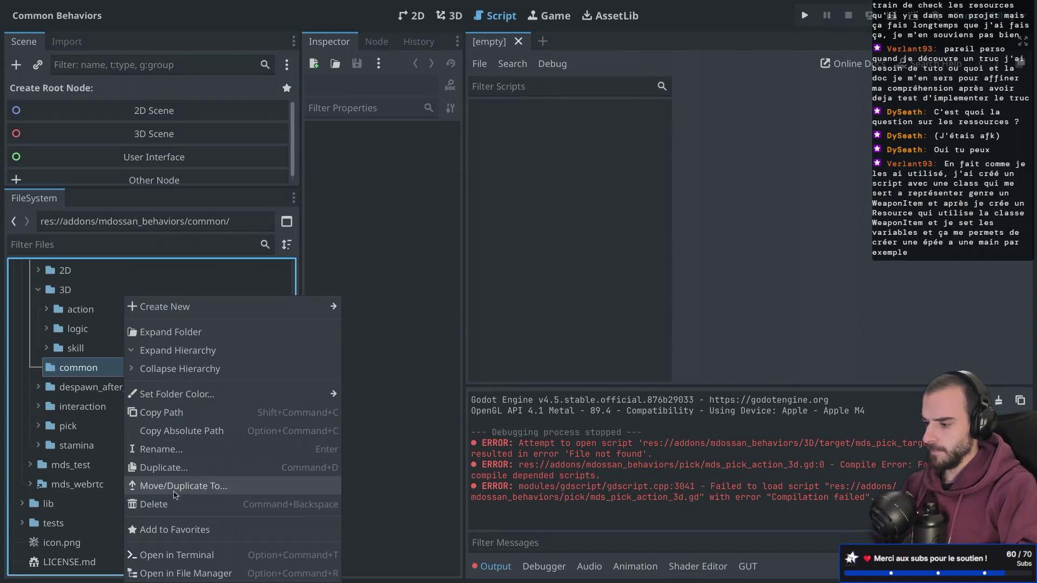
{"action": "left_click", "coordinate": [180, 505]}
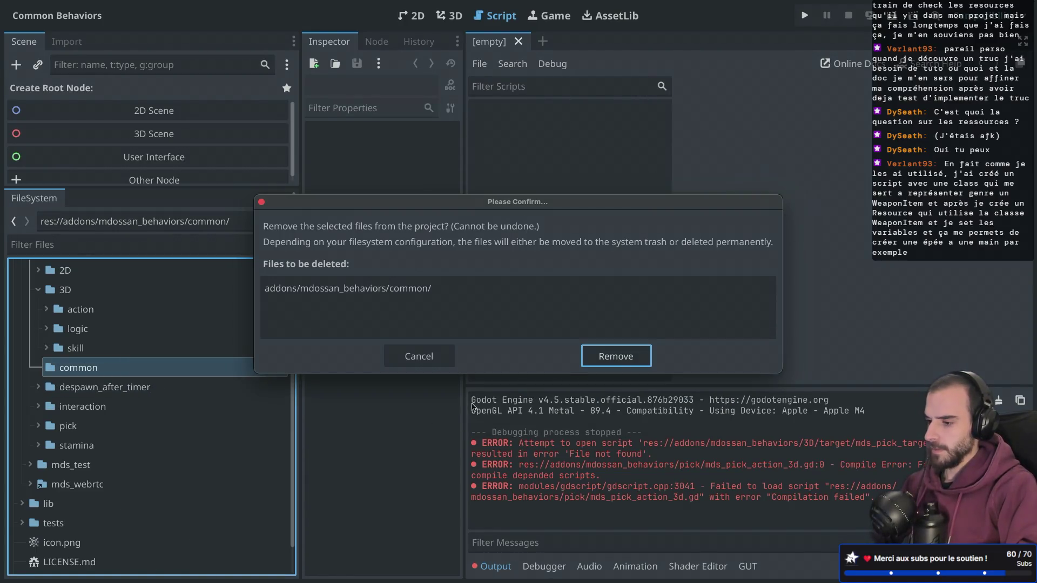
{"action": "left_click", "coordinate": [615, 356]}
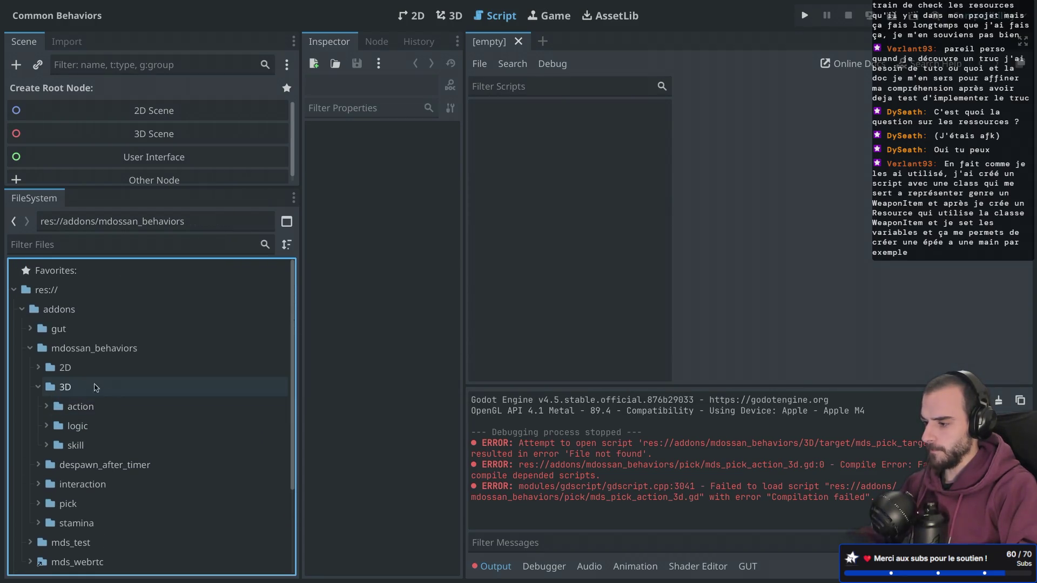
{"action": "left_click", "coordinate": [38, 368]}
{"action": "left_click", "coordinate": [47, 388]}
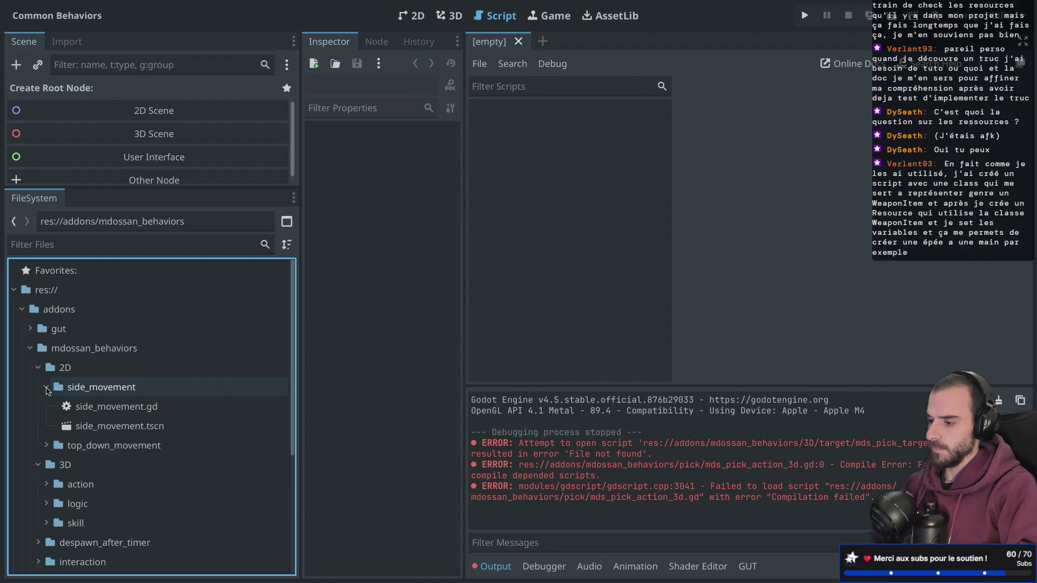
Step: Open side_movement.gd and review its apply_movement function in distraction-free mode
{"action": "double_click", "coordinate": [74, 401]}
{"action": "key", "text": "ctrl+super+d"}
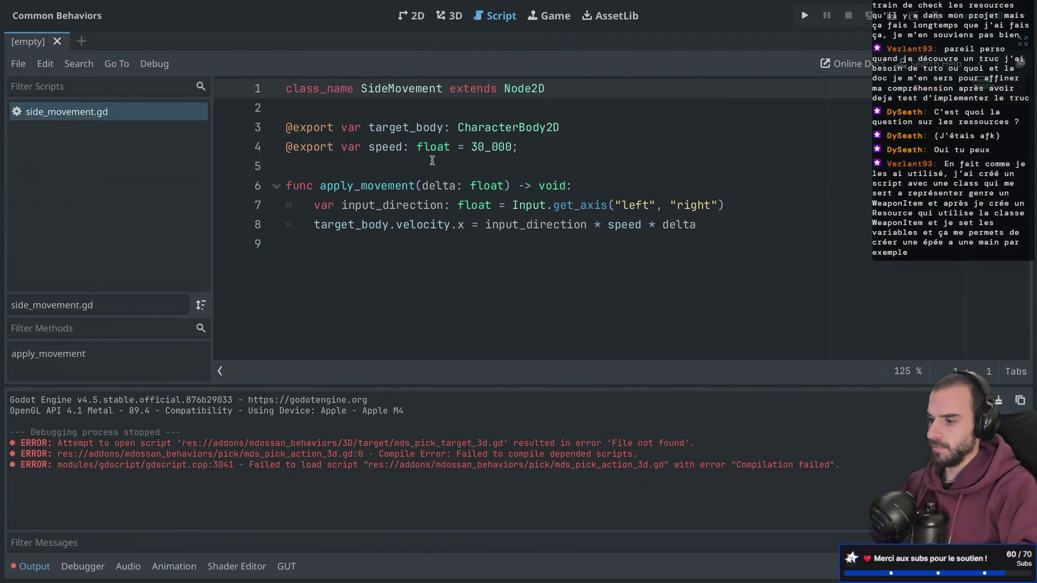
{"action": "left_click_drag", "start_coordinate": [323, 185], "coordinate": [406, 189]}
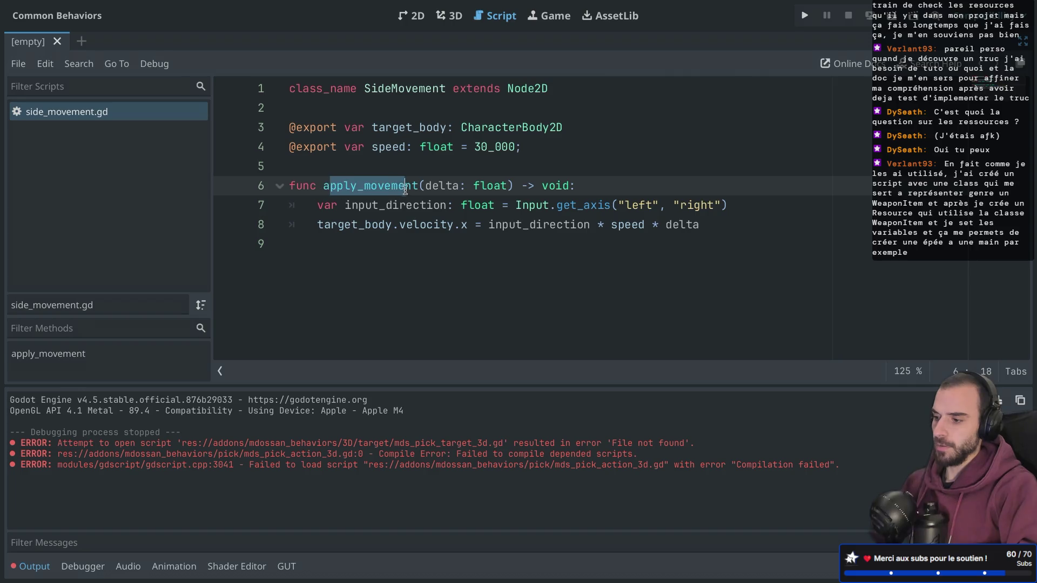
{"action": "key", "text": "ctrl+super+d"}
{"action": "key", "text": "ctrl+super+d"}
{"action": "key", "text": "ctrl+super+d"}
{"action": "left_click", "coordinate": [45, 389]}
Step: Delete the 2D folder from mdossan_behaviors
{"action": "left_click", "coordinate": [45, 386]}
{"action": "right_click", "coordinate": [81, 368]}
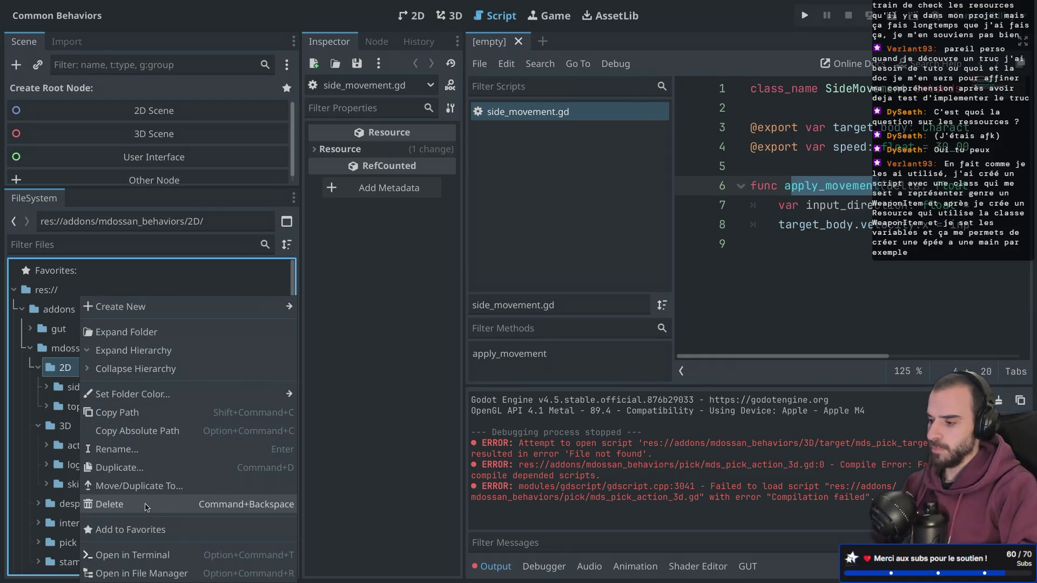
{"action": "left_click", "coordinate": [147, 506]}
{"action": "left_click", "coordinate": [615, 356]}
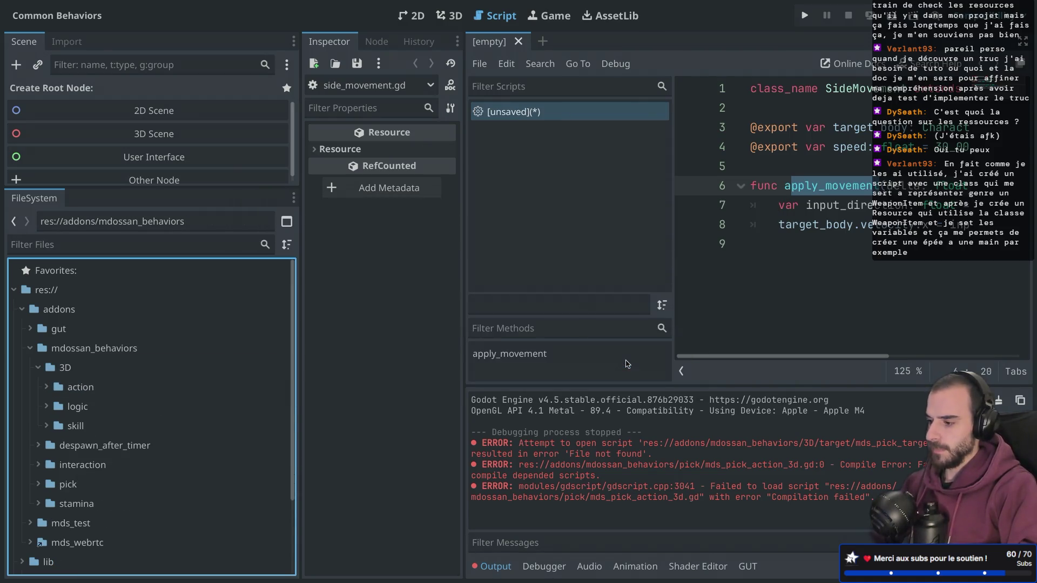
Step: Expand 3D/action to check that only the drop action files remain
{"action": "left_click", "coordinate": [50, 388]}
{"action": "left_click", "coordinate": [47, 387]}
{"action": "scroll", "coordinate": [91, 403], "scroll_direction": "down", "scroll_amount": 2}
{"action": "scroll", "coordinate": [102, 411], "scroll_direction": "down", "scroll_amount": 2}
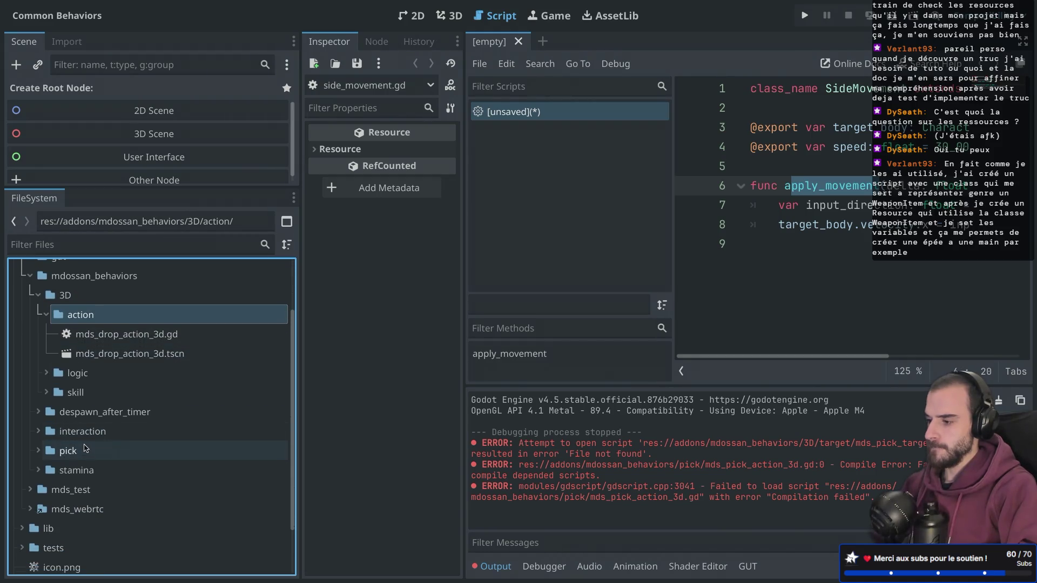
{"action": "left_click", "coordinate": [48, 314]}
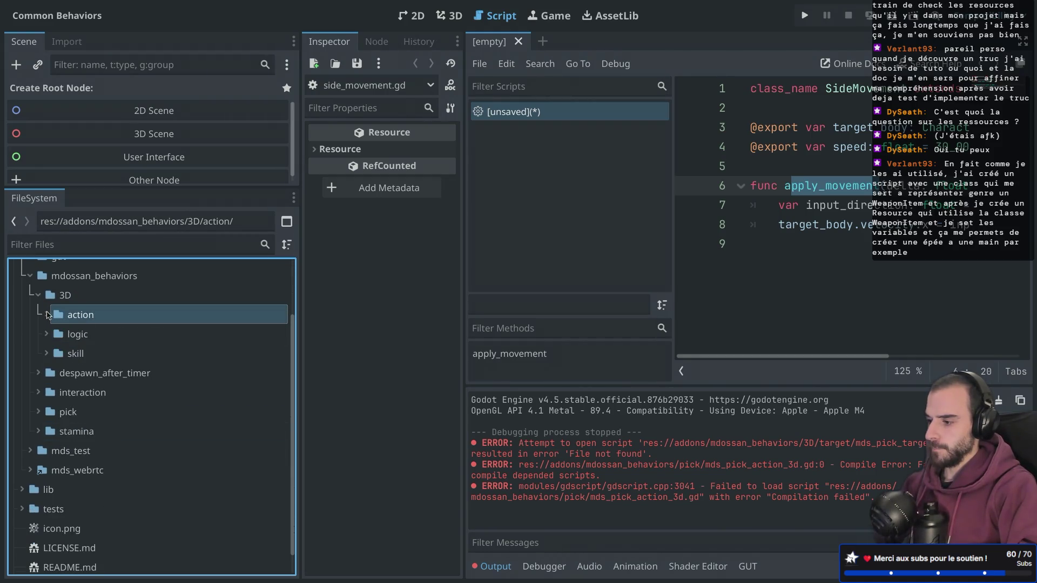
Step: Create a new folder named 'drop' inside mdossan_behaviors
{"action": "right_click", "coordinate": [82, 278]}
{"action": "mouse_move", "coordinate": [216, 299]}
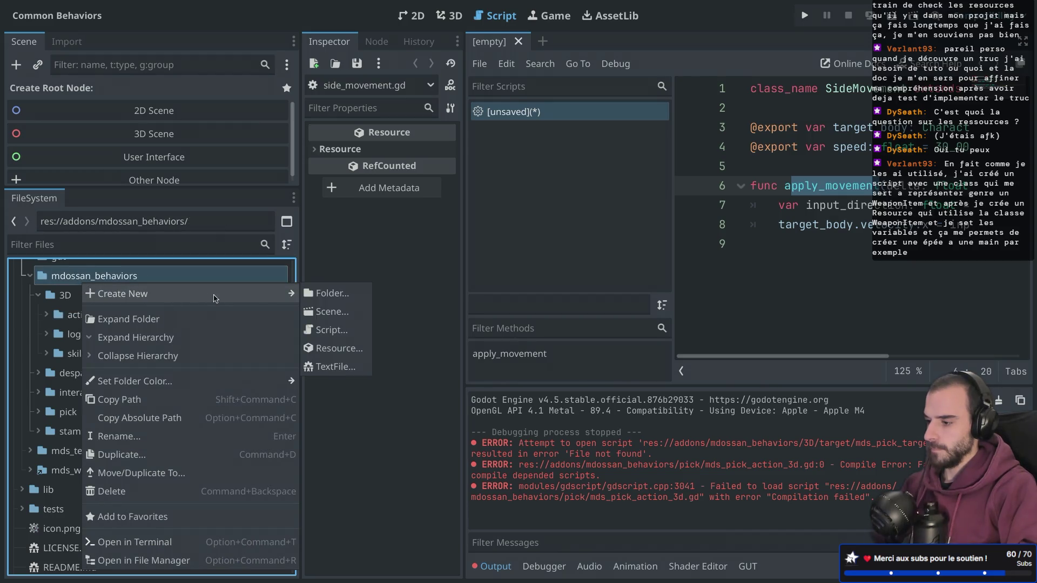
{"action": "left_click", "coordinate": [325, 297]}
{"action": "type", "text": "drop"}
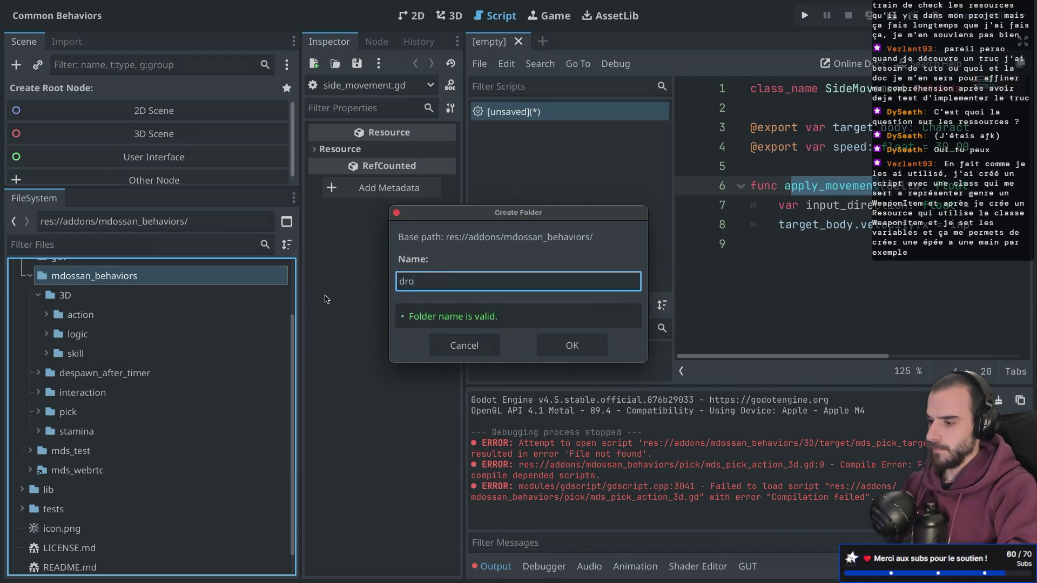
{"action": "left_click", "coordinate": [572, 345]}
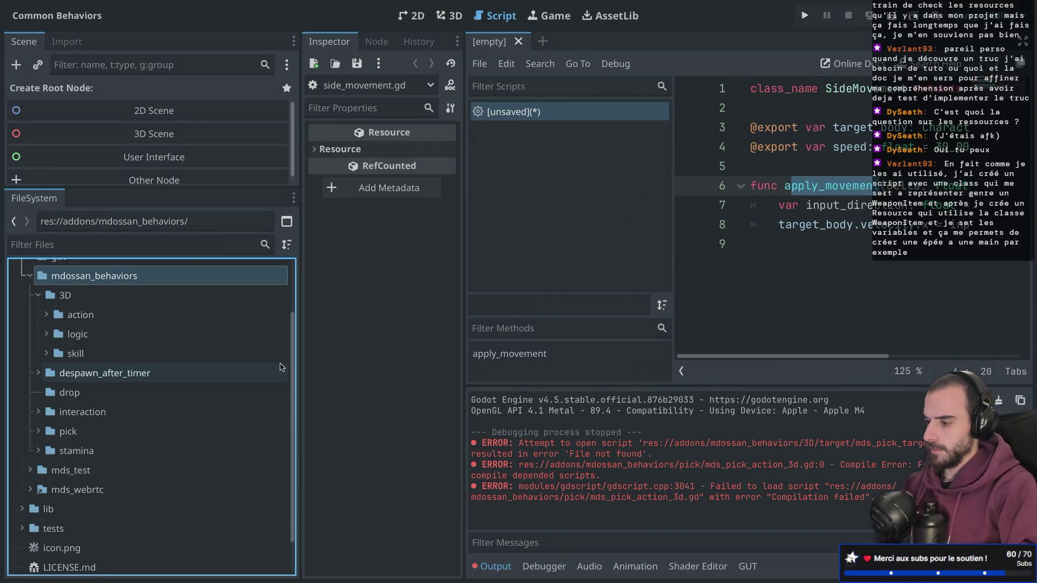
{"action": "scroll", "coordinate": [100, 415], "scroll_direction": "down", "scroll_amount": 2}
{"action": "scroll", "coordinate": [101, 415], "scroll_direction": "up", "scroll_amount": 3}
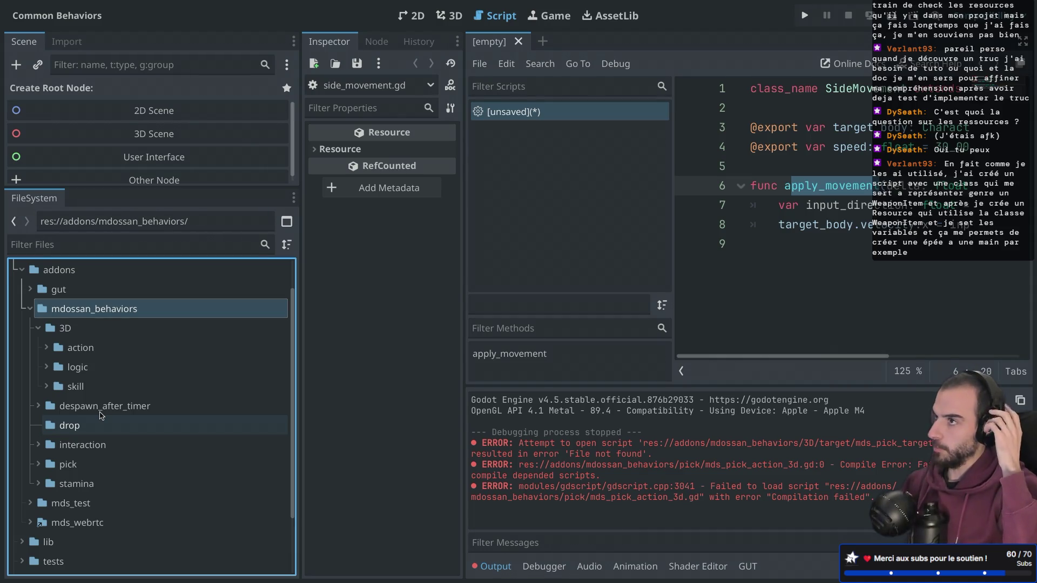
Step: Select mds_drop_action_3d.gd and mds_drop_action_3d.tscn in 3D/action
{"action": "left_click", "coordinate": [47, 349]}
{"action": "left_click", "coordinate": [133, 367]}
{"action": "left_click", "coordinate": [132, 386], "text": "shift"}
{"action": "scroll", "coordinate": [130, 383], "scroll_direction": "down", "scroll_amount": 3}
{"action": "scroll", "coordinate": [130, 384], "scroll_direction": "up", "scroll_amount": 3}
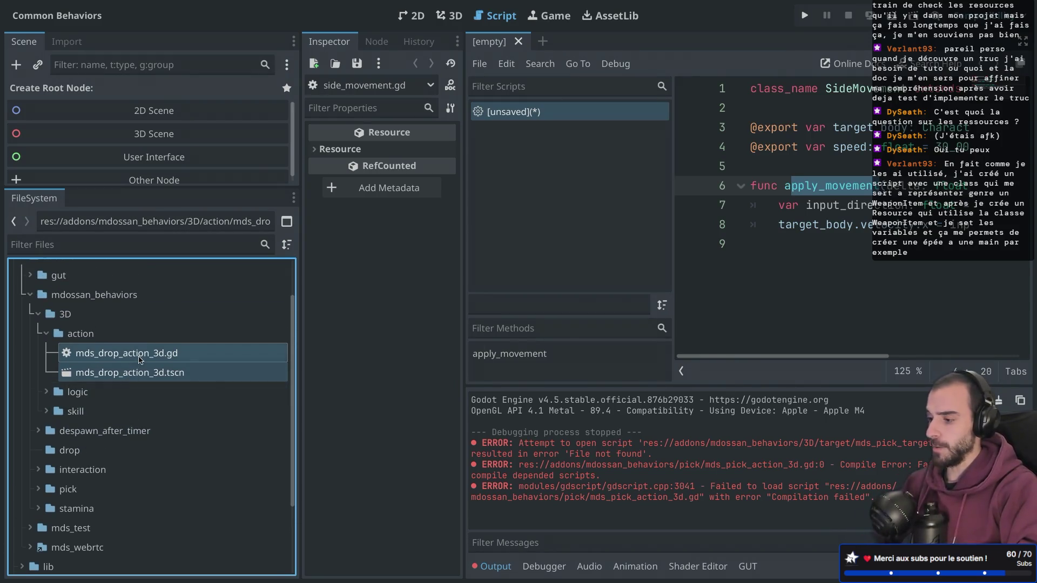
Step: Move both mds_drop_action_3d files into the drop folder
{"action": "right_click", "coordinate": [138, 358]}
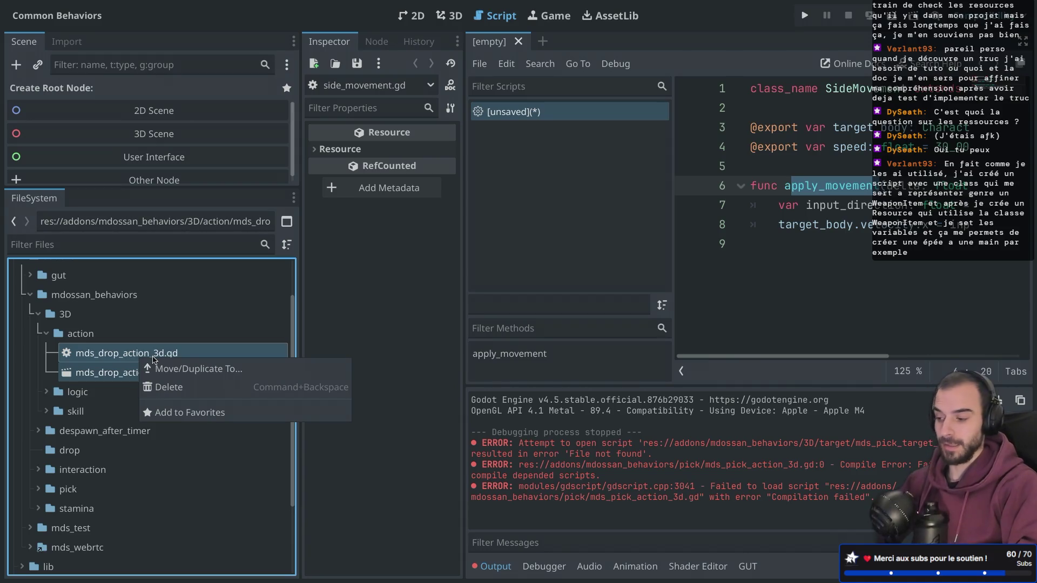
{"action": "left_click", "coordinate": [162, 369]}
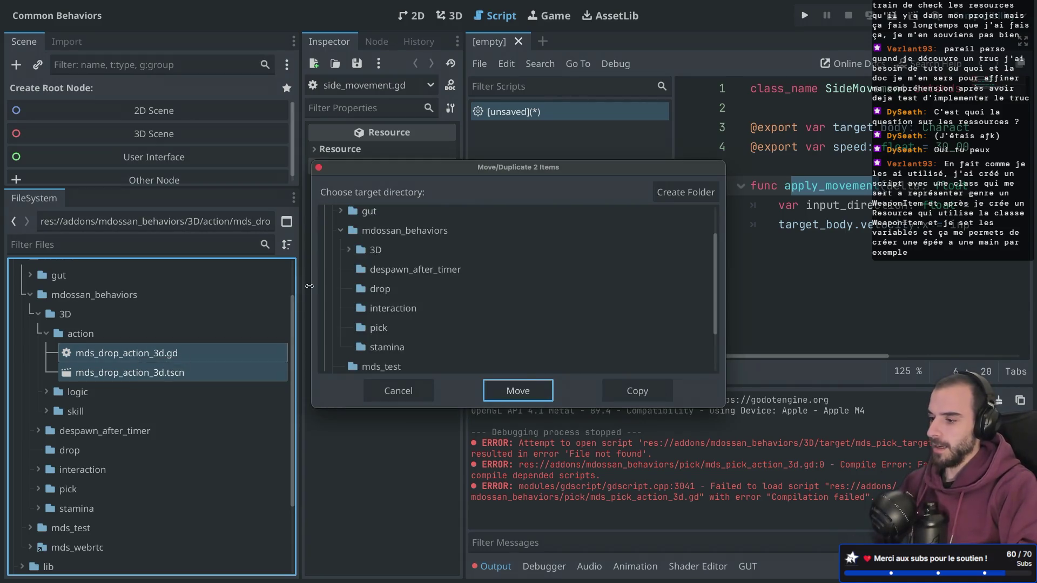
{"action": "scroll", "coordinate": [413, 283], "scroll_direction": "down", "scroll_amount": 2}
{"action": "scroll", "coordinate": [413, 283], "scroll_direction": "up", "scroll_amount": 2}
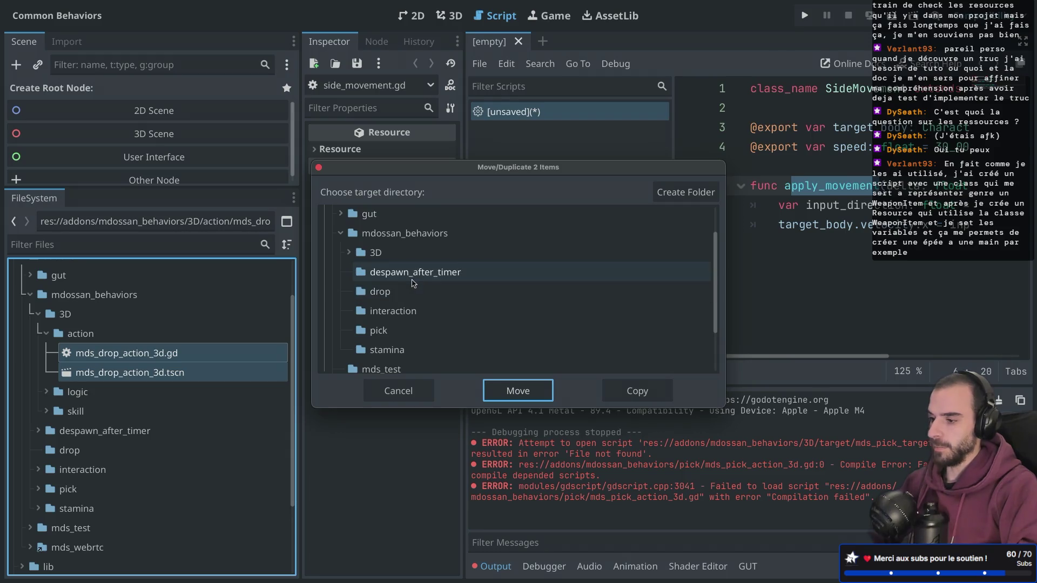
{"action": "left_click", "coordinate": [393, 293]}
{"action": "left_click", "coordinate": [518, 391]}
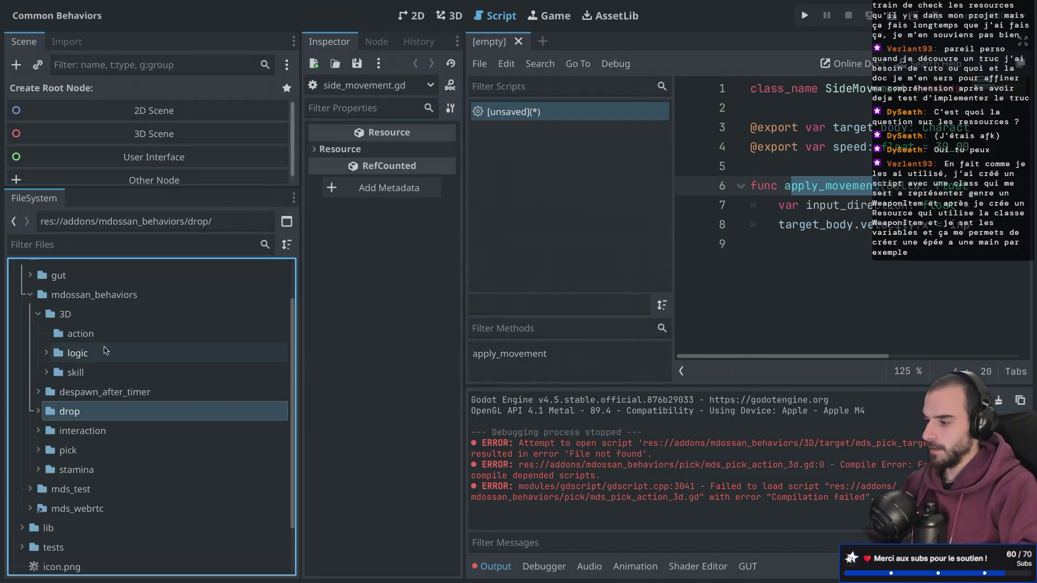
Step: Delete the now-empty action folder under 3D
{"action": "left_click", "coordinate": [80, 333]}
{"action": "right_click", "coordinate": [78, 333]}
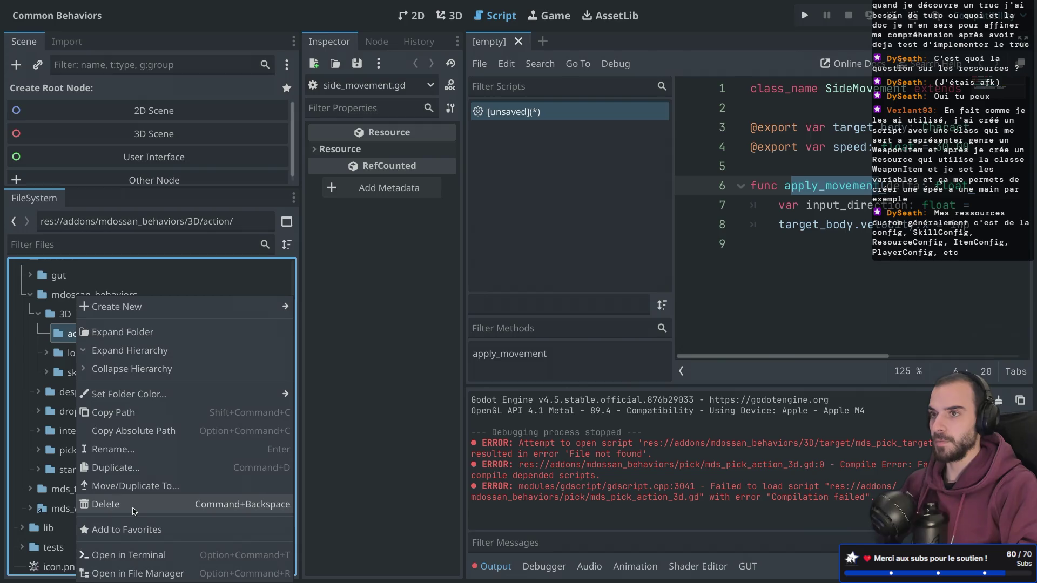
{"action": "left_click", "coordinate": [134, 509]}
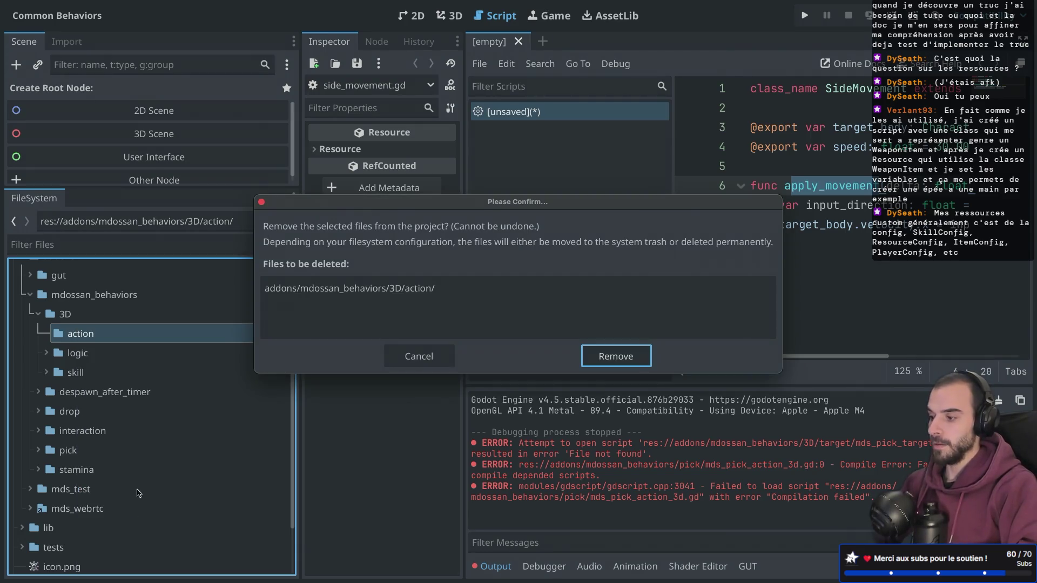
{"action": "left_click", "coordinate": [635, 357]}
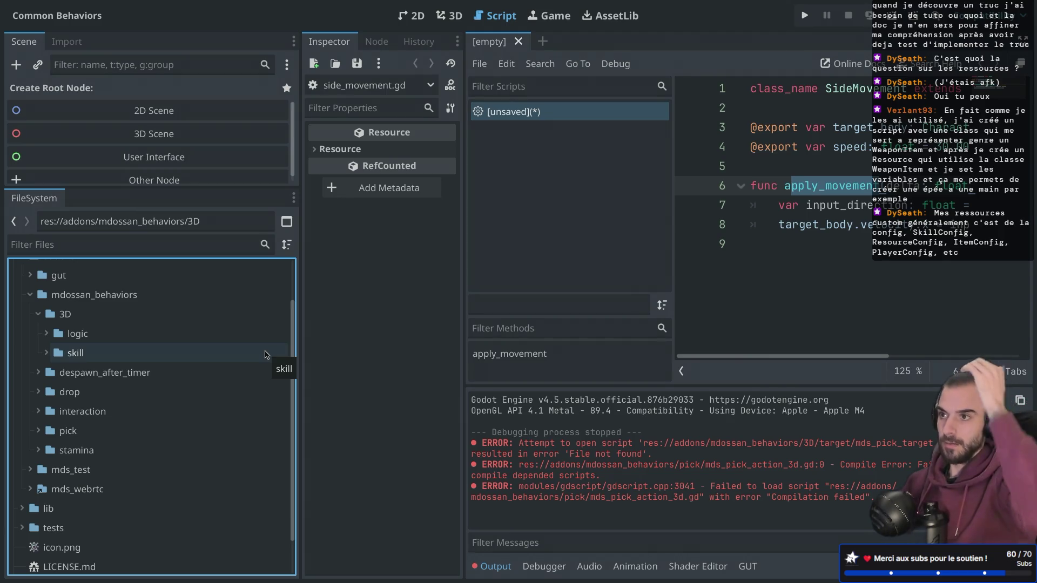
Step: Create a new 'inventory' folder at the top level of mdossan_behaviors
{"action": "left_click", "coordinate": [45, 334]}
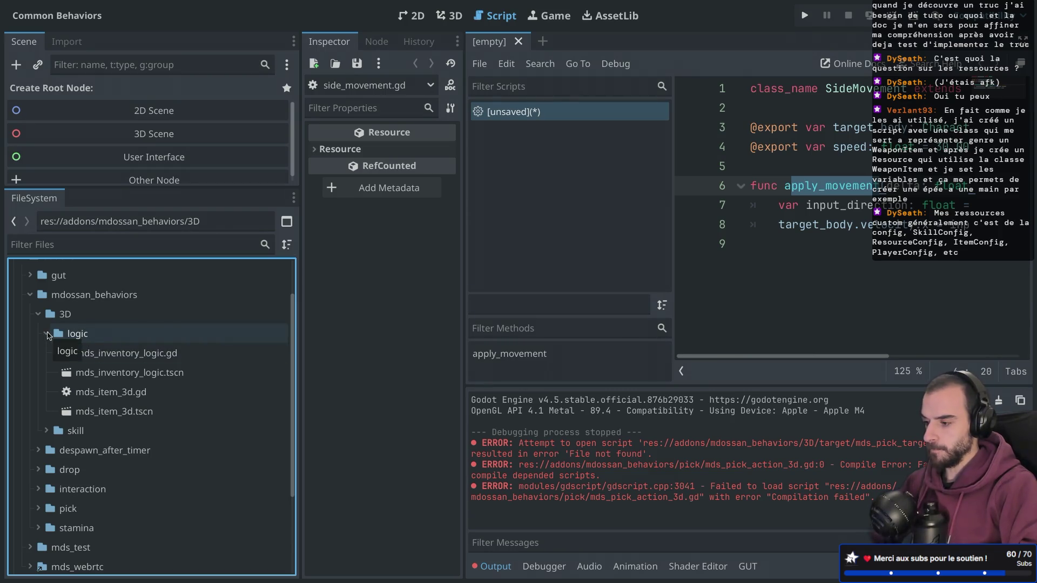
{"action": "left_click", "coordinate": [46, 334]}
{"action": "left_click", "coordinate": [75, 296]}
{"action": "right_click", "coordinate": [76, 299]}
{"action": "mouse_move", "coordinate": [150, 311]}
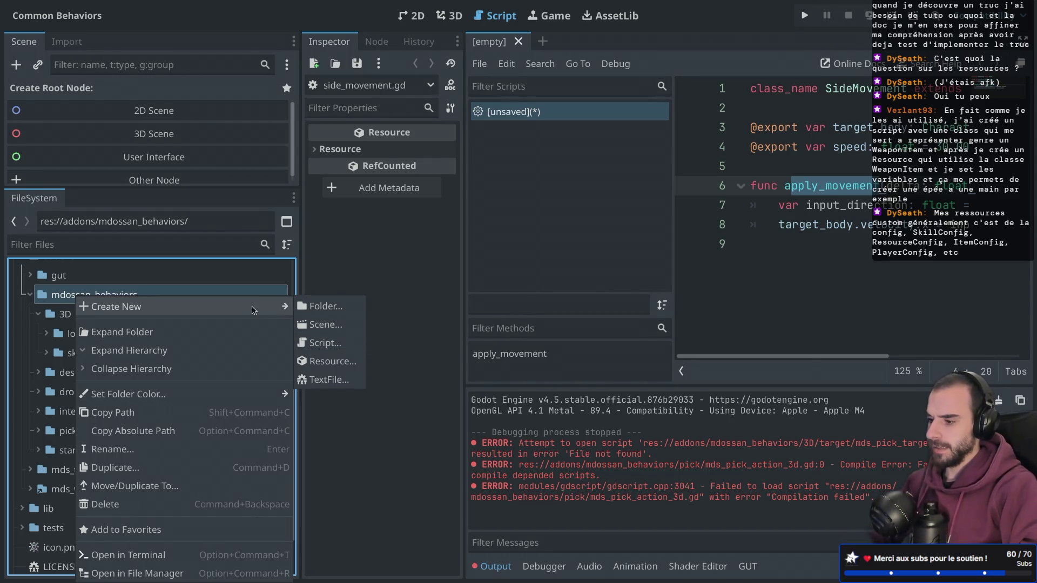
{"action": "left_click", "coordinate": [339, 311]}
{"action": "type", "text": "inventory"}
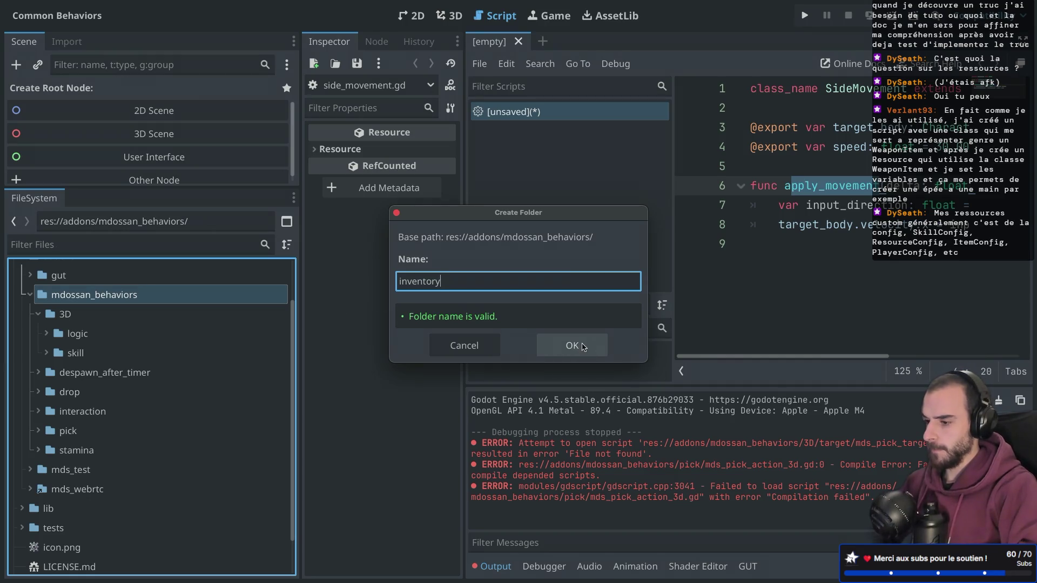
{"action": "left_click", "coordinate": [583, 346]}
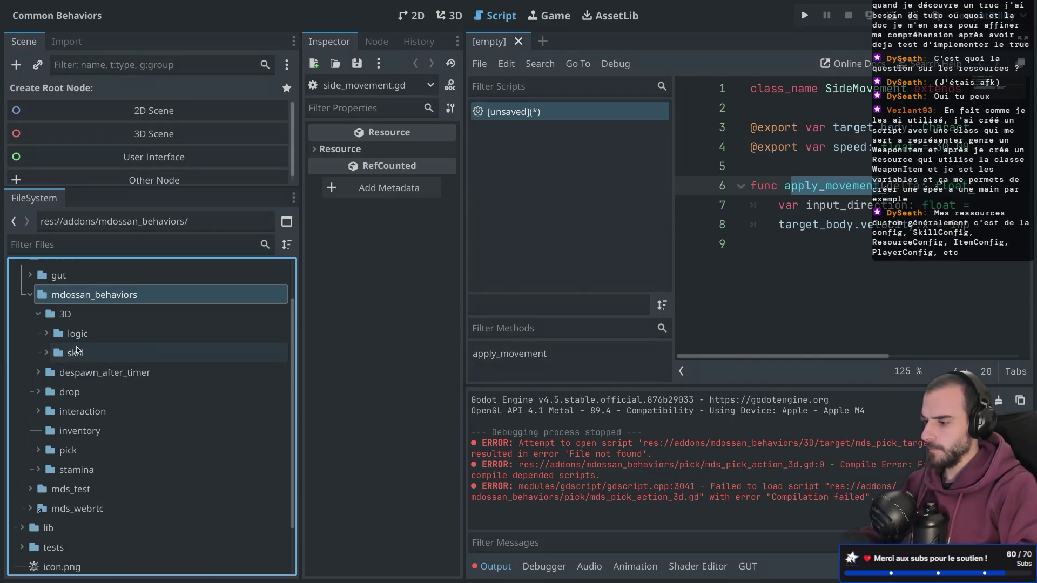
Step: Move the mds_inventory_logic script and scene from 3D/logic into inventory
{"action": "left_click", "coordinate": [47, 333]}
{"action": "left_click", "coordinate": [110, 353]}
{"action": "left_click", "coordinate": [134, 374], "text": "shift"}
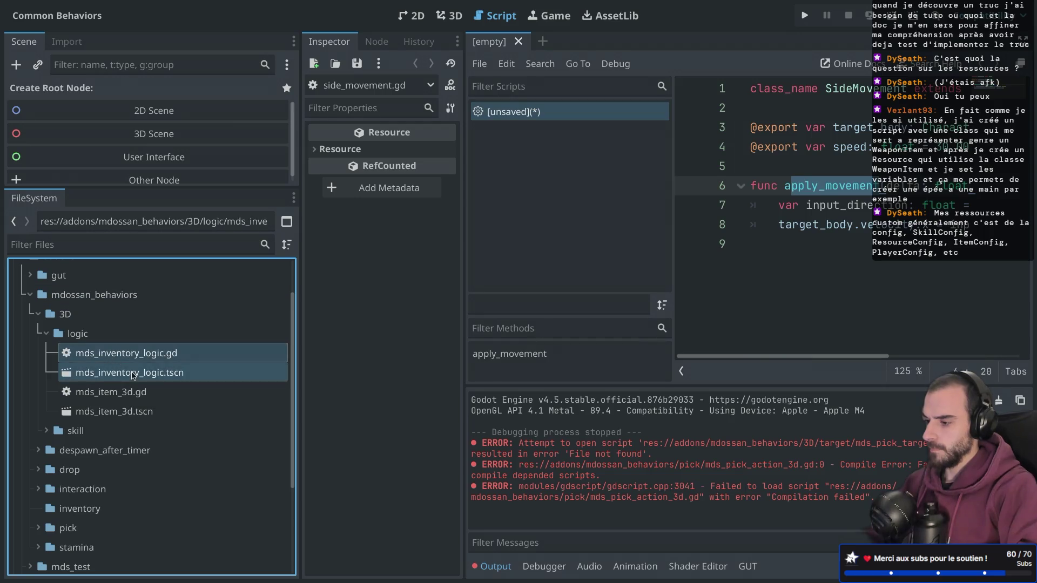
{"action": "right_click", "coordinate": [152, 354]}
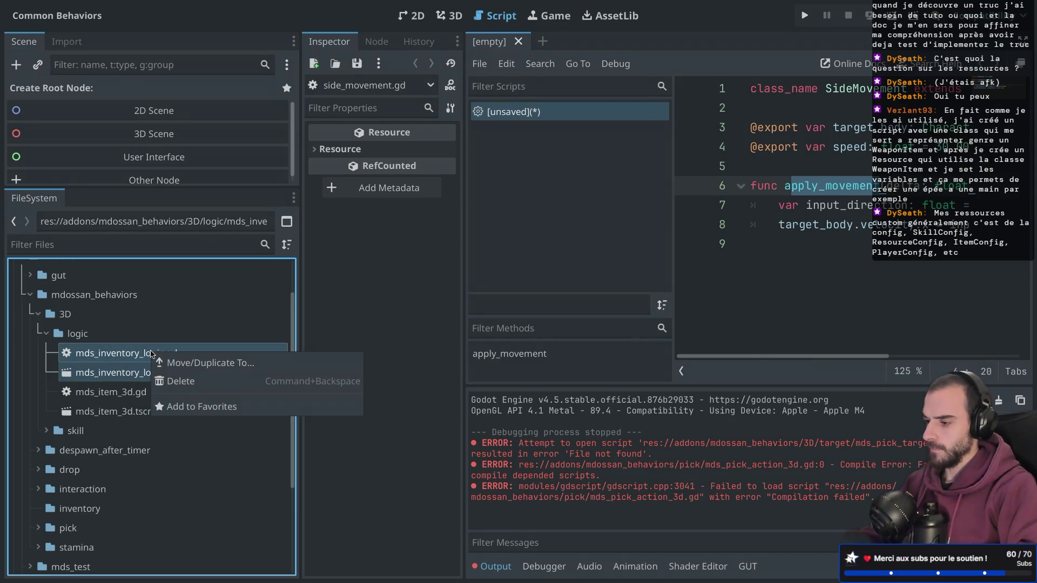
{"action": "left_click", "coordinate": [183, 362]}
{"action": "left_click", "coordinate": [405, 327]}
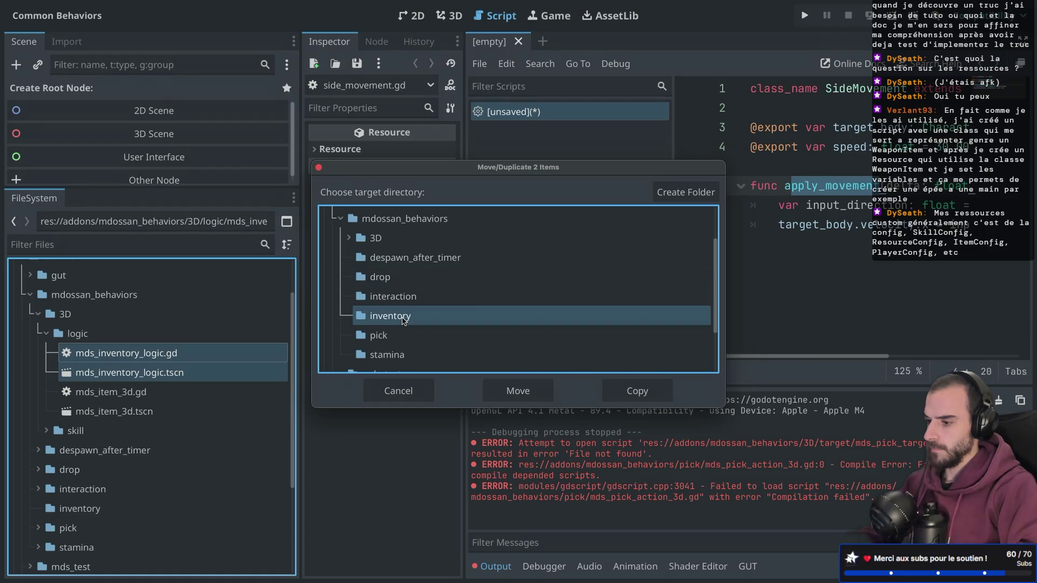
{"action": "left_click", "coordinate": [516, 391]}
{"action": "left_click", "coordinate": [130, 354]}
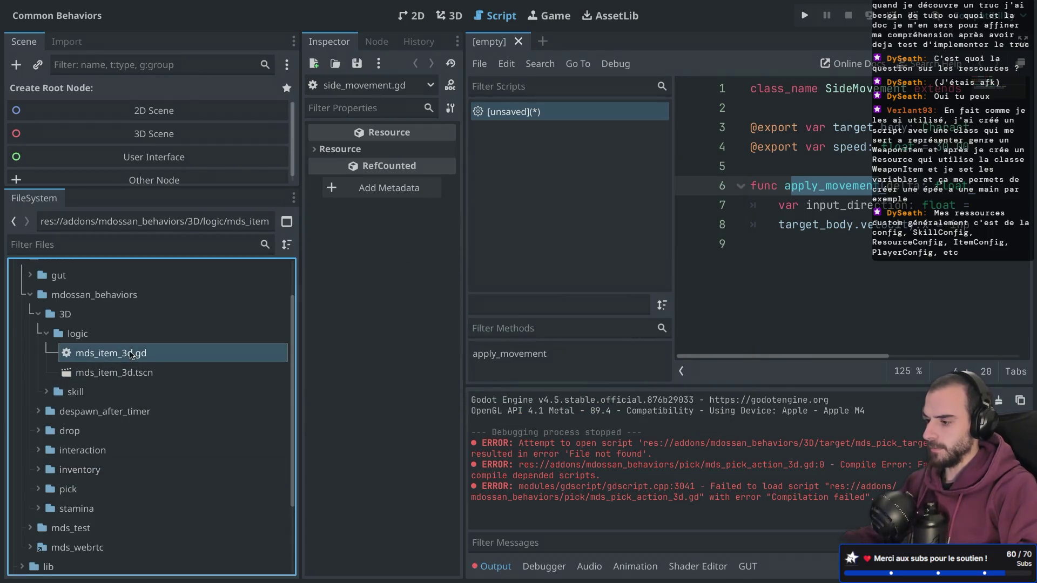
Step: Create an 'item' folder in mdossan_behaviors alongside inventory, pick and stamina
{"action": "right_click", "coordinate": [104, 296]}
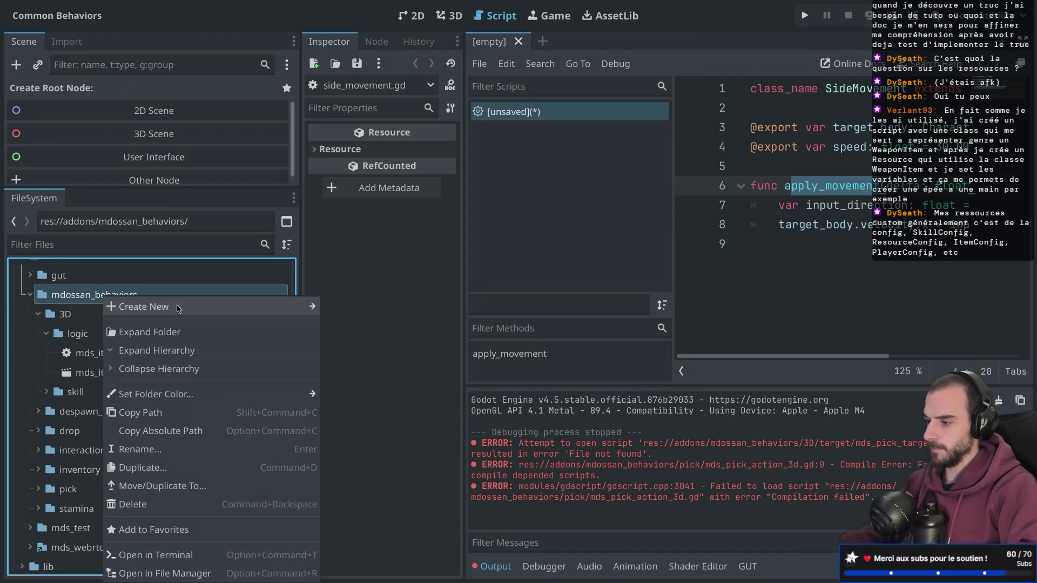
{"action": "mouse_move", "coordinate": [270, 307]}
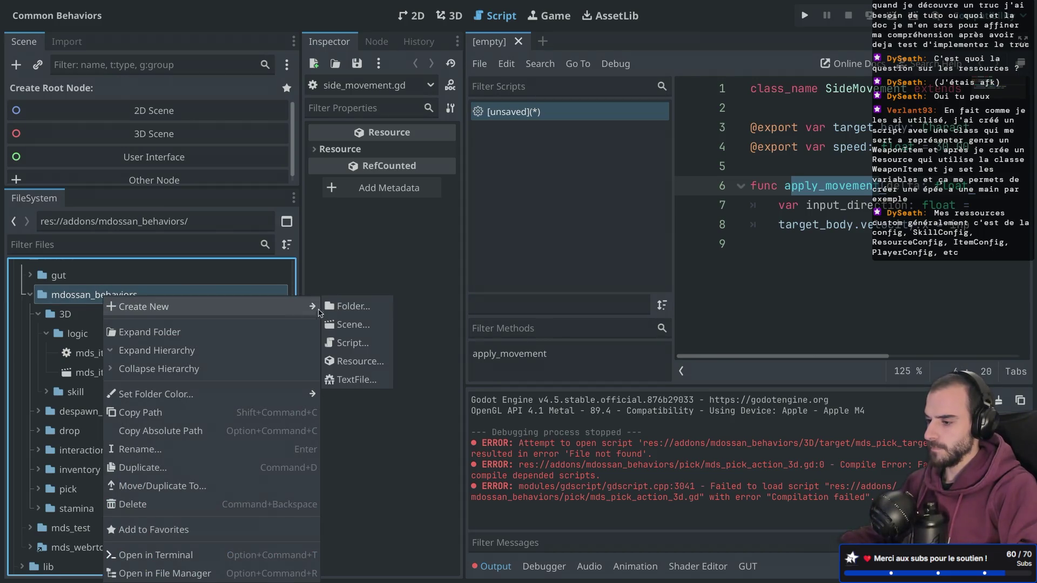
{"action": "left_click", "coordinate": [354, 307]}
{"action": "type", "text": "item"}
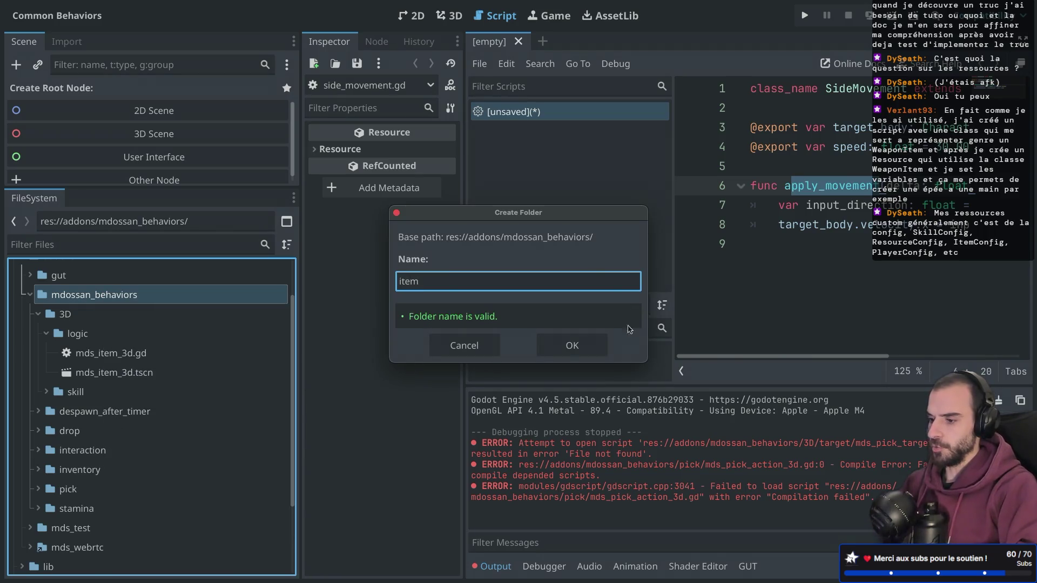
{"action": "left_click", "coordinate": [572, 345]}
{"action": "scroll", "coordinate": [162, 393], "scroll_direction": "down", "scroll_amount": 3}
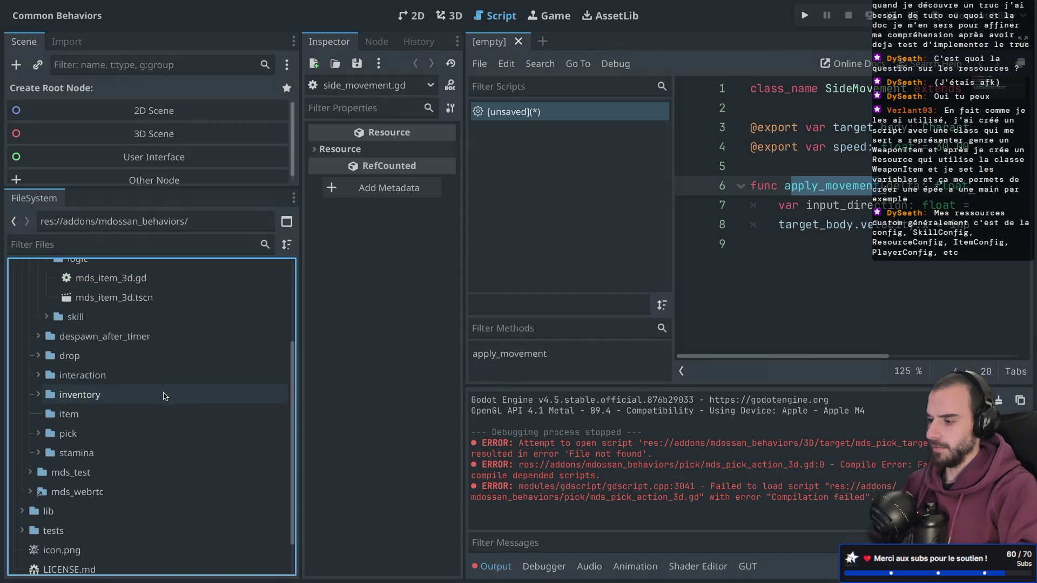
{"action": "scroll", "coordinate": [165, 396], "scroll_direction": "up", "scroll_amount": 3}
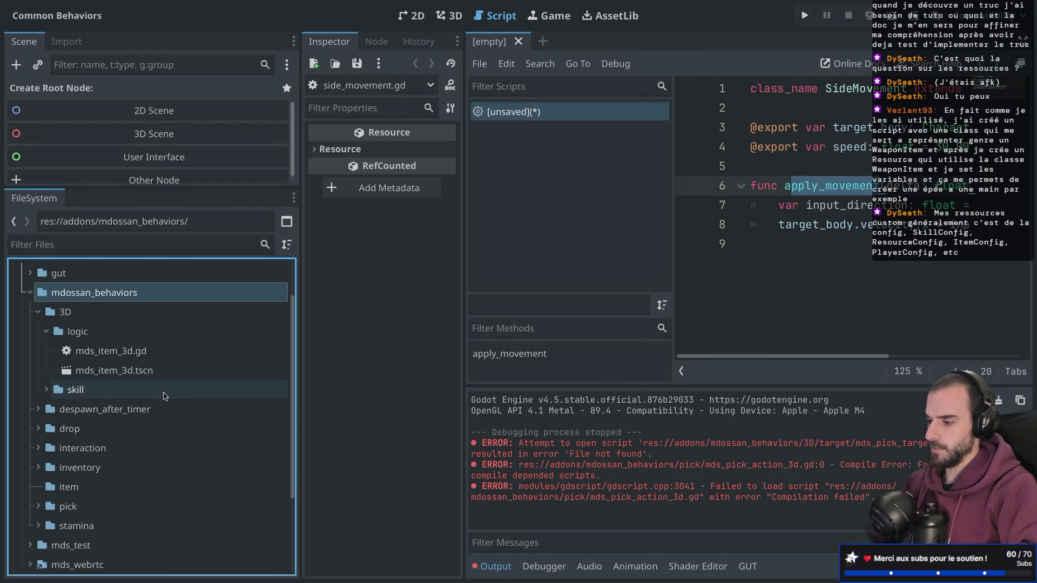
{"action": "left_click", "coordinate": [121, 352]}
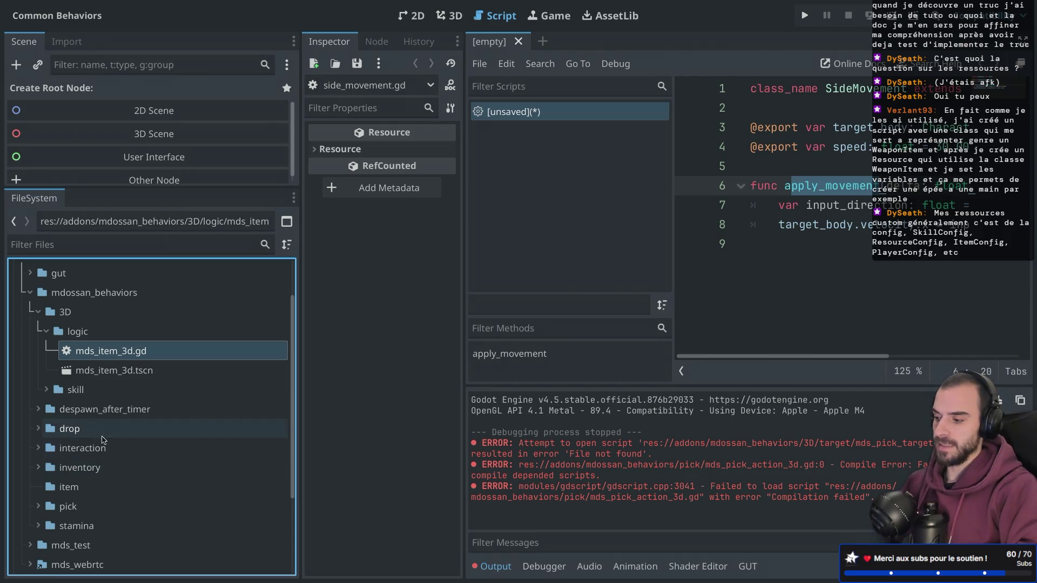
{"action": "left_click", "coordinate": [40, 508]}
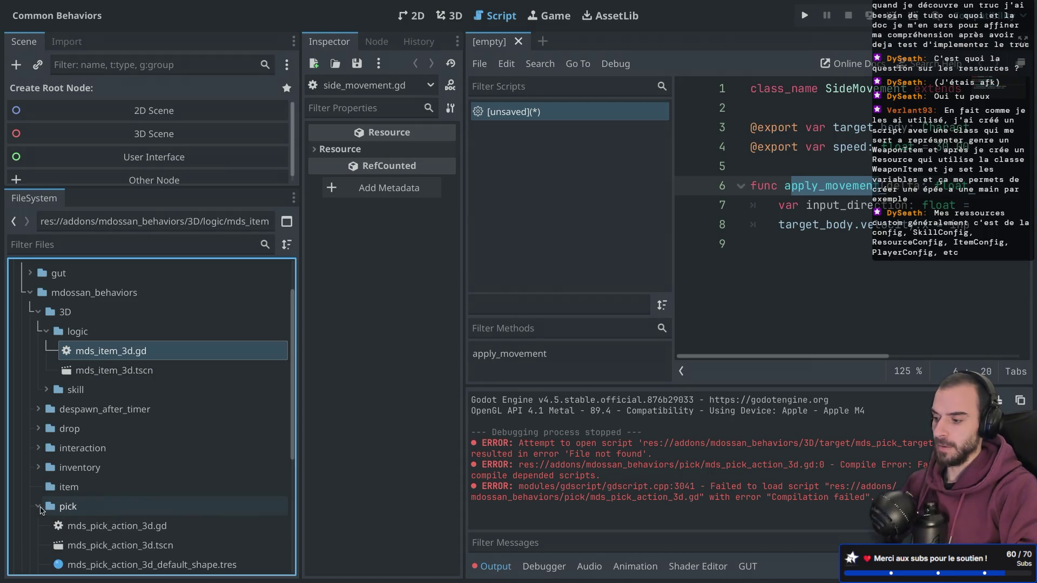
{"action": "left_click", "coordinate": [35, 508]}
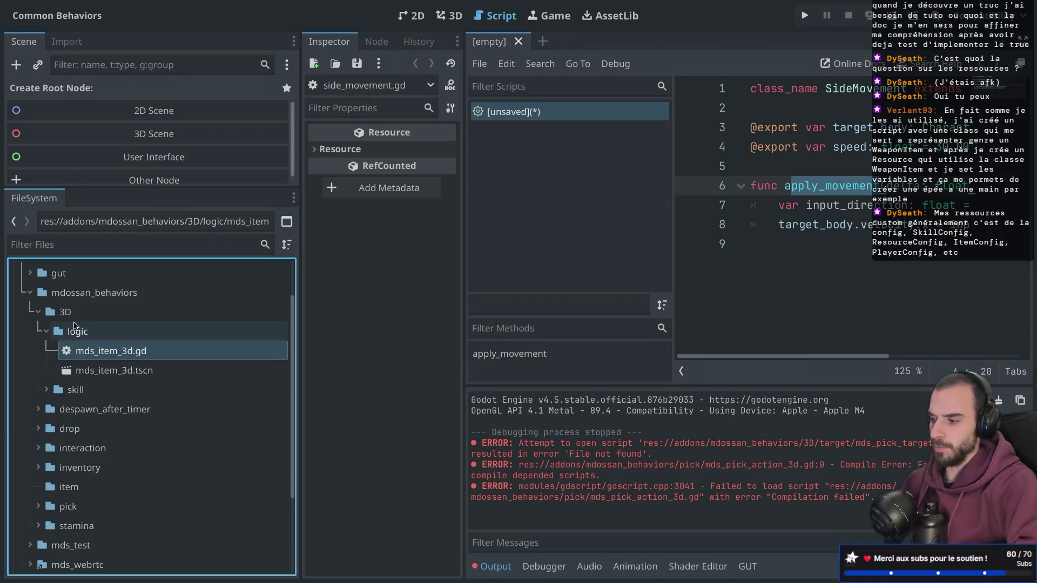
Step: Inspect the logic and skill folders, then start and cancel a new folder in mdossan_behaviors
{"action": "left_click", "coordinate": [46, 331]}
{"action": "left_click", "coordinate": [46, 351]}
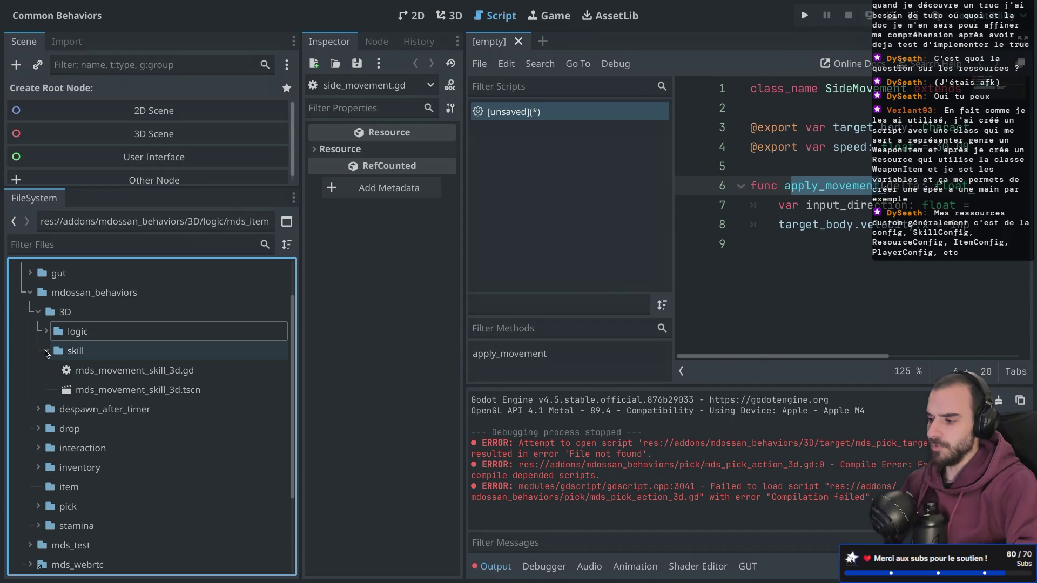
{"action": "left_click", "coordinate": [46, 351]}
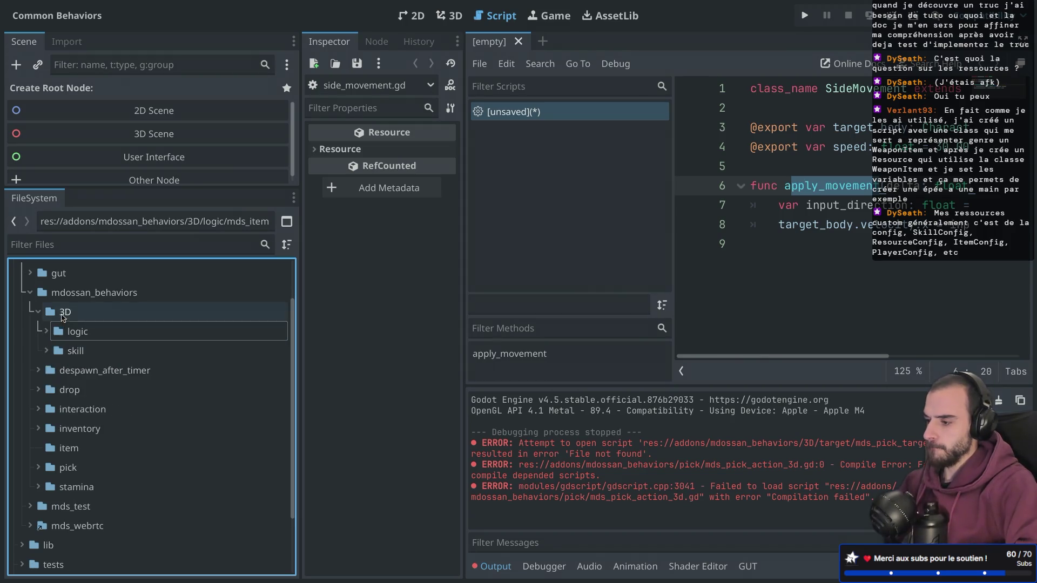
{"action": "left_click", "coordinate": [81, 296]}
{"action": "right_click", "coordinate": [81, 295]}
{"action": "mouse_move", "coordinate": [178, 308]}
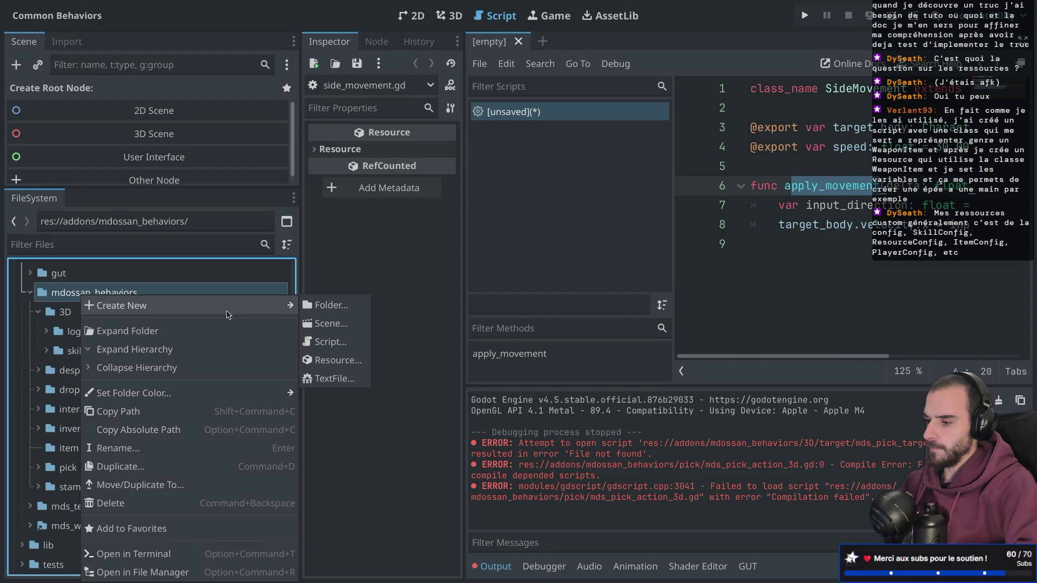
{"action": "left_click", "coordinate": [310, 308]}
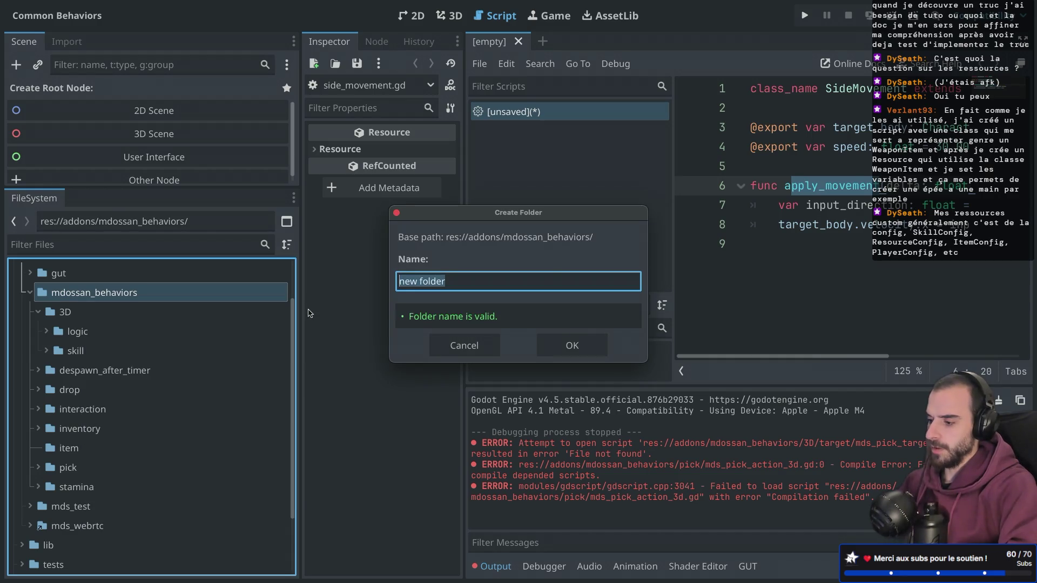
{"action": "key", "text": "Escape"}
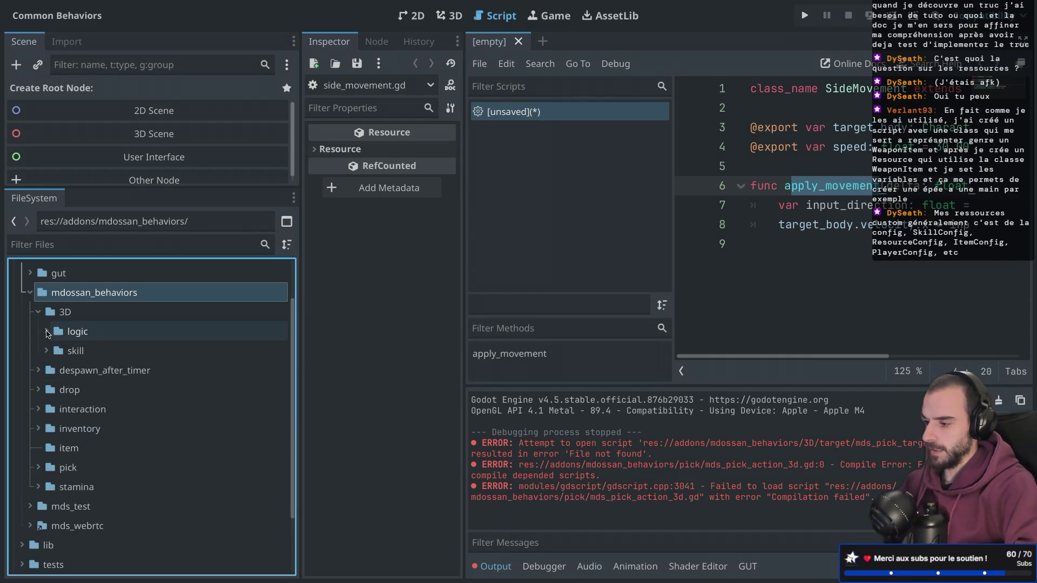
Step: Move the mds_item_3d script and scene from 3D/logic into the item folder
{"action": "left_click", "coordinate": [46, 332]}
{"action": "left_click", "coordinate": [108, 350]}
{"action": "left_click", "coordinate": [108, 370], "text": "shift"}
{"action": "right_click", "coordinate": [111, 371]}
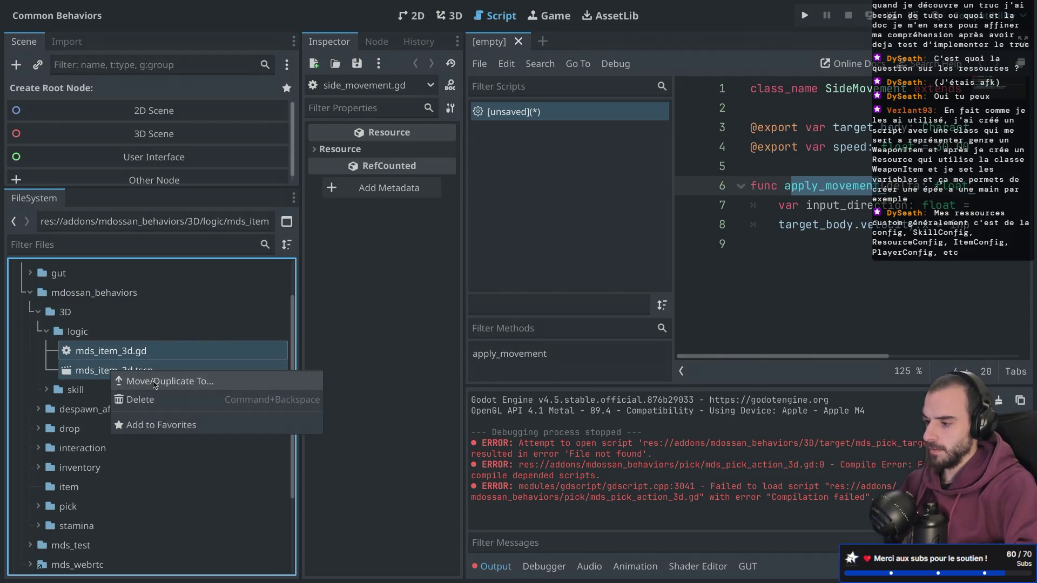
{"action": "left_click", "coordinate": [155, 381]}
{"action": "left_click", "coordinate": [389, 334]}
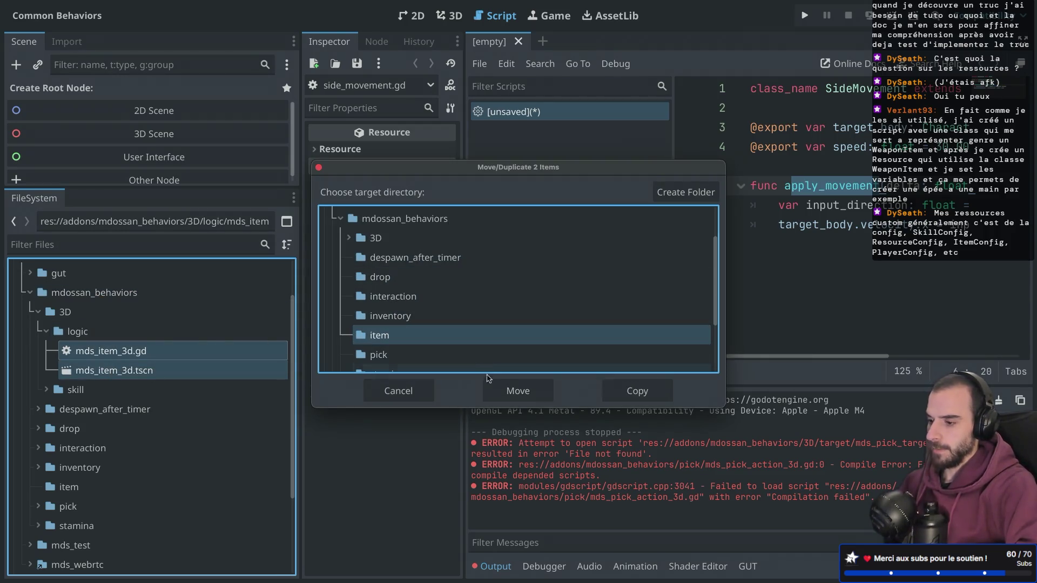
{"action": "left_click", "coordinate": [491, 388]}
{"action": "left_click", "coordinate": [38, 447]}
{"action": "left_click", "coordinate": [38, 446]}
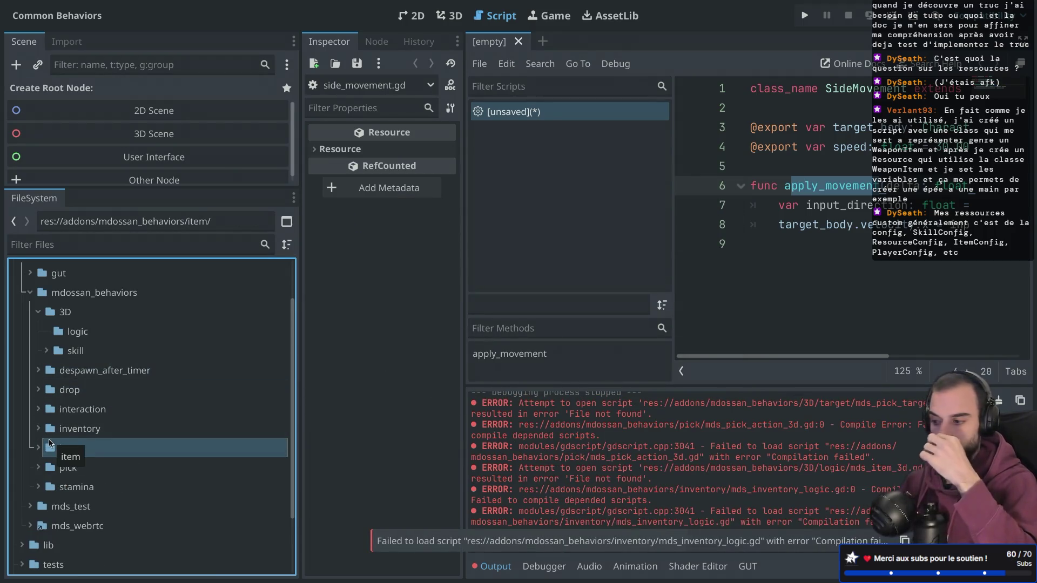
Step: Delete the emptied 3D/logic folder, leaving only skill under 3D
{"action": "right_click", "coordinate": [78, 332]}
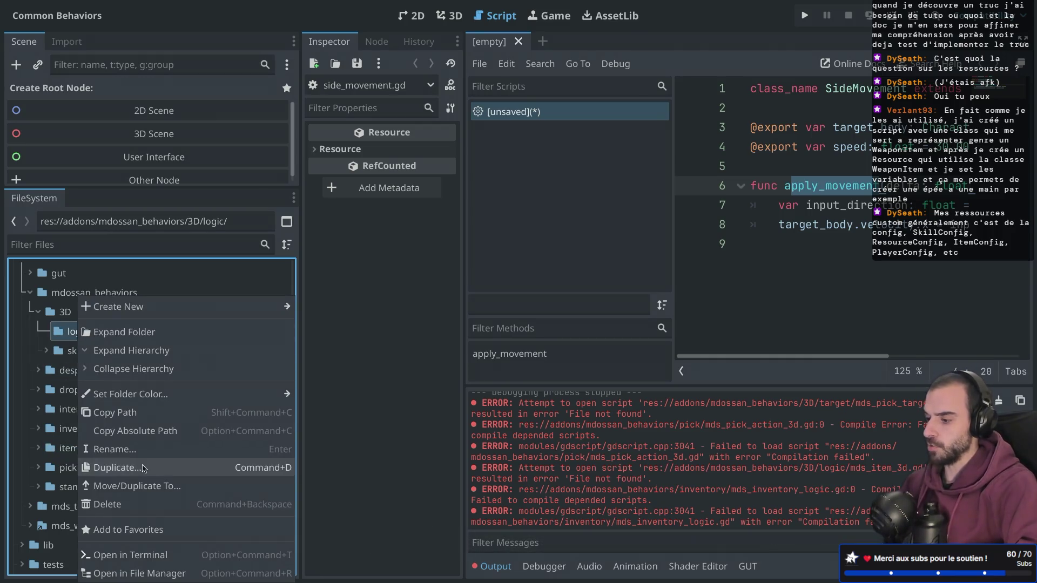
{"action": "left_click", "coordinate": [137, 505]}
{"action": "left_click", "coordinate": [613, 354]}
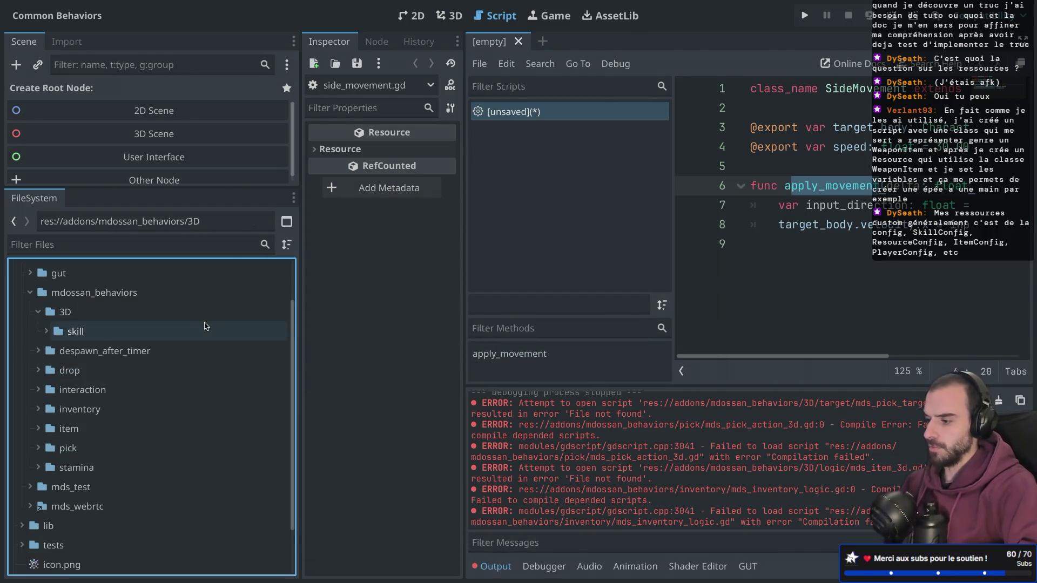
{"action": "left_click", "coordinate": [46, 331]}
{"action": "left_click", "coordinate": [100, 353]}
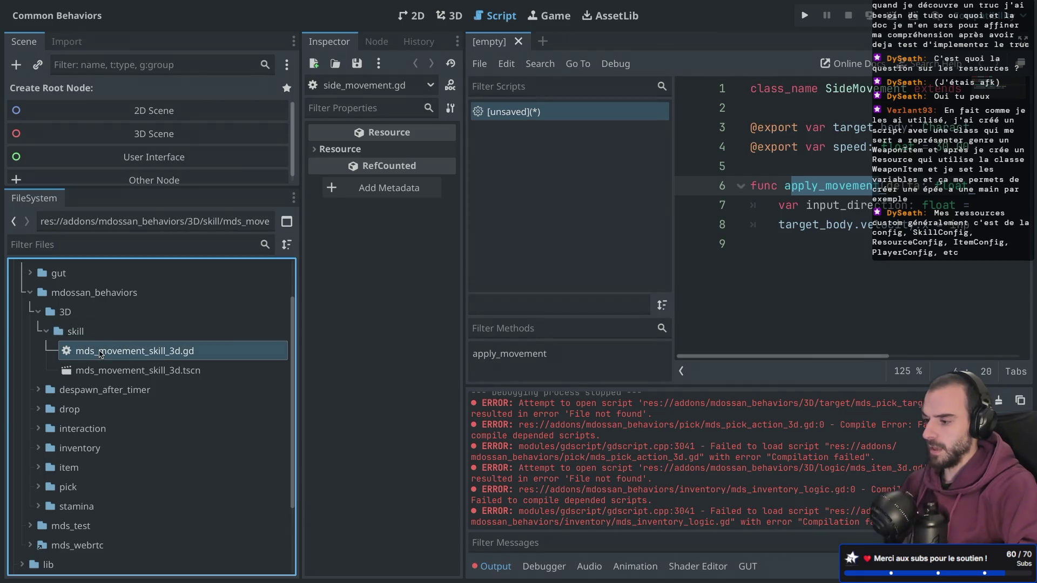
{"action": "left_click", "coordinate": [39, 313]}
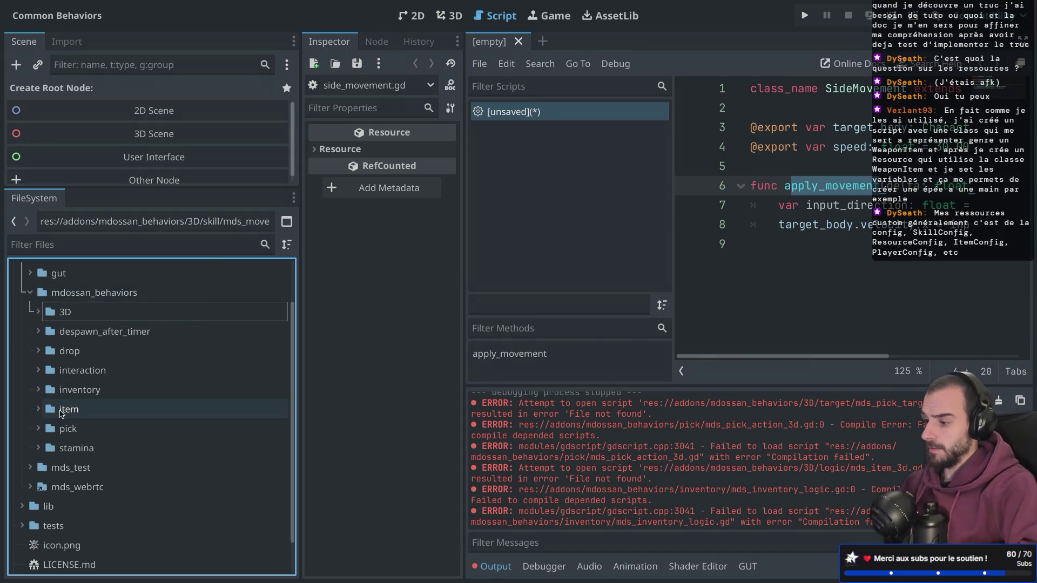
{"action": "scroll", "coordinate": [61, 411], "scroll_direction": "up", "scroll_amount": 3}
{"action": "left_click", "coordinate": [107, 348]}
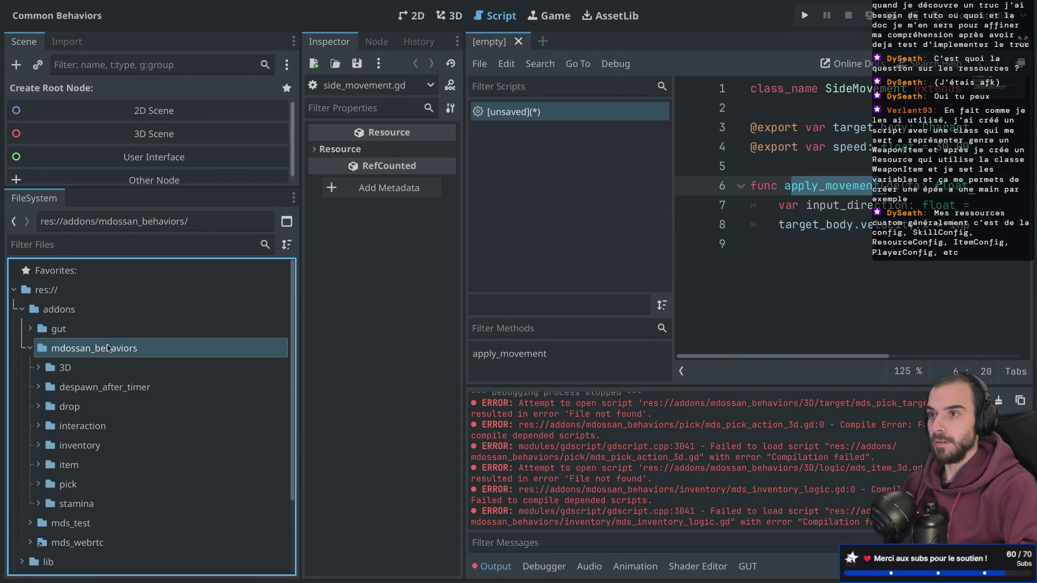
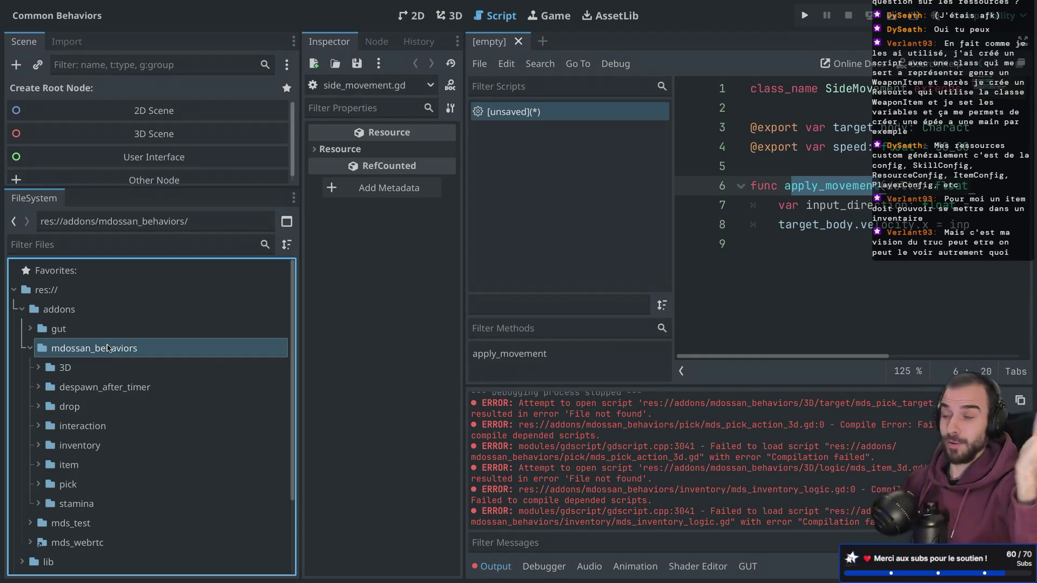
Step: Expand and collapse the 3D folder to inspect its contents
{"action": "left_click", "coordinate": [37, 366]}
{"action": "scroll", "coordinate": [37, 351], "scroll_direction": "down", "scroll_amount": 2}
{"action": "left_click", "coordinate": [38, 331]}
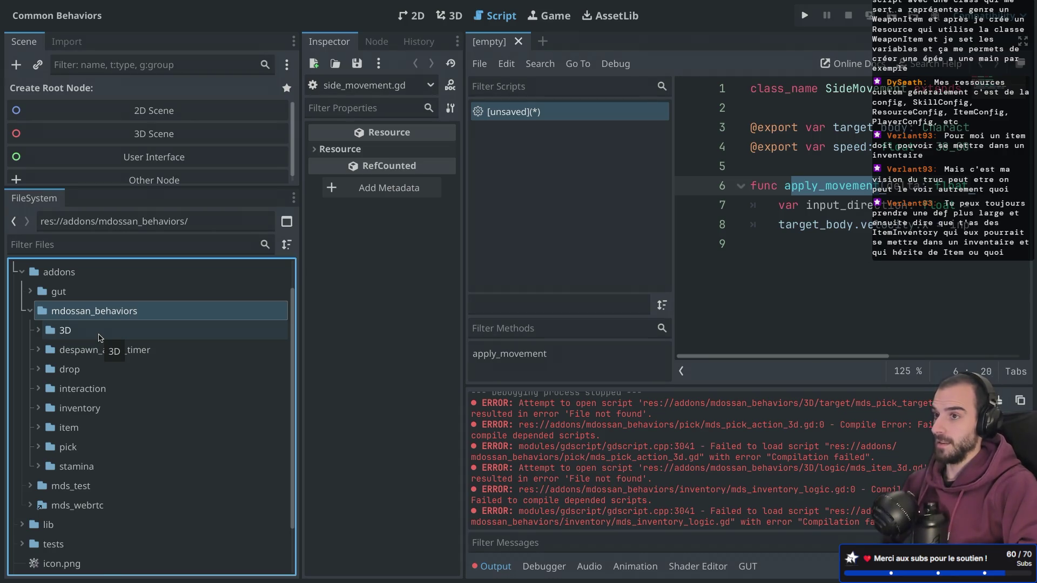
{"action": "left_click", "coordinate": [41, 330]}
{"action": "left_click", "coordinate": [41, 330]}
Step: Bring up the mdossan_behaviors folder's actions with the Create New submenu showing
{"action": "right_click", "coordinate": [117, 312]}
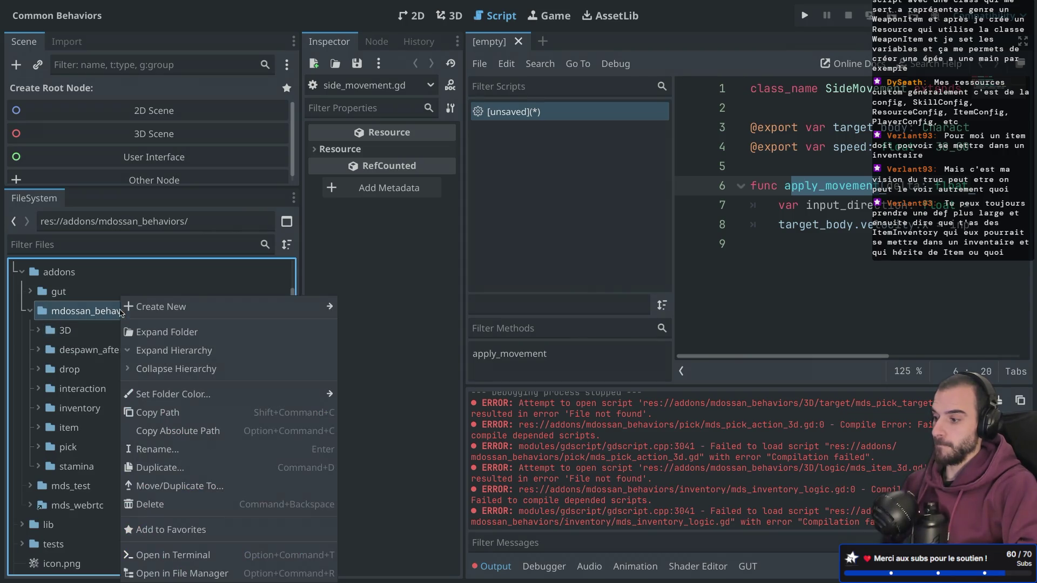
{"action": "left_click", "coordinate": [82, 311]}
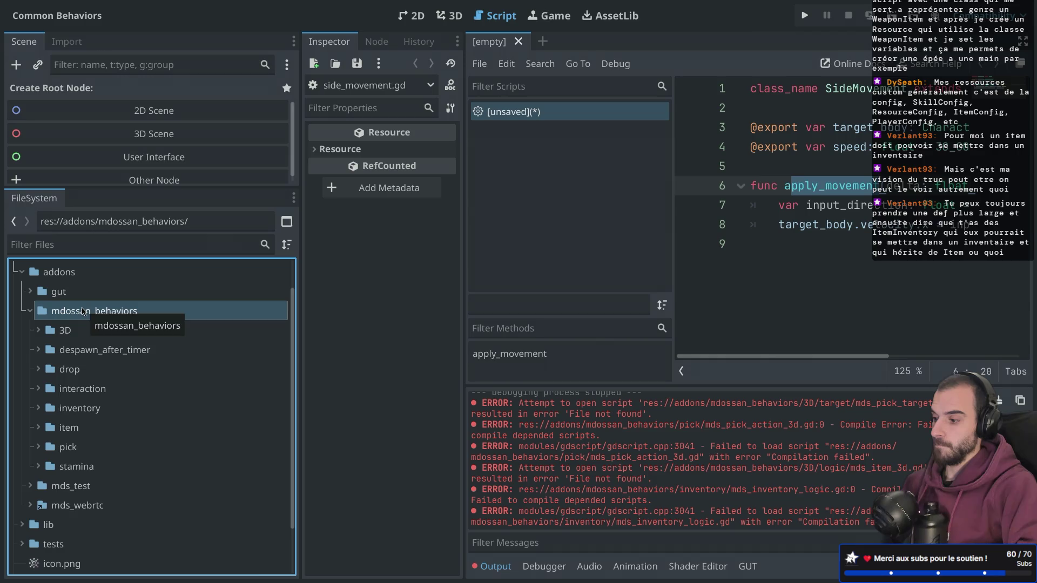
{"action": "right_click", "coordinate": [82, 311]}
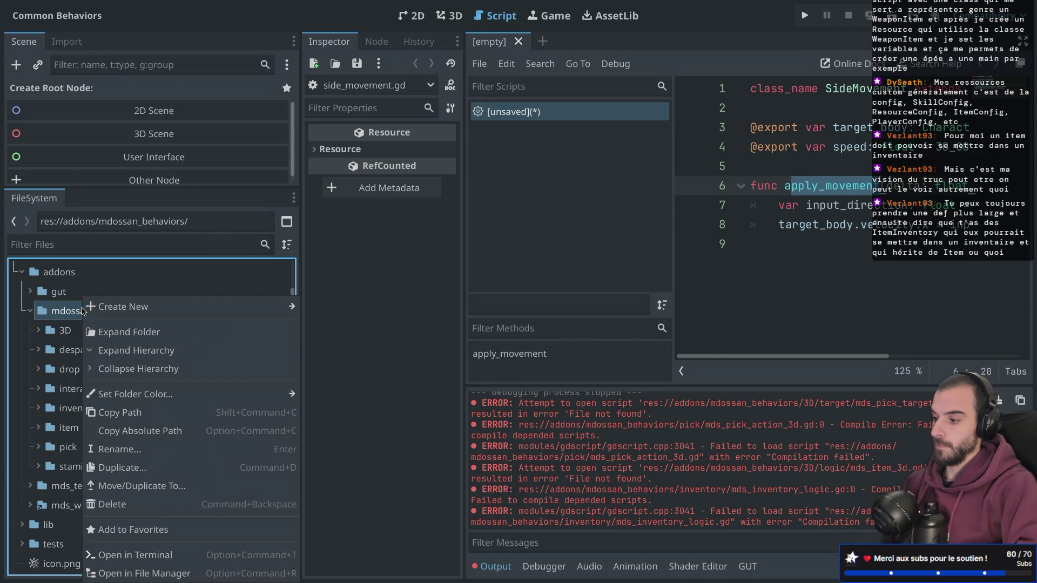
{"action": "left_click", "coordinate": [55, 313]}
{"action": "key", "text": "Escape"}
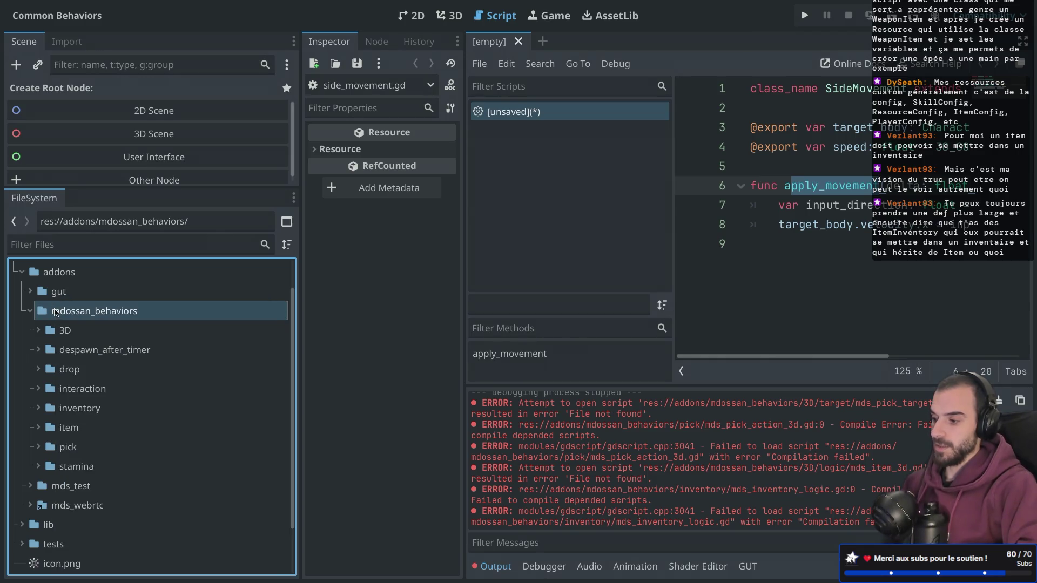
{"action": "left_click", "coordinate": [38, 330]}
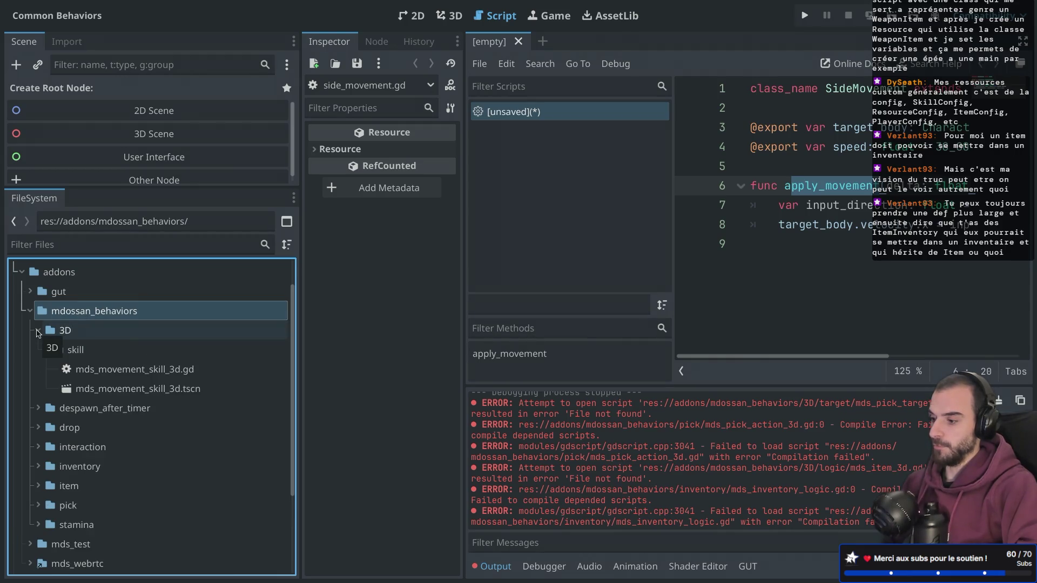
{"action": "left_click", "coordinate": [38, 331]}
{"action": "right_click", "coordinate": [113, 311]}
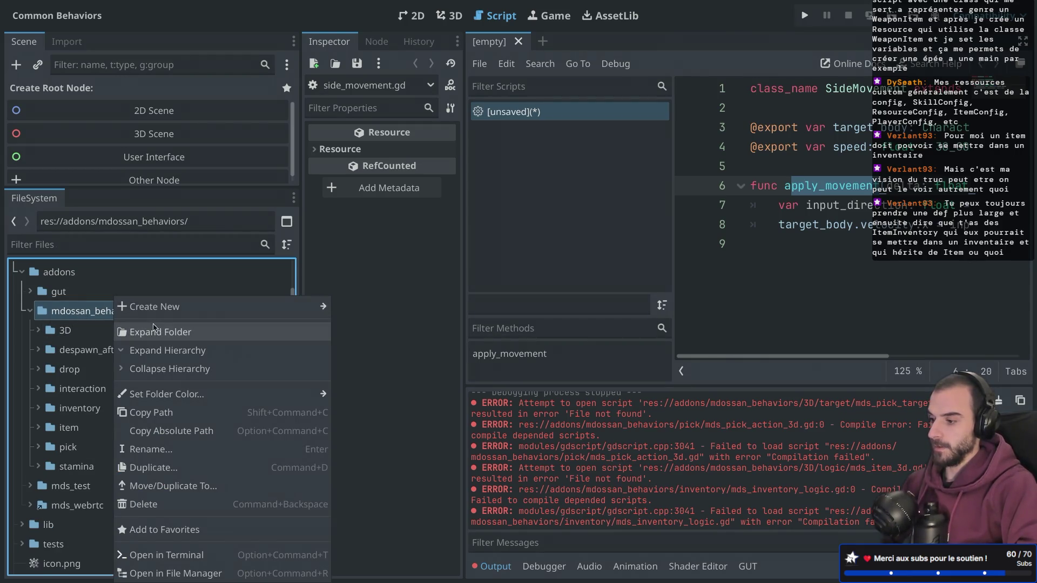
{"action": "mouse_move", "coordinate": [231, 308]}
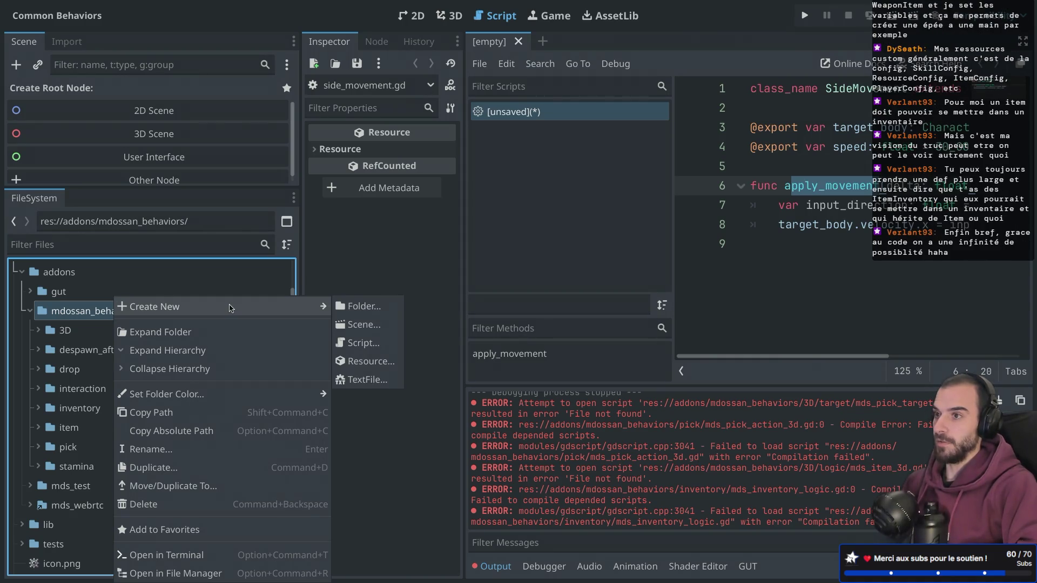
Step: Create a new folder named movement_skill_3d inside mdossan_behaviors
{"action": "left_click", "coordinate": [363, 306]}
{"action": "type", "text": "movement_skill_3d"}
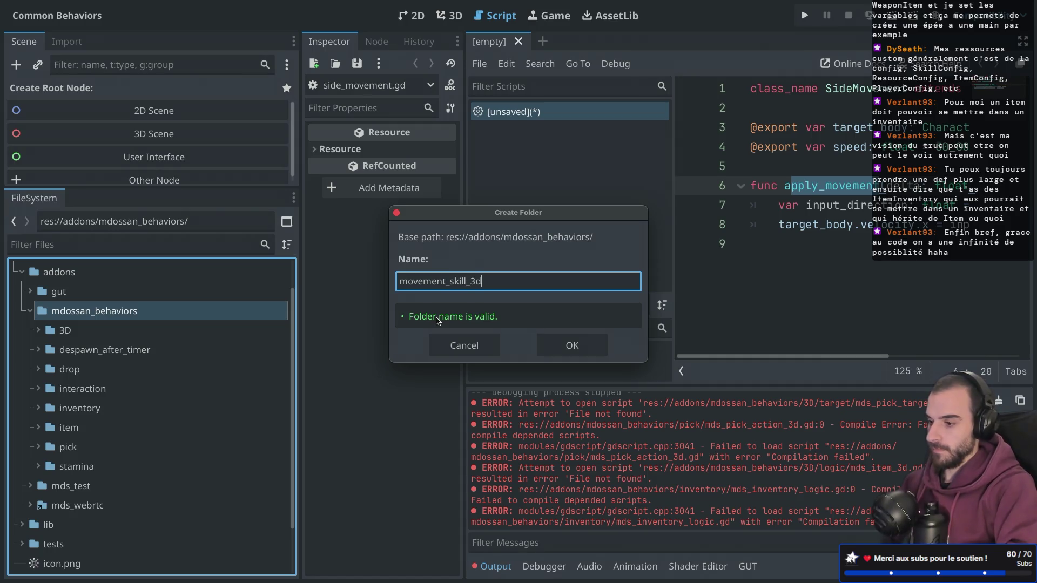
{"action": "left_click", "coordinate": [571, 351]}
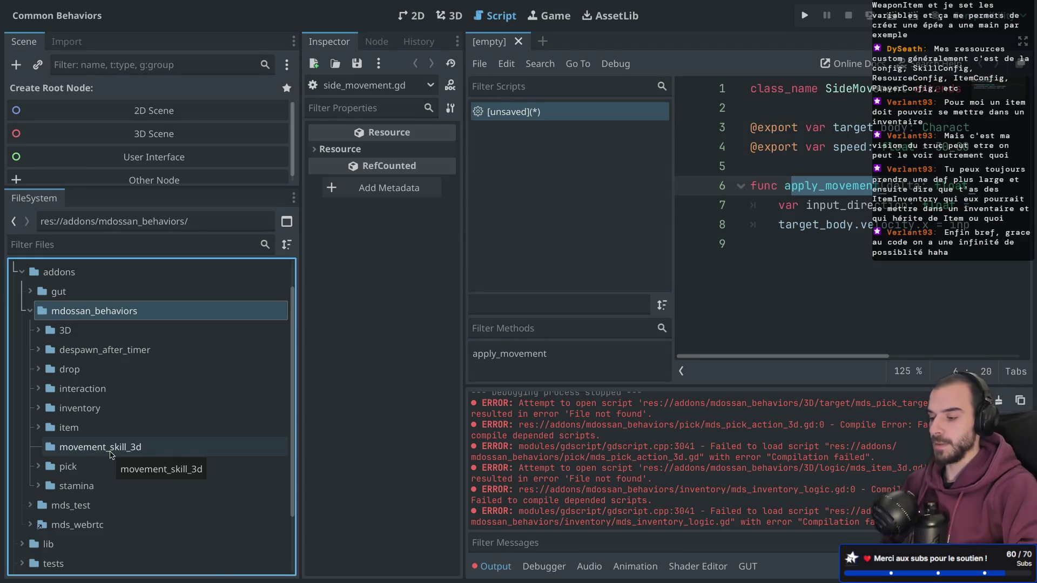
Step: Move the mds_movement_skill_3d script and scene into movement_skill_3d
{"action": "left_click", "coordinate": [38, 330]}
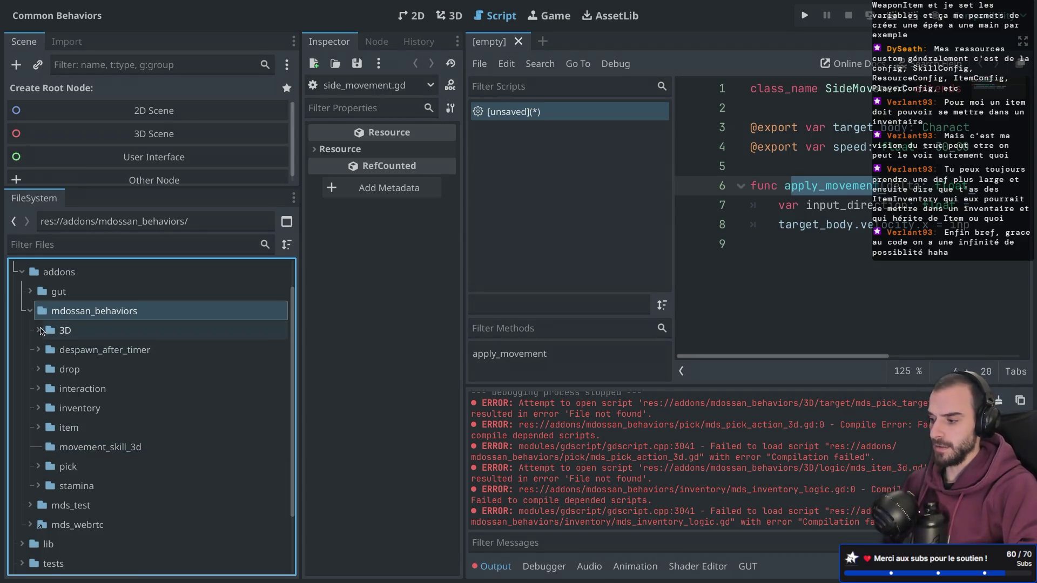
{"action": "left_click", "coordinate": [46, 349]}
{"action": "left_click", "coordinate": [89, 369]}
{"action": "left_click", "coordinate": [112, 389], "text": "shift"}
{"action": "right_click", "coordinate": [130, 378]}
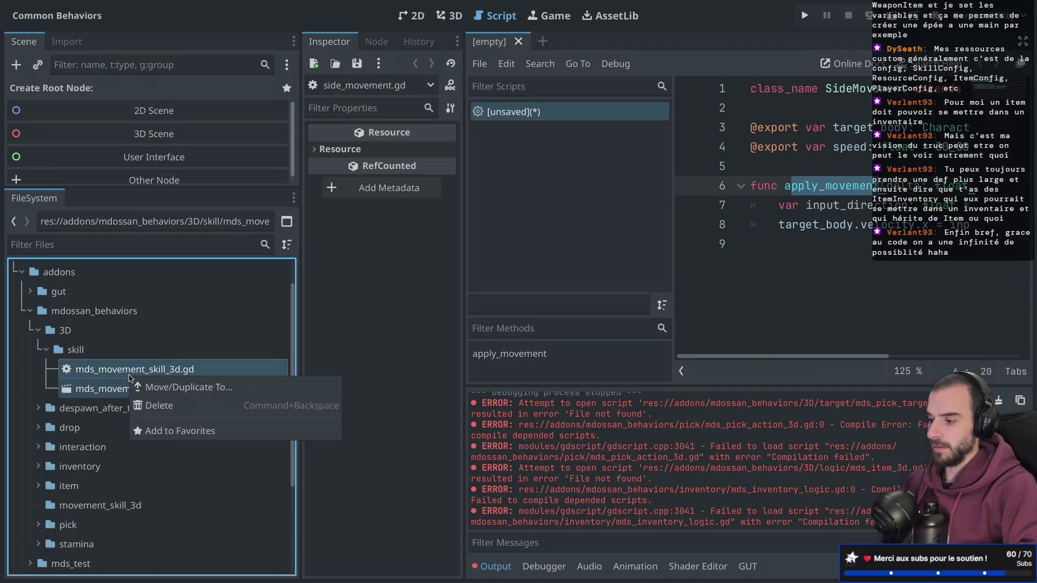
{"action": "left_click", "coordinate": [170, 389]}
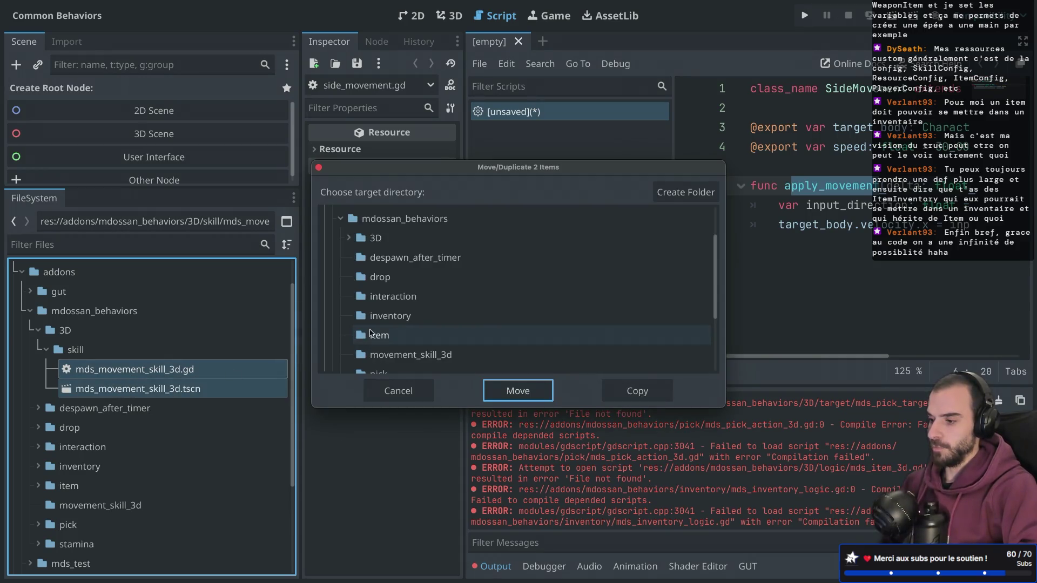
{"action": "scroll", "coordinate": [432, 281], "scroll_direction": "down", "scroll_amount": 1}
{"action": "left_click", "coordinate": [432, 331]}
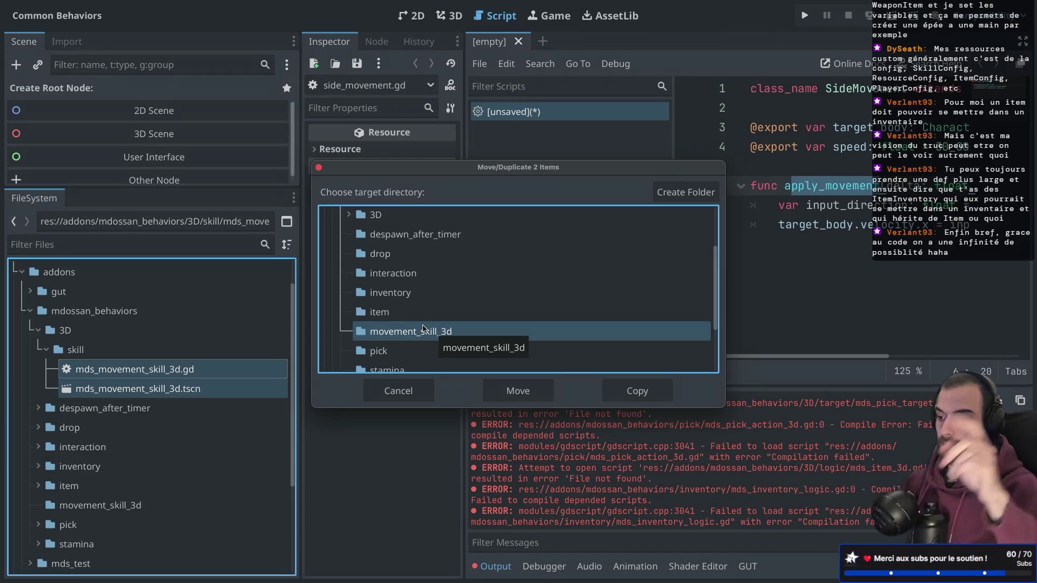
{"action": "left_click", "coordinate": [517, 391]}
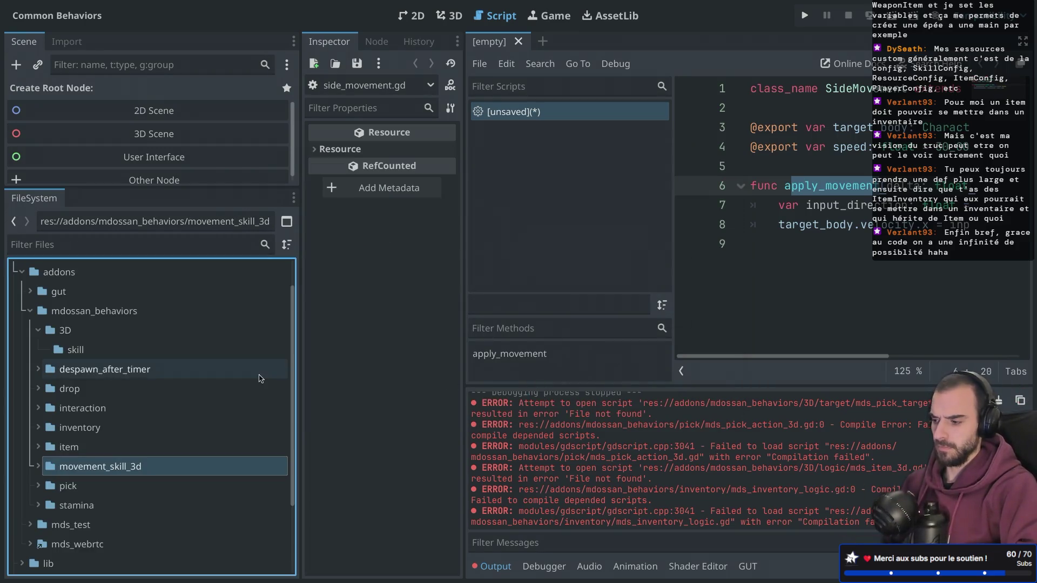
Step: Delete the old 3D folder and collapse mdossan_behaviors
{"action": "right_click", "coordinate": [108, 332]}
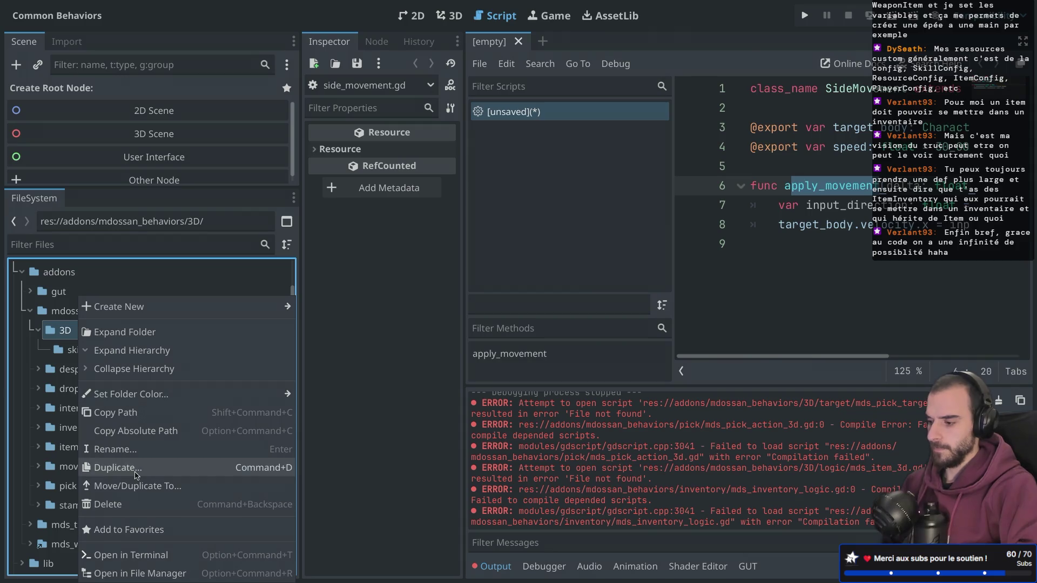
{"action": "left_click", "coordinate": [130, 505]}
{"action": "left_click", "coordinate": [615, 355]}
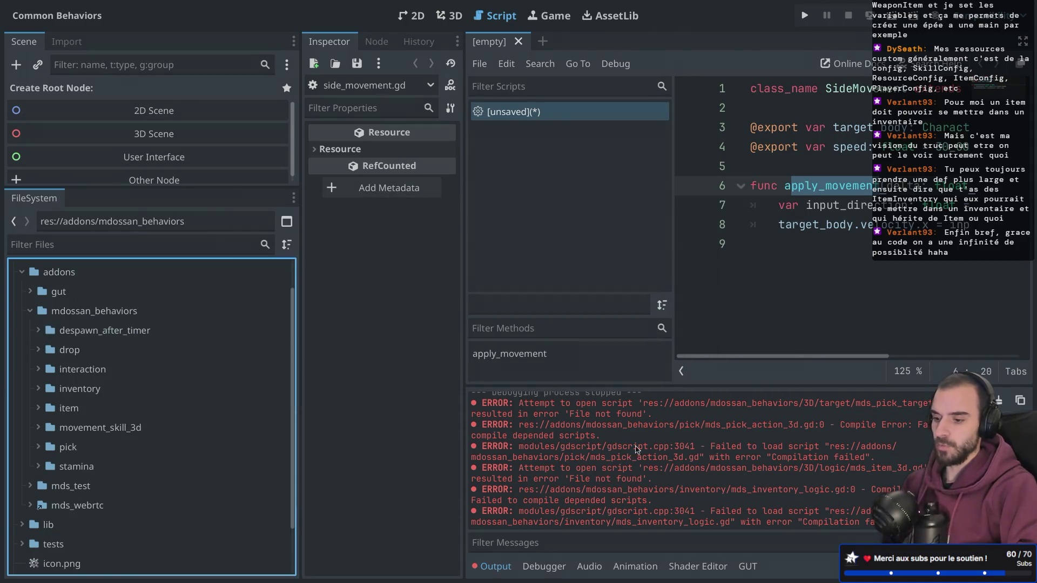
{"action": "scroll", "coordinate": [110, 408], "scroll_direction": "down", "scroll_amount": 2}
{"action": "scroll", "coordinate": [81, 427], "scroll_direction": "up", "scroll_amount": 5}
{"action": "scroll", "coordinate": [54, 444], "scroll_direction": "down", "scroll_amount": 1}
{"action": "scroll", "coordinate": [54, 394], "scroll_direction": "up", "scroll_amount": 1}
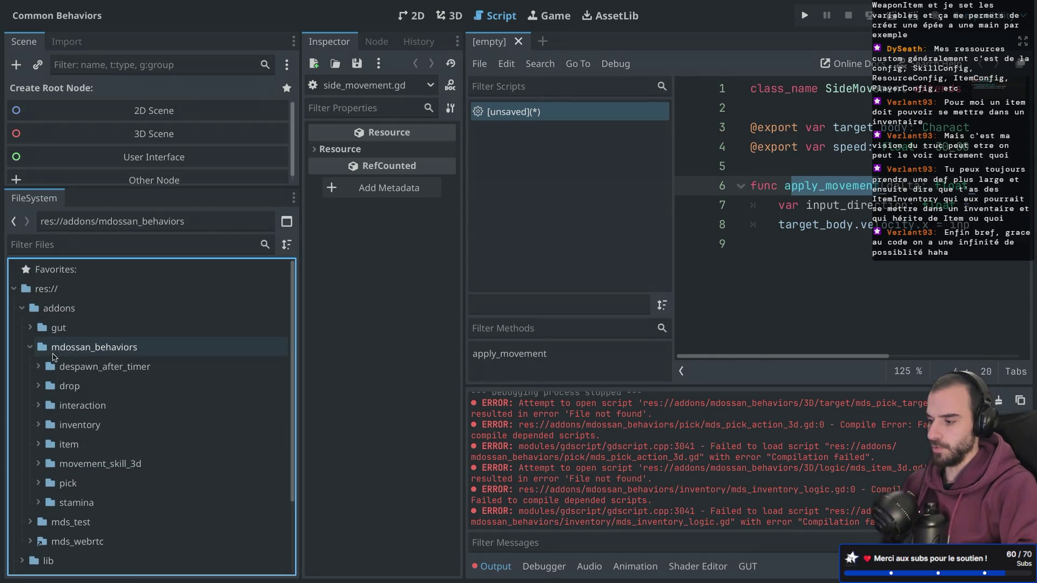
{"action": "left_click", "coordinate": [30, 348]}
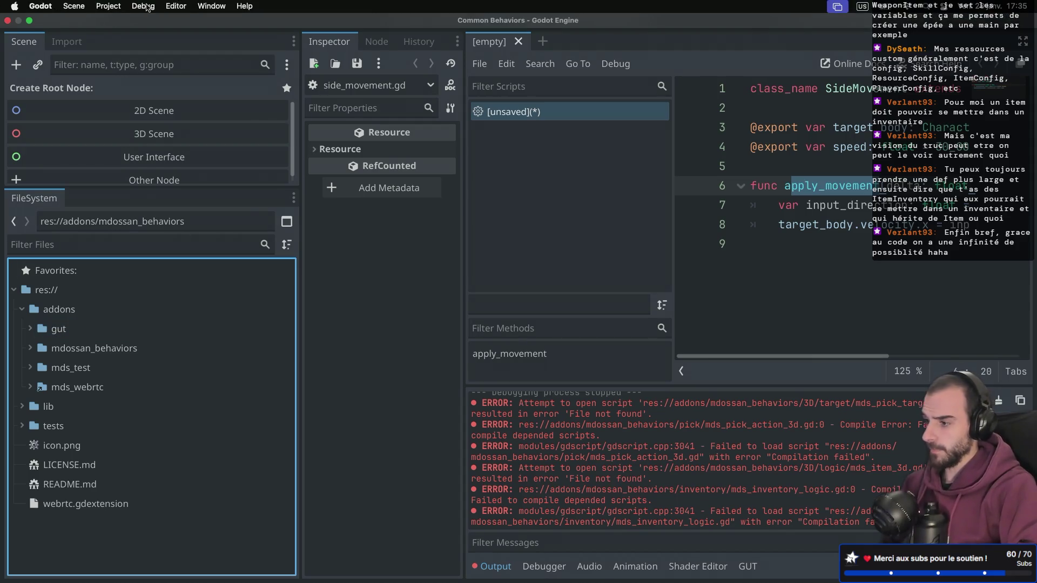
Step: Disable the Gut plugin in Project Settings
{"action": "left_click", "coordinate": [109, 5]}
{"action": "left_click", "coordinate": [127, 23]}
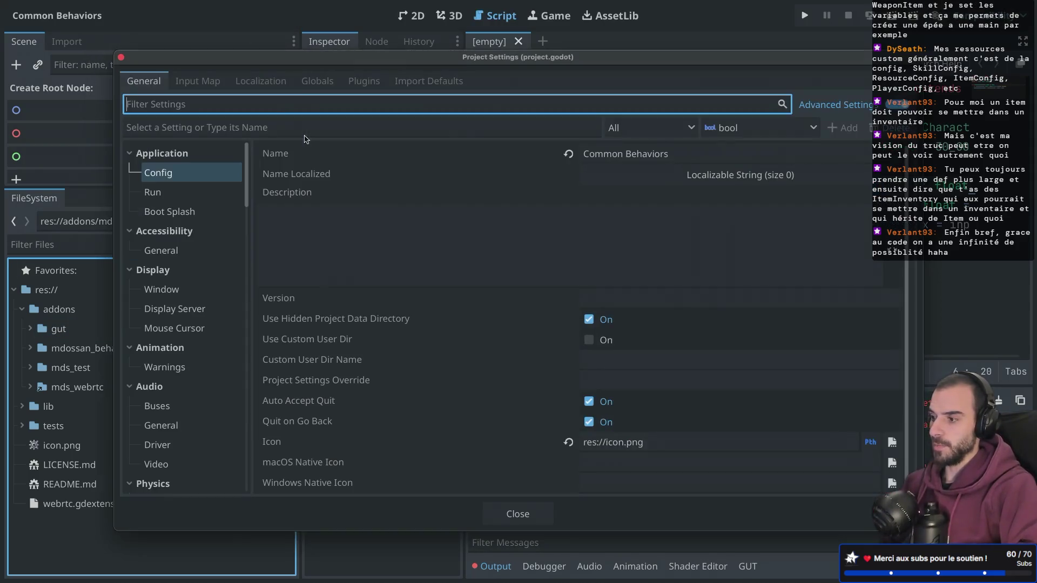
{"action": "left_click", "coordinate": [261, 81]}
{"action": "left_click", "coordinate": [197, 81]}
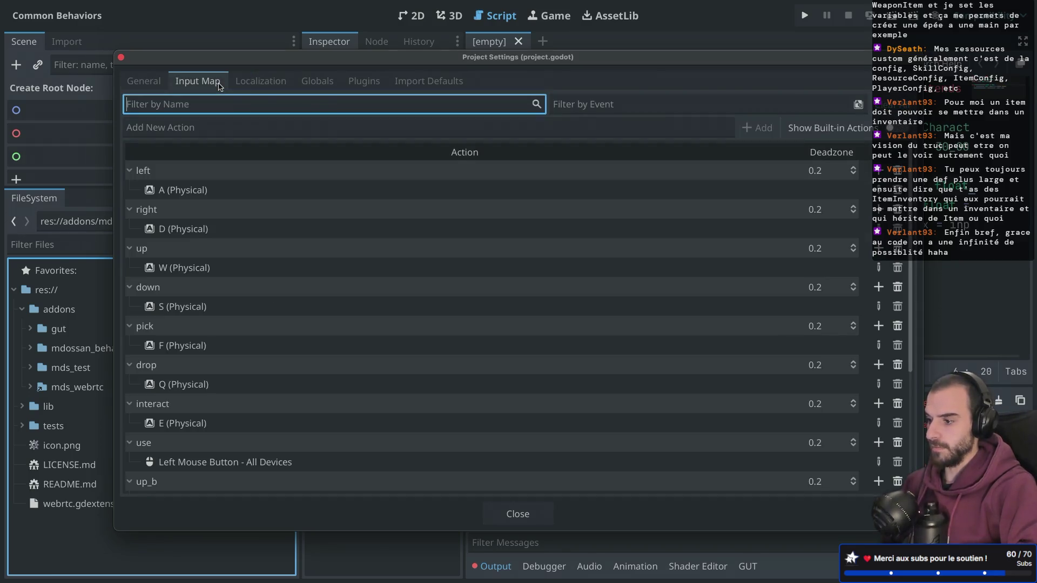
{"action": "left_click", "coordinate": [364, 81]}
{"action": "left_click", "coordinate": [147, 149]}
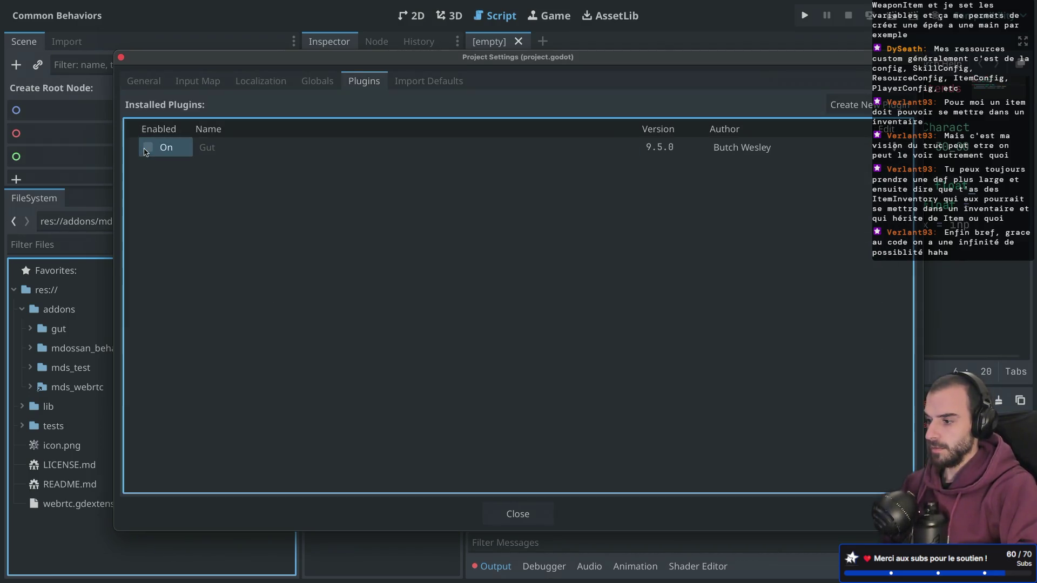
{"action": "left_click", "coordinate": [528, 515]}
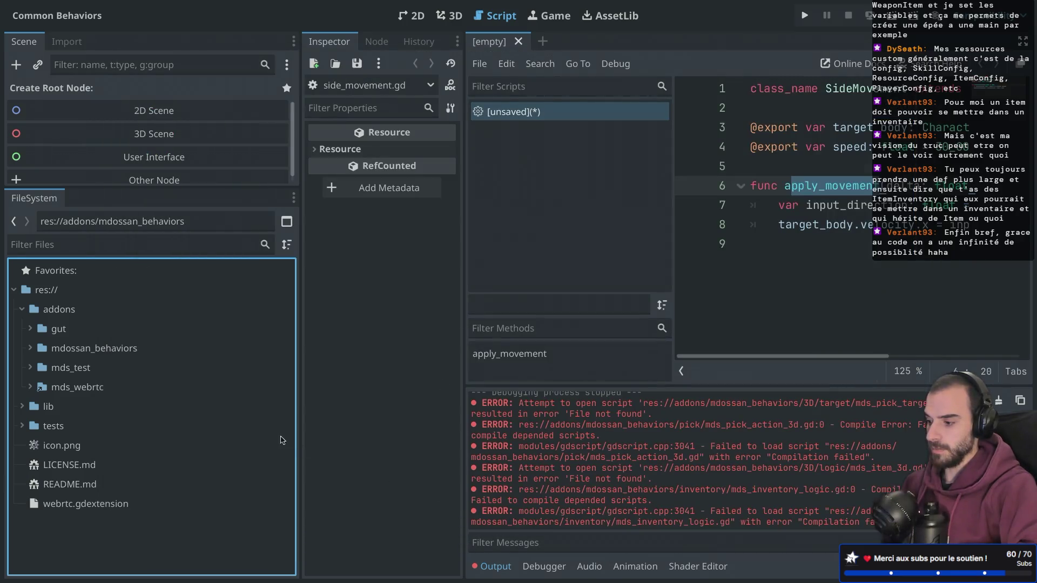
Step: Delete the gut addon folder and select mds_test
{"action": "right_click", "coordinate": [79, 335]}
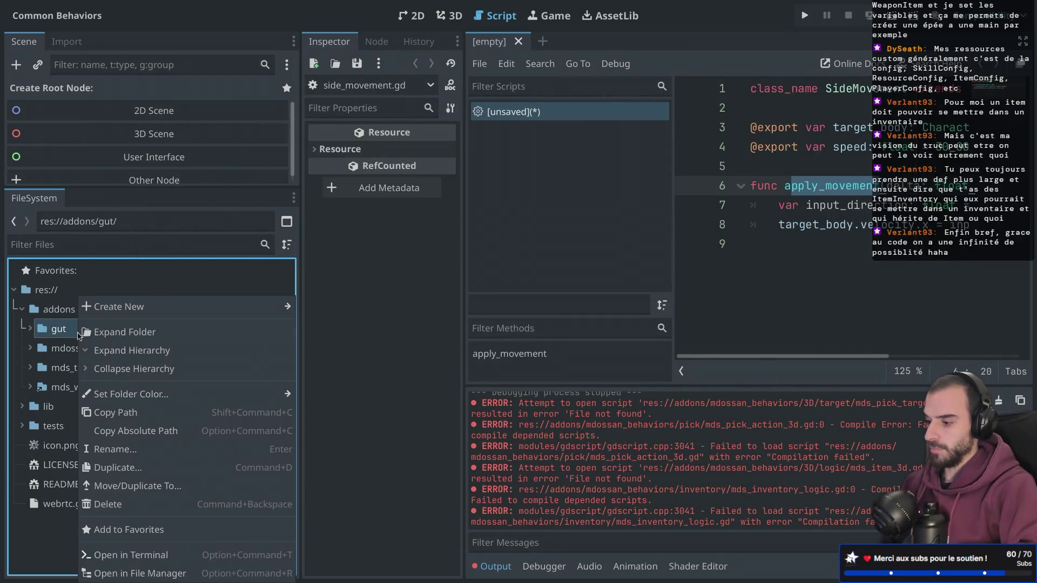
{"action": "left_click", "coordinate": [123, 507]}
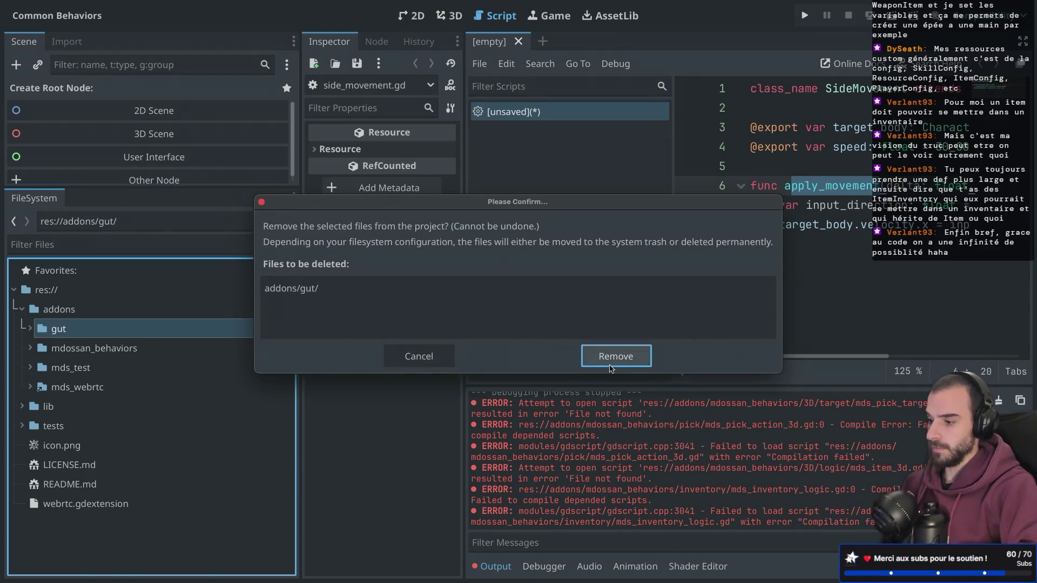
{"action": "left_click", "coordinate": [611, 369]}
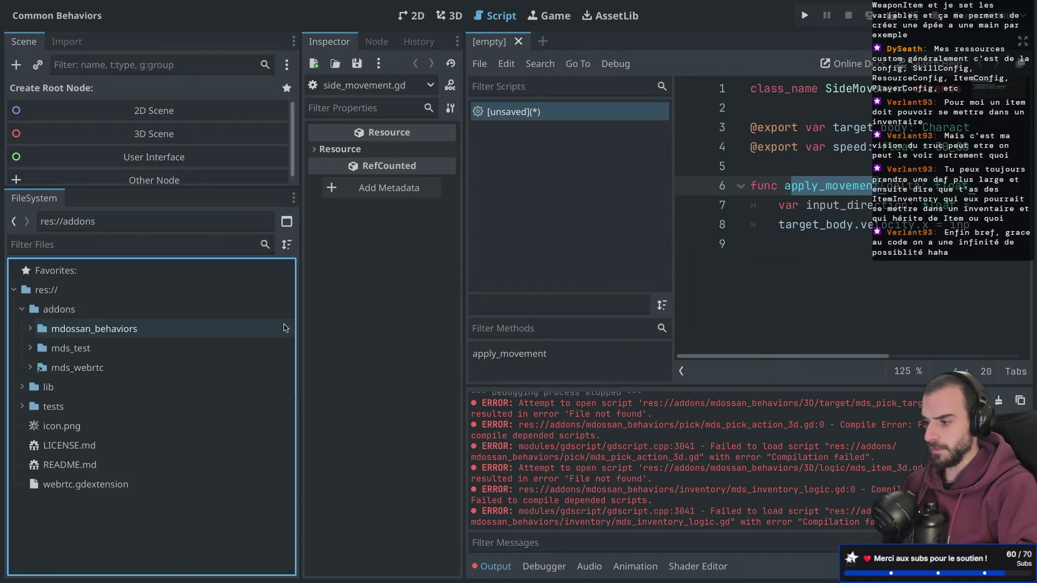
{"action": "left_click", "coordinate": [47, 357]}
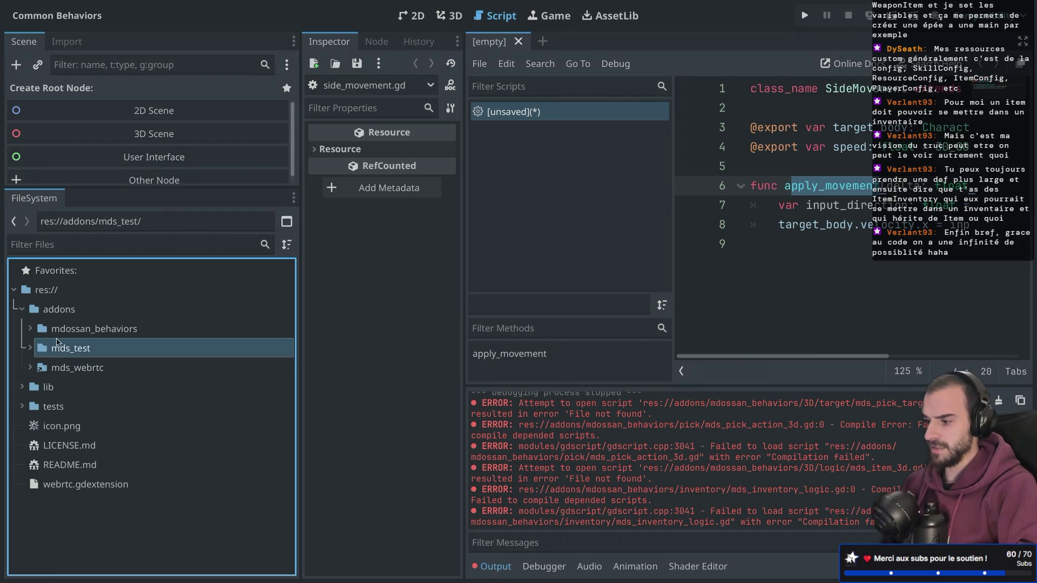
Step: Dismiss the mdossan_behaviors folder options without renaming and switch to the browser
{"action": "left_click", "coordinate": [31, 328]}
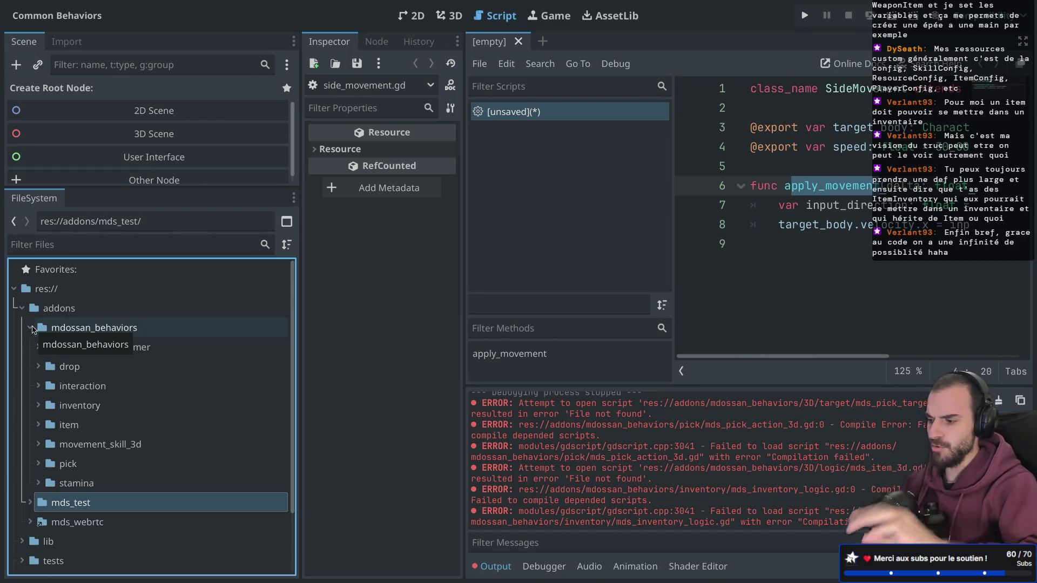
{"action": "left_click", "coordinate": [31, 329]}
{"action": "right_click", "coordinate": [88, 335]}
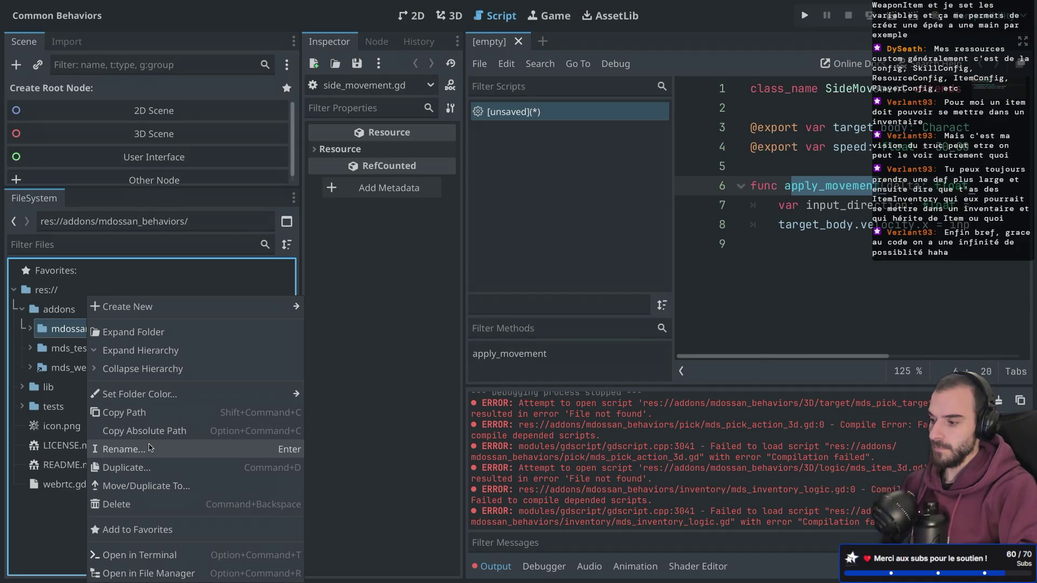
{"action": "key", "text": "Escape"}
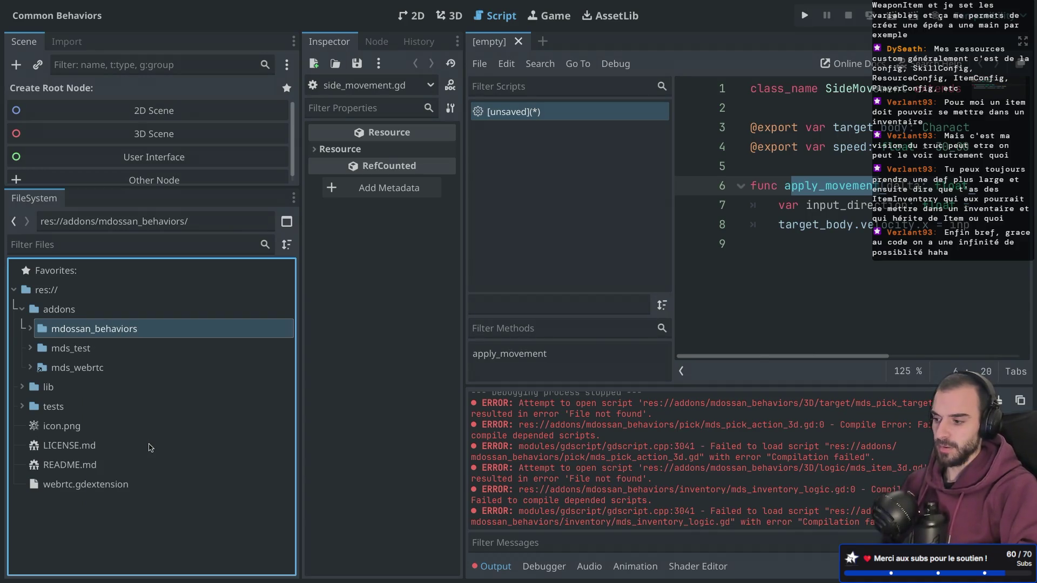
{"action": "left_click", "coordinate": [30, 328]}
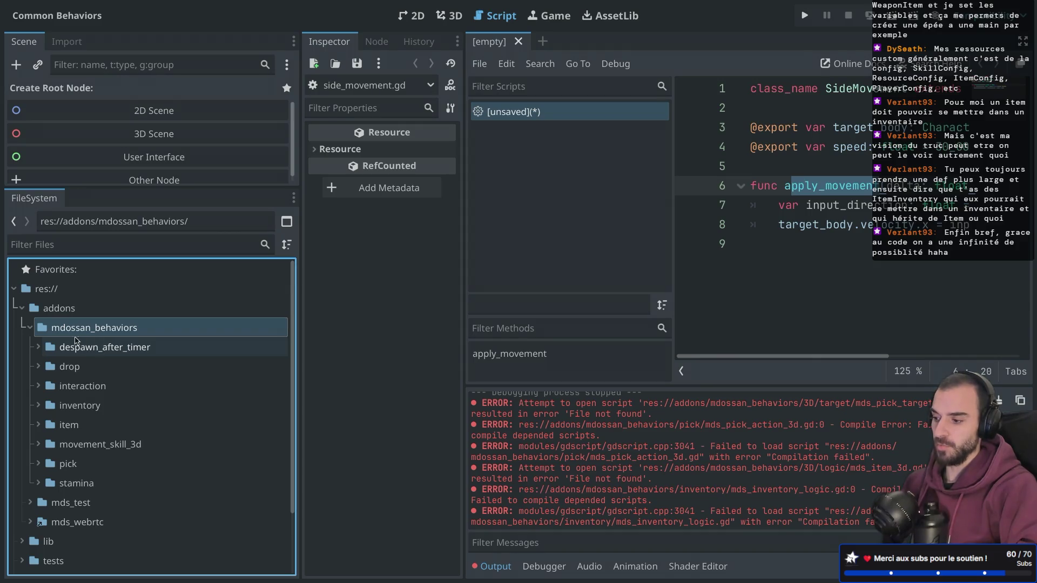
{"action": "left_click", "coordinate": [30, 328]}
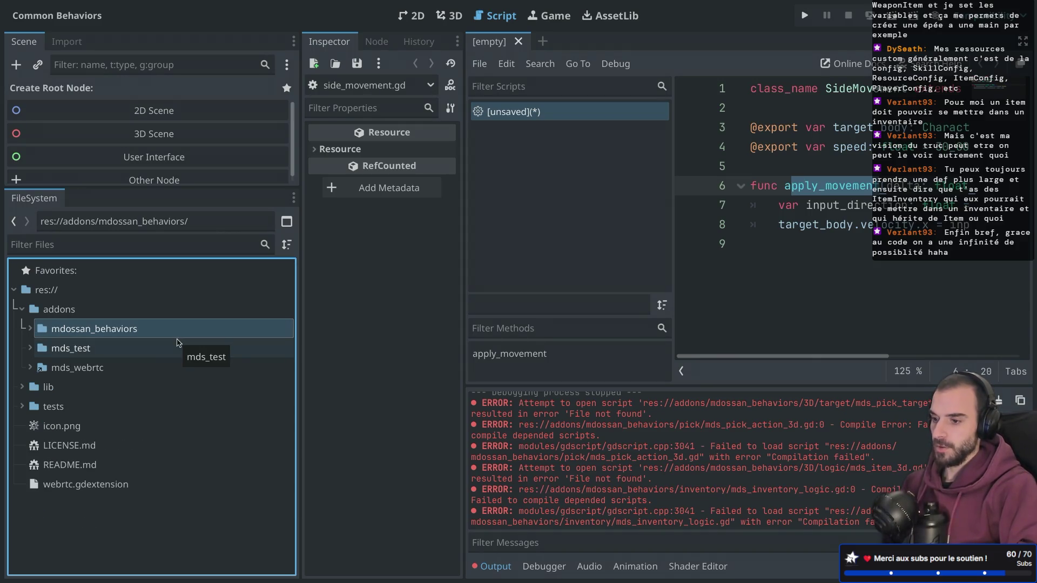
{"action": "key", "text": "ctrl+Left"}
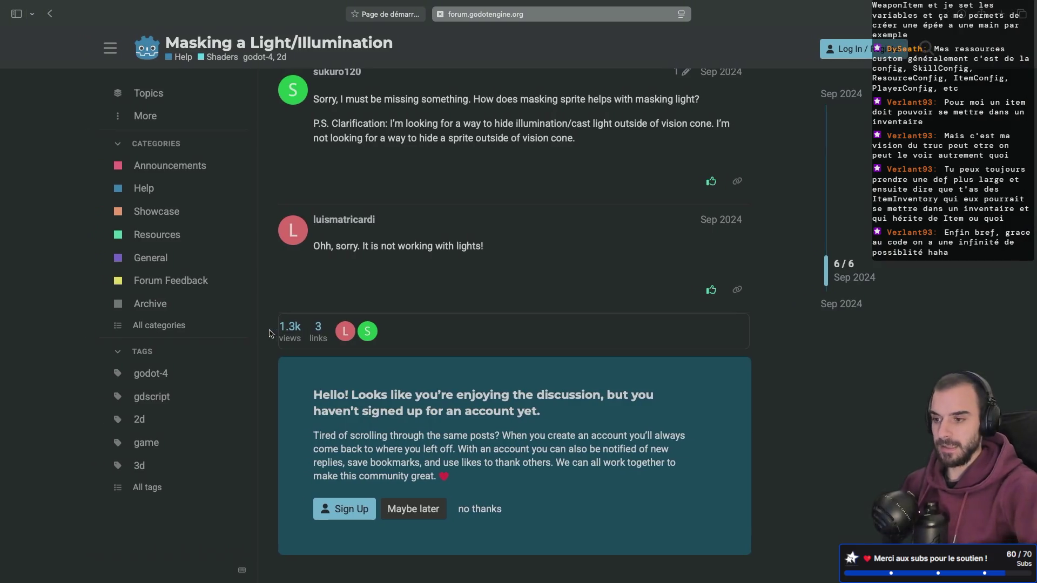
Step: Search 'godot asset lib' in a new tab and open the Godot Asset Library result
{"action": "key", "text": "super+t"}
{"action": "type", "text": "godot as"}
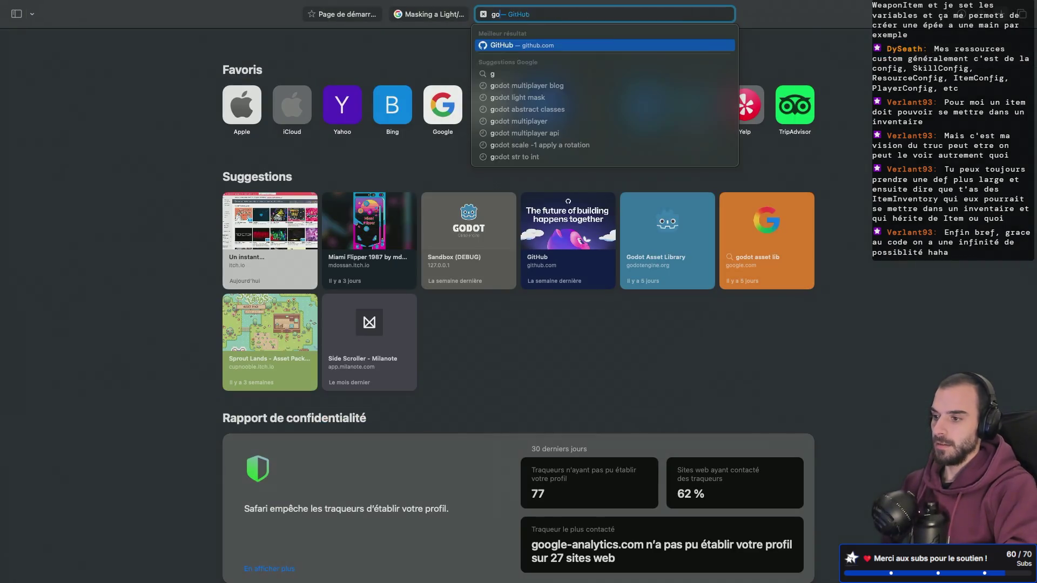
{"action": "key", "text": "Return"}
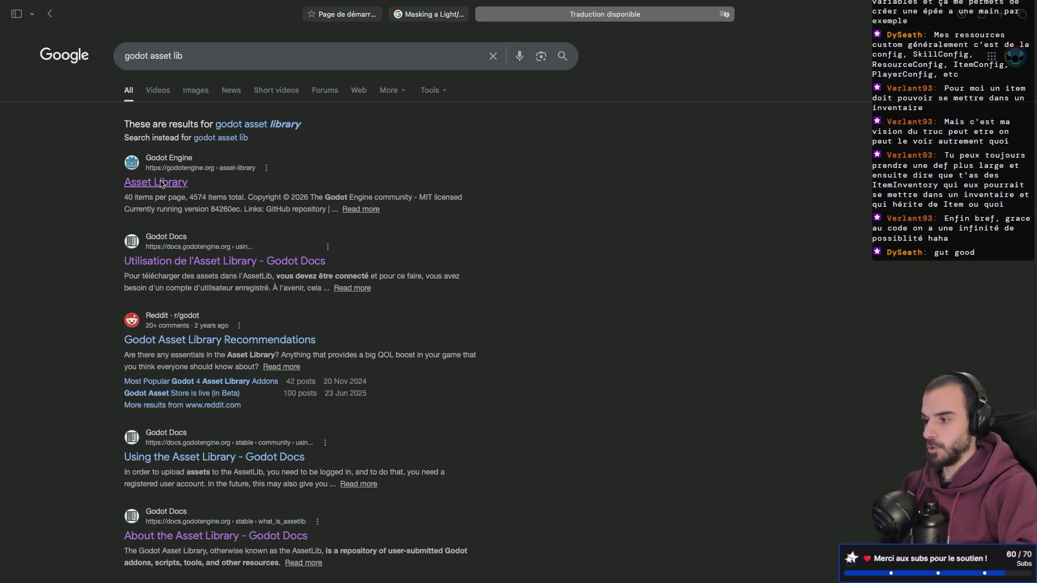
{"action": "left_click", "coordinate": [161, 182]}
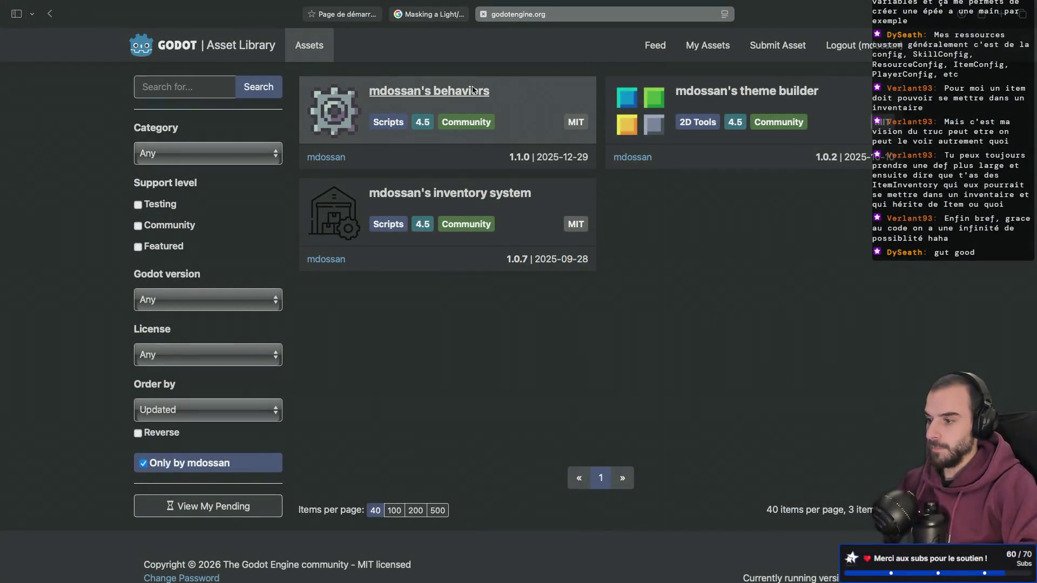
Step: Edit the behaviors asset, replacing 'behaviors' in its Asset Name with 'lib'
{"action": "left_click", "coordinate": [472, 91]}
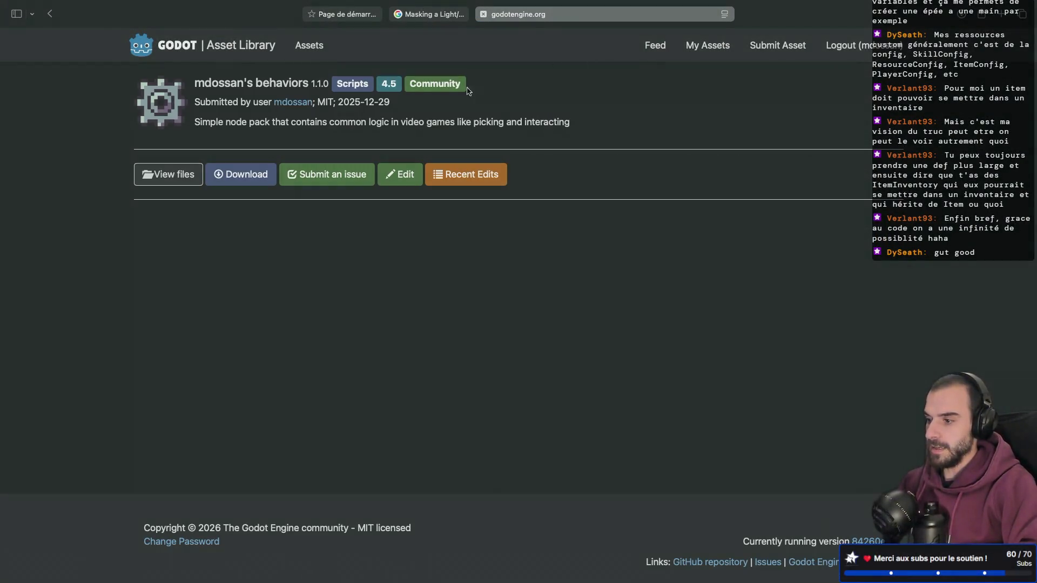
{"action": "left_click", "coordinate": [400, 183]}
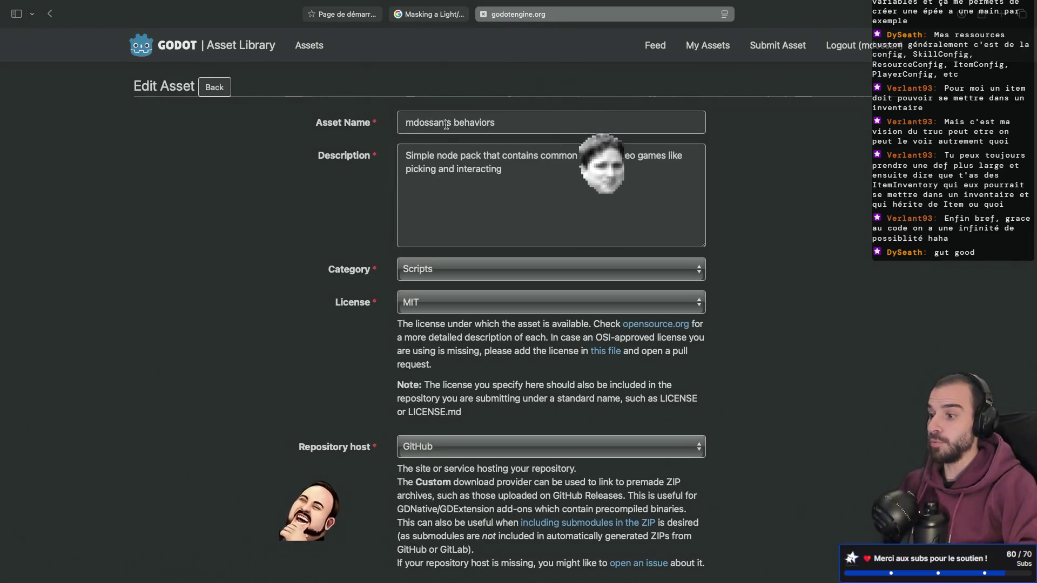
{"action": "left_click_drag", "start_coordinate": [444, 123], "coordinate": [534, 123]}
{"action": "left_click", "coordinate": [530, 124]}
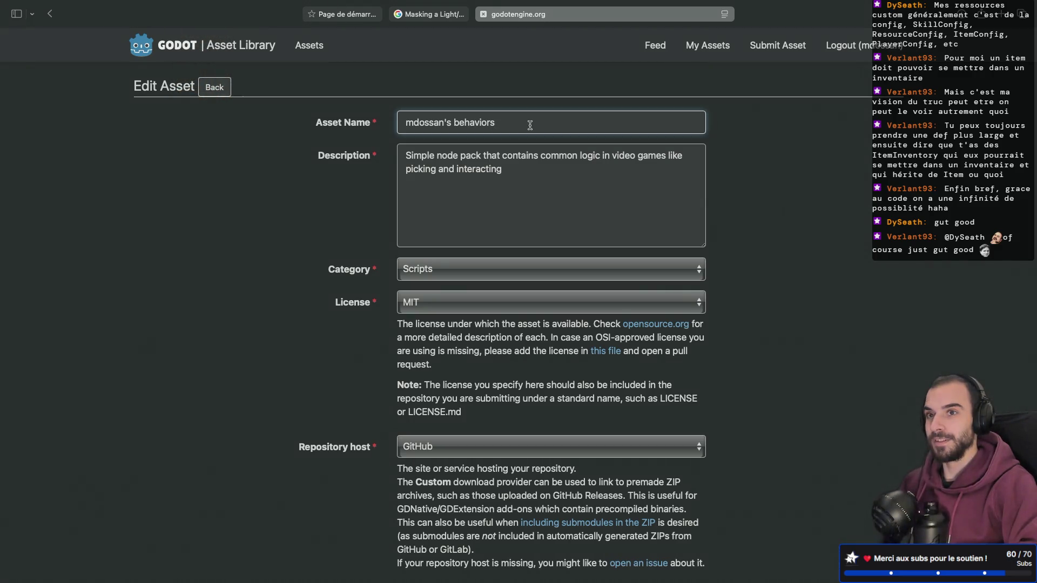
{"action": "double_click", "coordinate": [475, 123]}
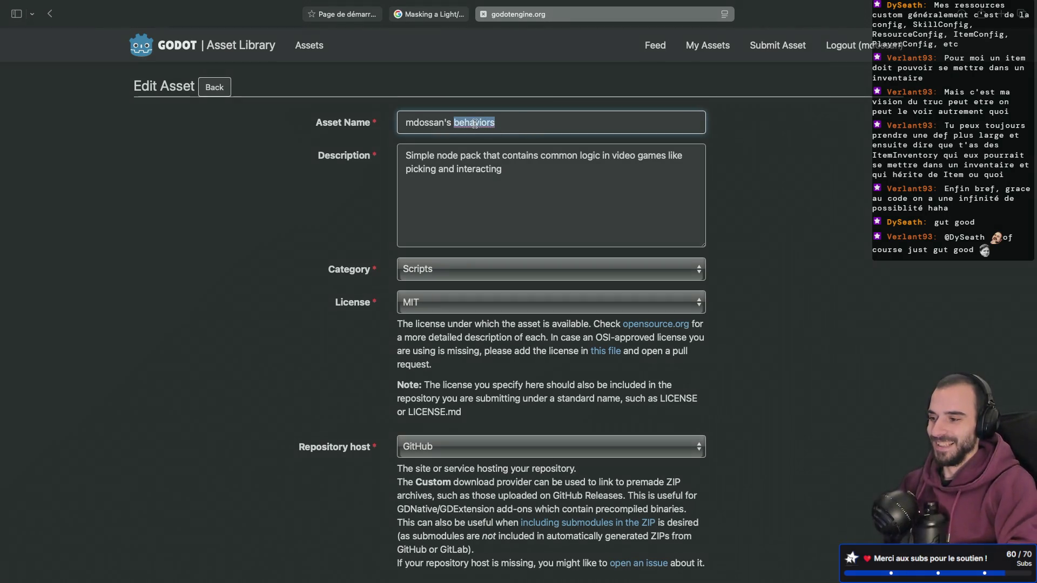
{"action": "type", "text": "lib"}
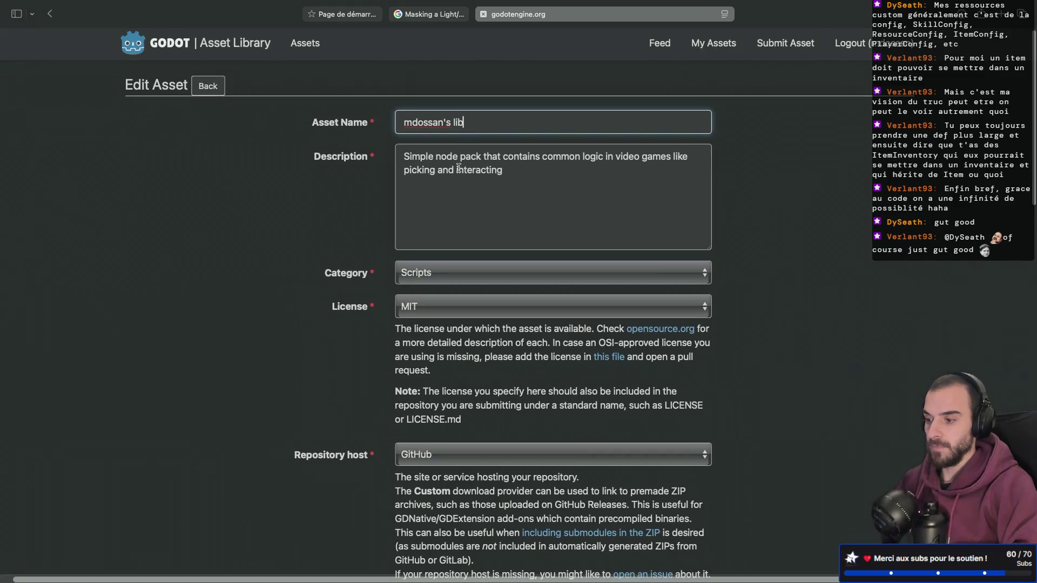
Step: Close the asset tab and bring up the behaviors addon folder's options in Godot
{"action": "left_click", "coordinate": [483, 14]}
{"action": "key", "text": "alt+Tab"}
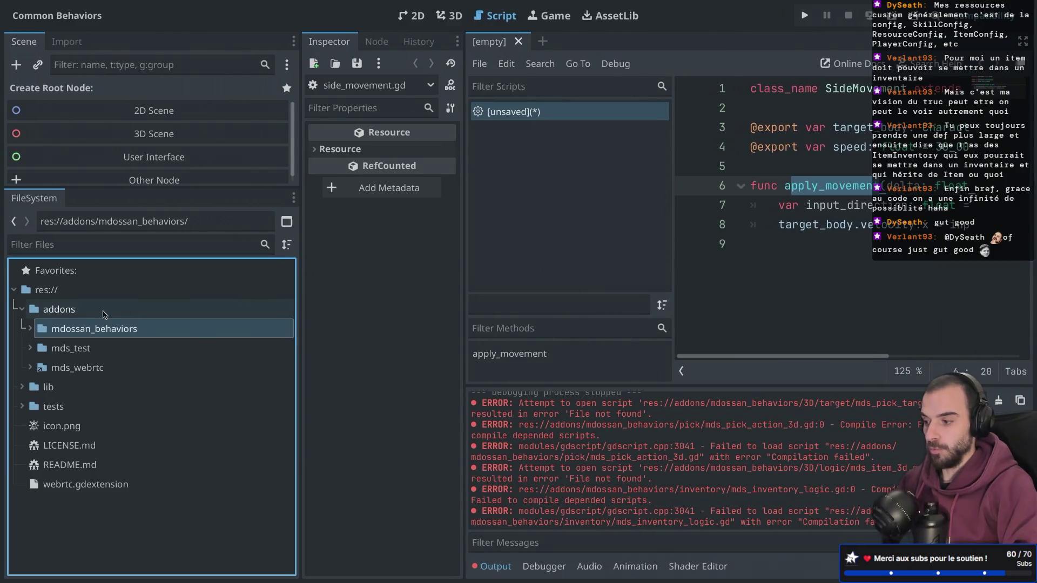
{"action": "right_click", "coordinate": [99, 339]}
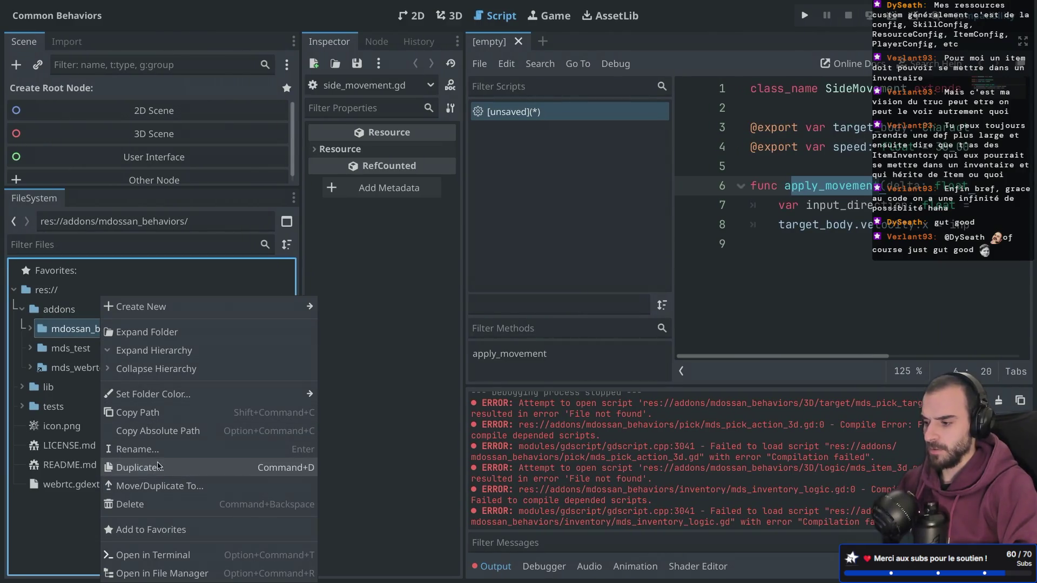
Step: Rename the behaviors addon folder to mds_lib
{"action": "left_click", "coordinate": [161, 456]}
{"action": "key", "text": "Left"}
{"action": "key", "text": "Left"}
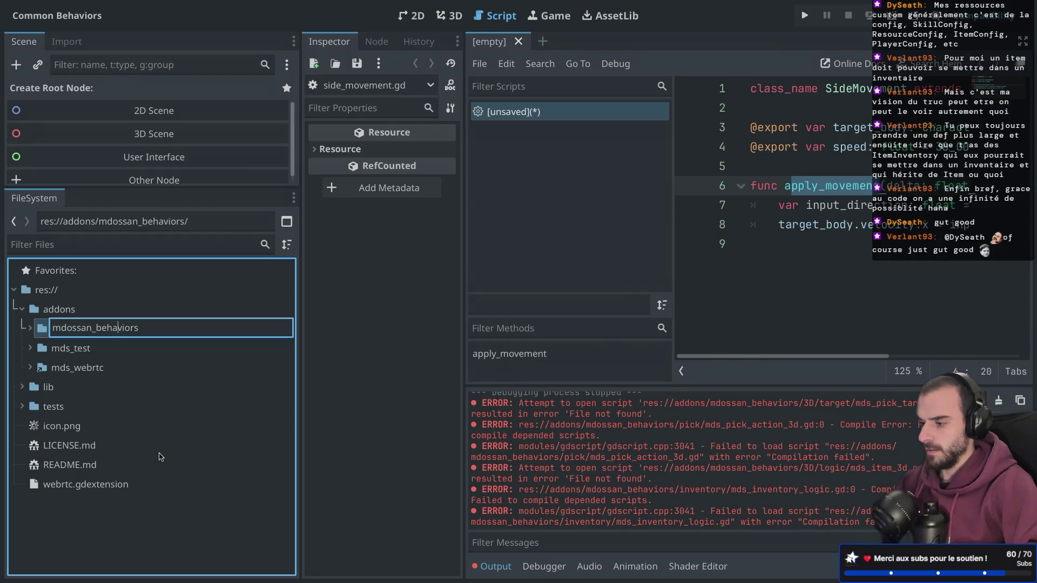
{"action": "key", "text": "Delete"}
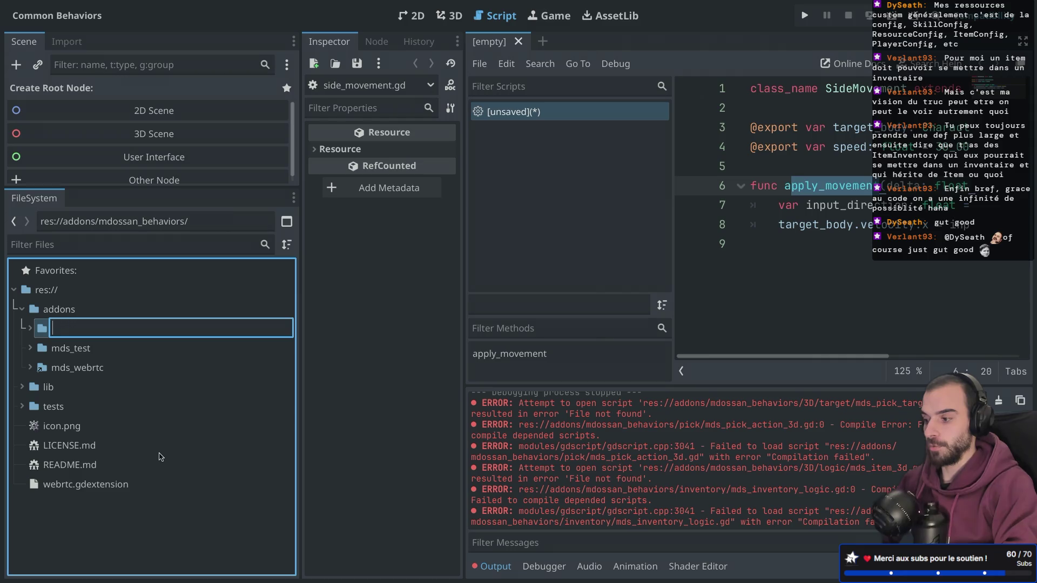
{"action": "type", "text": "_lib"}
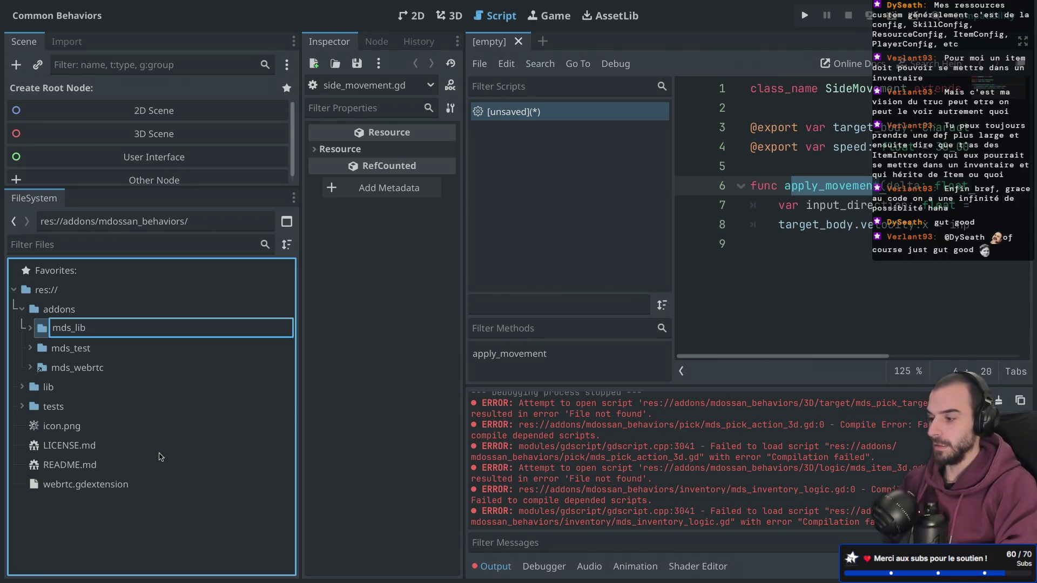
{"action": "key", "text": "Return"}
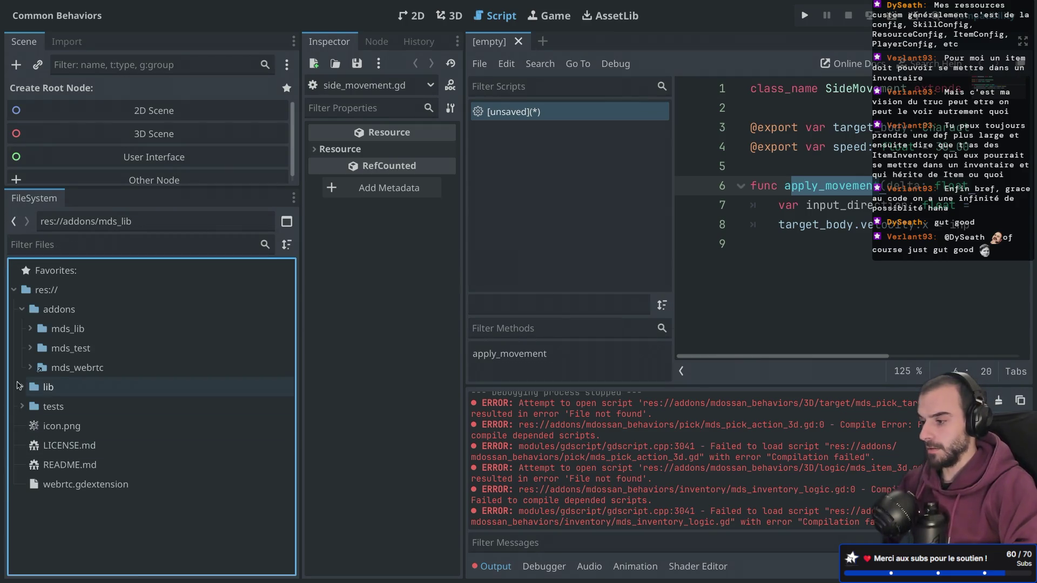
Step: Expand mds_lib to confirm its behavior subfolders are intact
{"action": "left_click", "coordinate": [31, 326]}
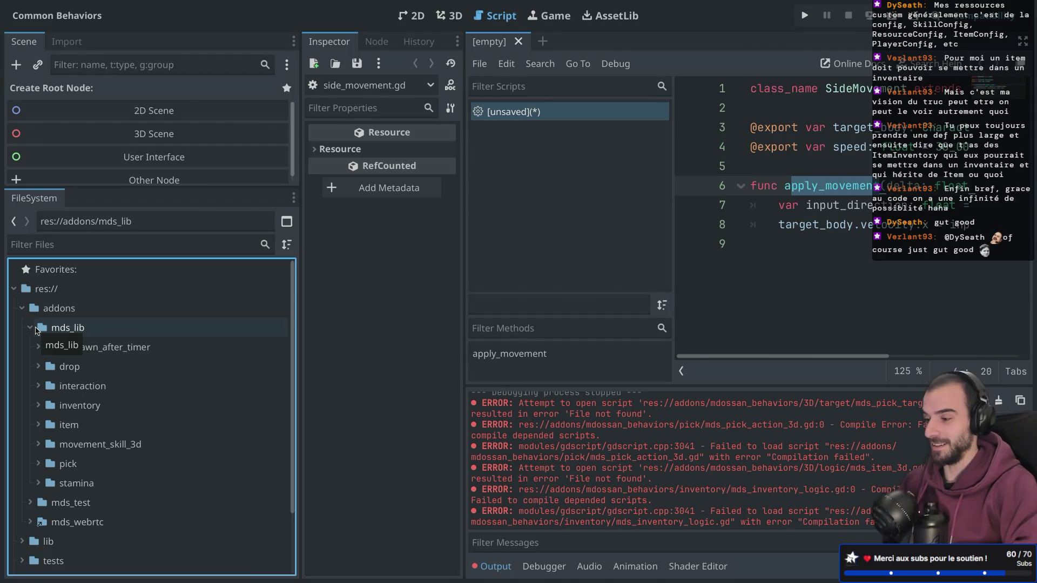
{"action": "left_click", "coordinate": [31, 330]}
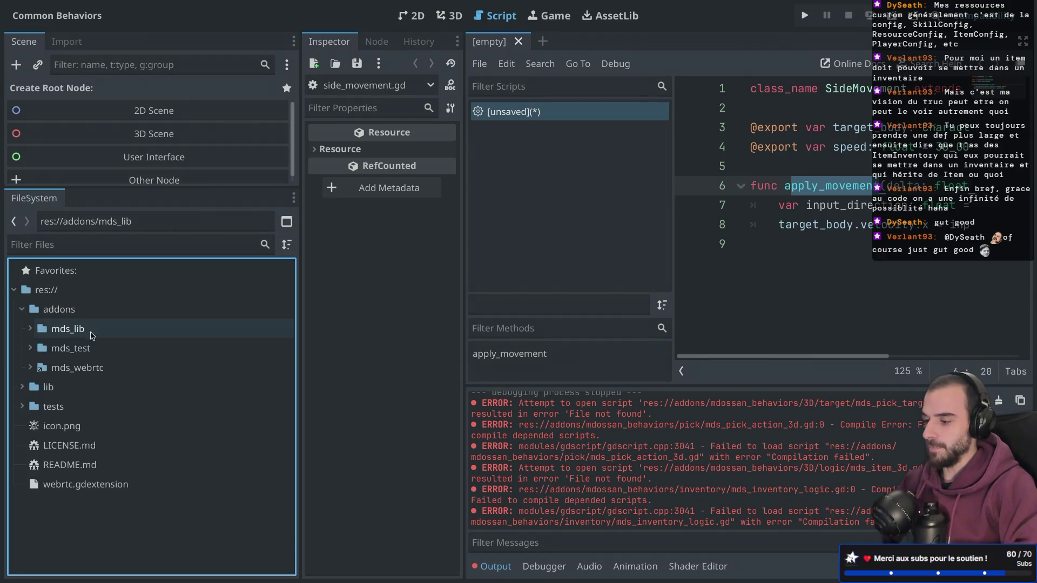
{"action": "double_click", "coordinate": [63, 334]}
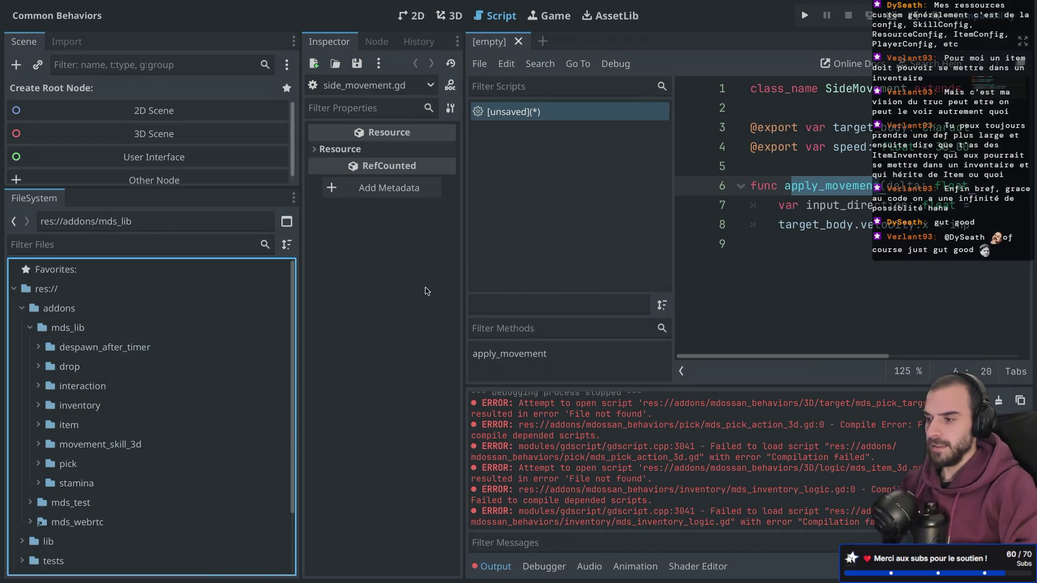
{"action": "left_click", "coordinate": [74, 6]}
Step: Cancel the first reload attempt and close the unsaved script without saving
{"action": "mouse_move", "coordinate": [109, 10]}
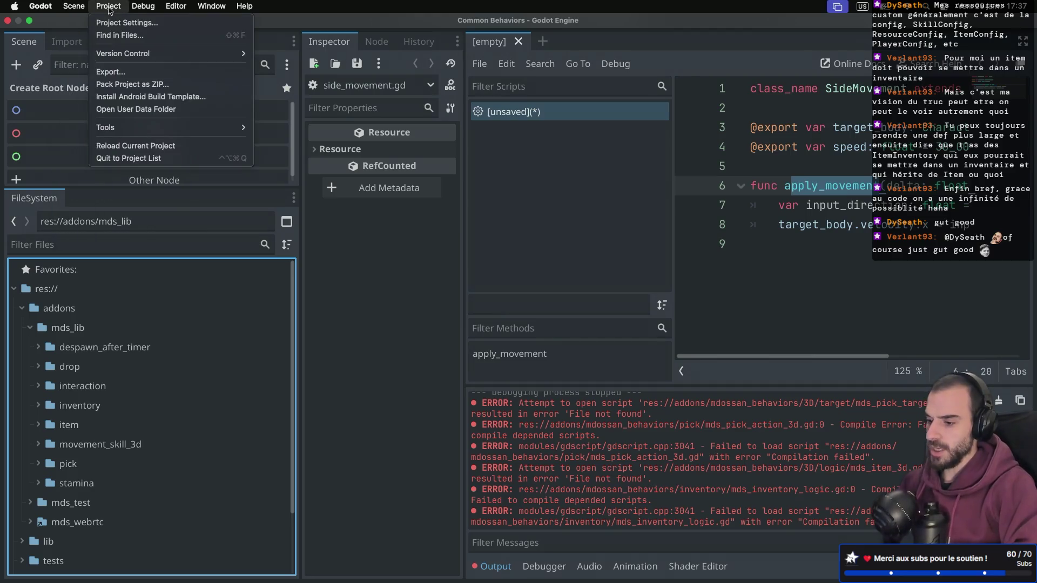
{"action": "left_click", "coordinate": [135, 145]}
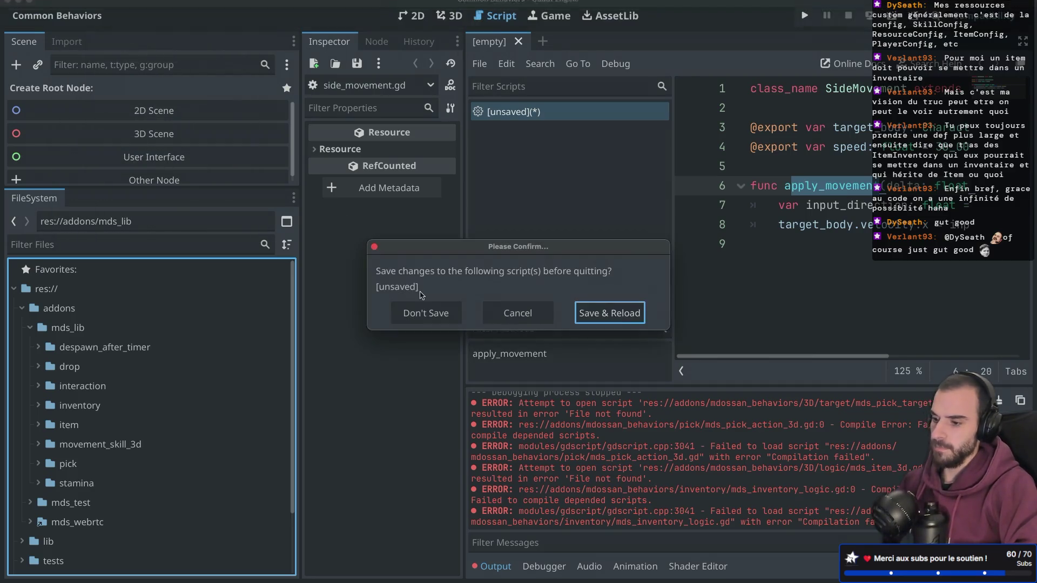
{"action": "left_click", "coordinate": [614, 322]}
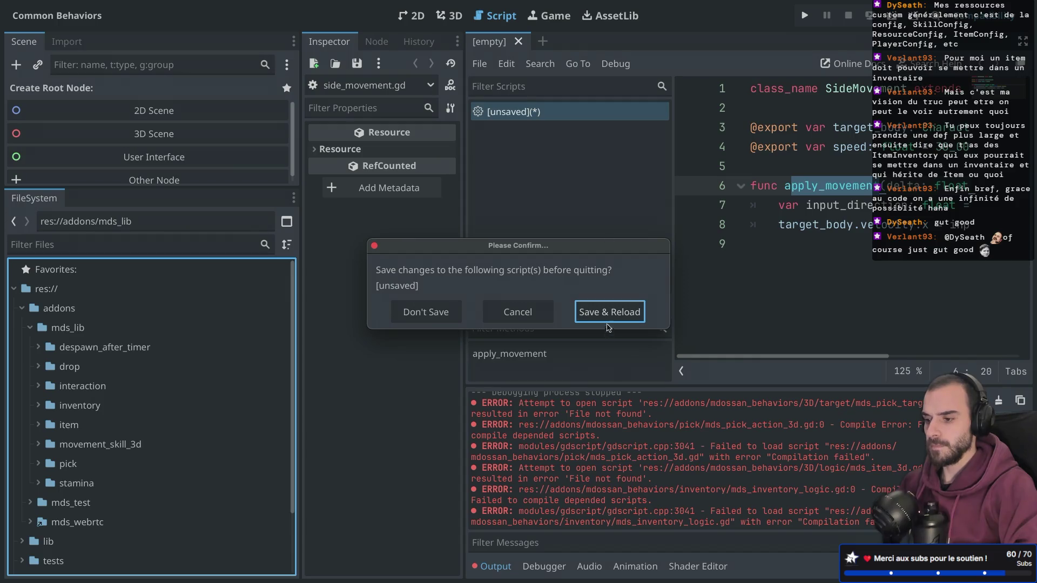
{"action": "left_click", "coordinate": [525, 313]}
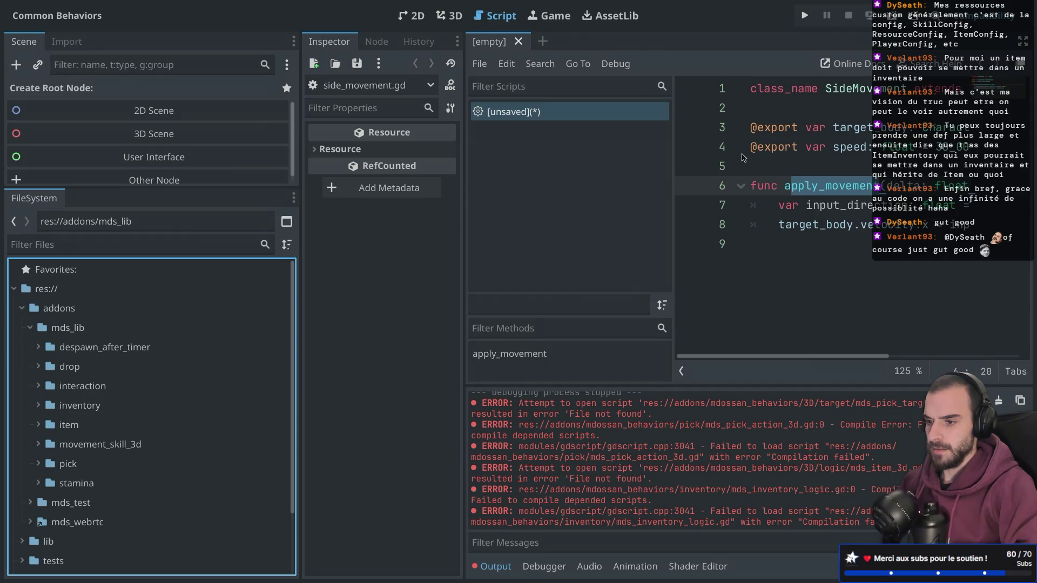
{"action": "left_click", "coordinate": [761, 165]}
{"action": "key", "text": "ctrl+w"}
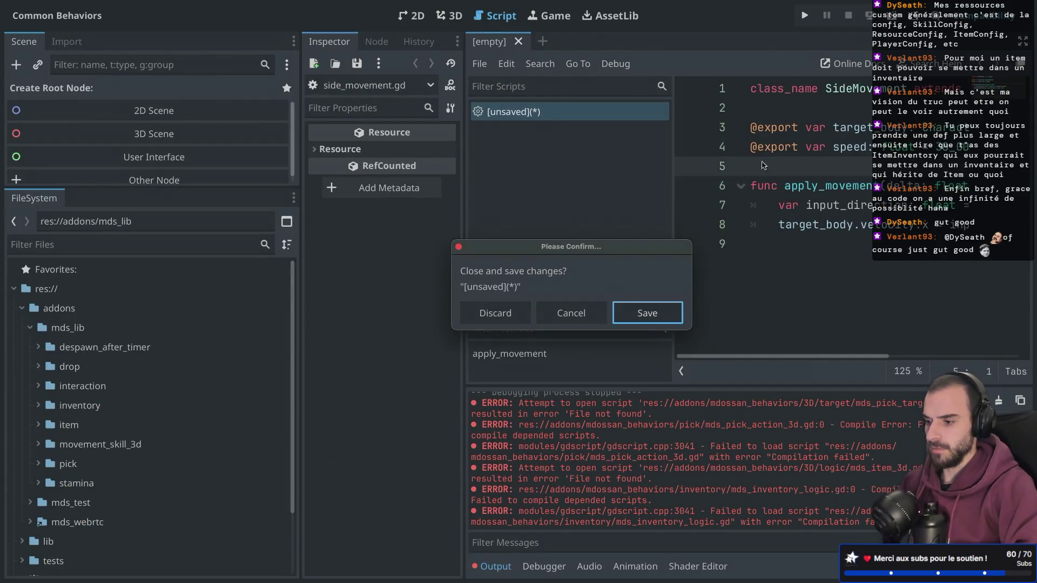
{"action": "left_click", "coordinate": [511, 314]}
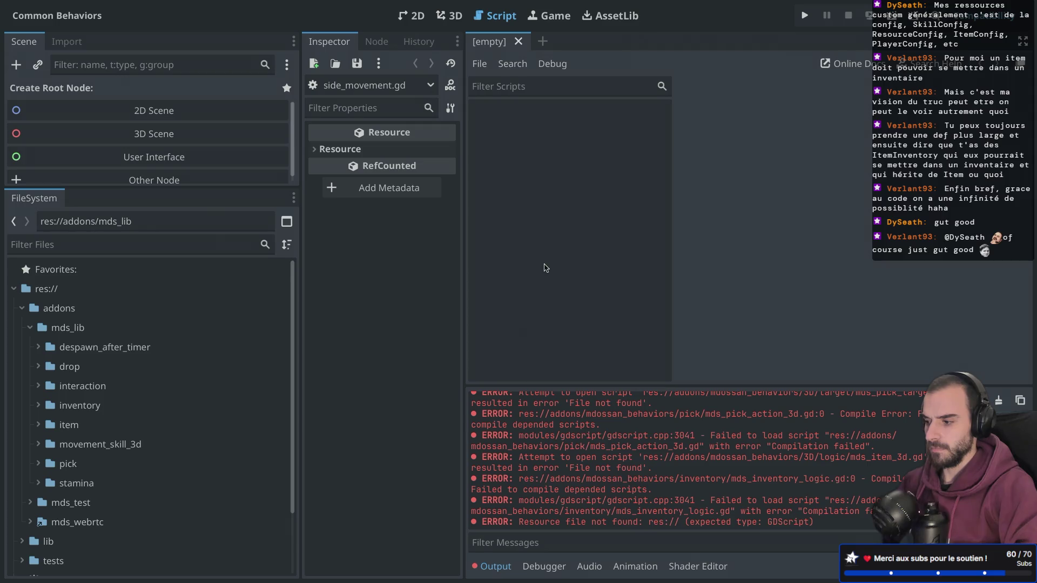
Step: Collapse mds_lib and reload the current project
{"action": "left_click", "coordinate": [29, 329]}
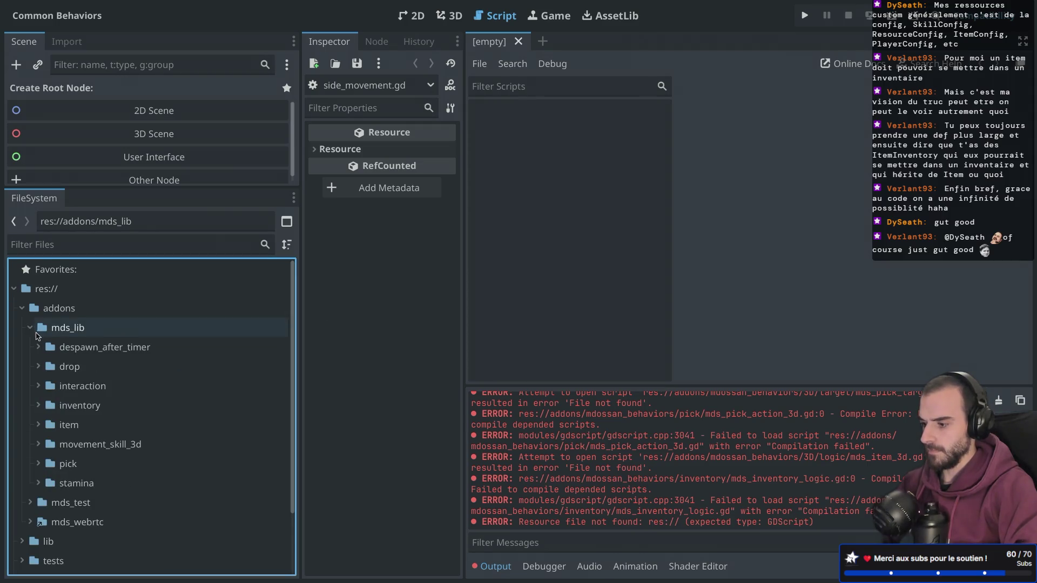
{"action": "left_click", "coordinate": [31, 329]}
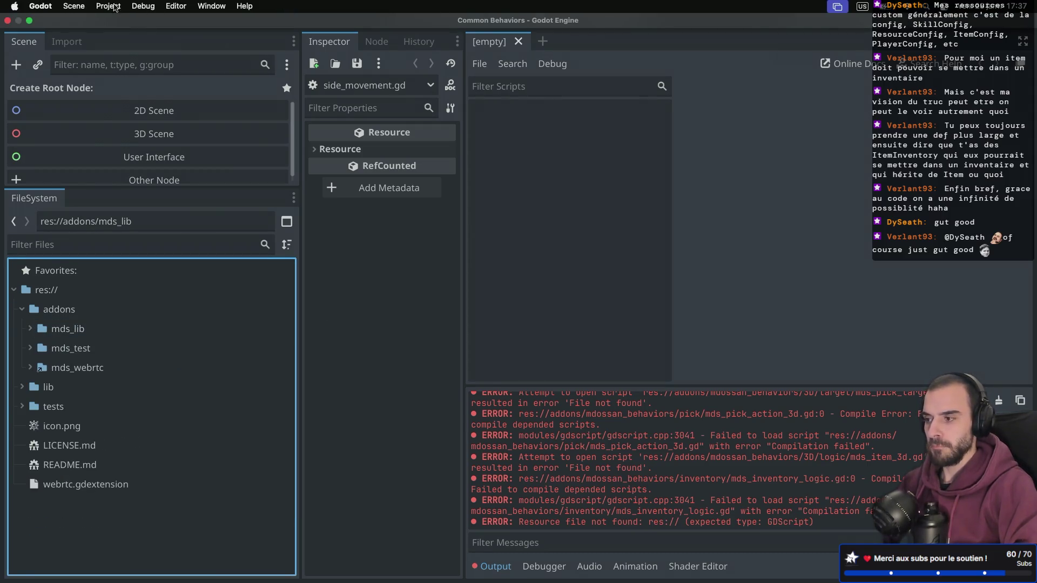
{"action": "left_click", "coordinate": [116, 7]}
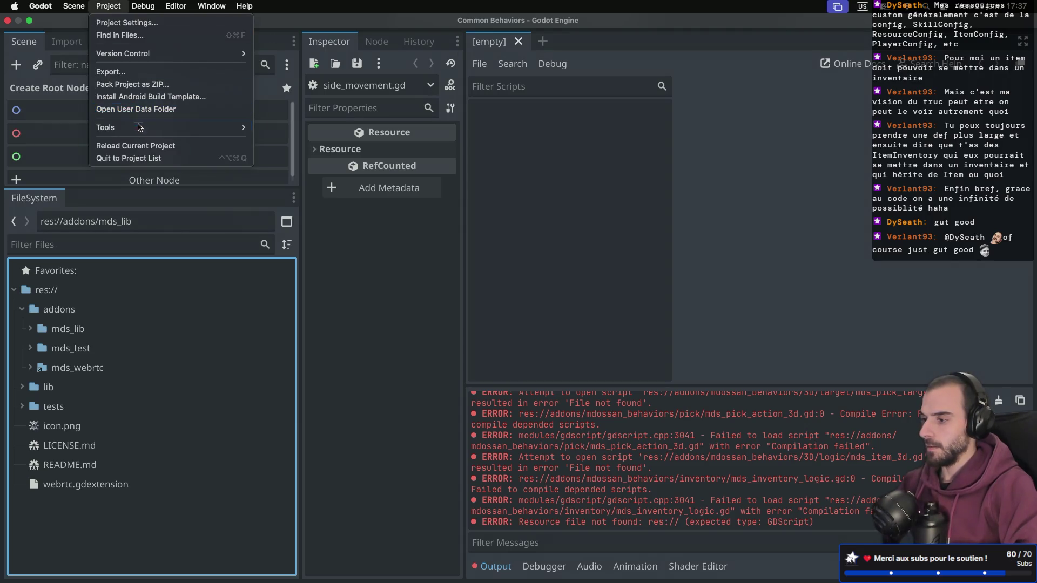
{"action": "left_click", "coordinate": [164, 149]}
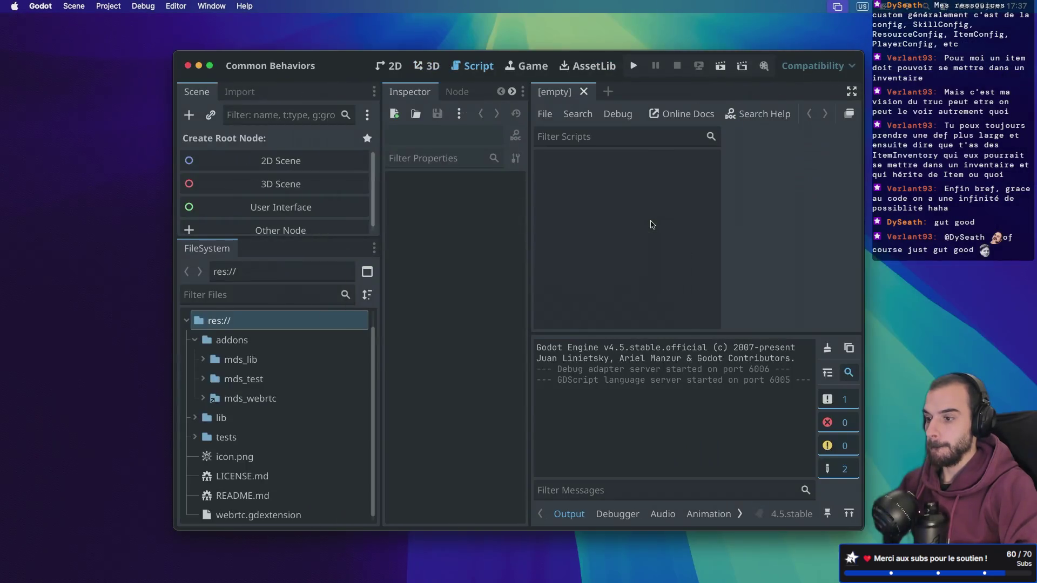
Step: Mute the sound, maximise the editor, and select the mds_test addon folder
{"action": "key", "text": "XF86AudioLowerVolume"}
{"action": "key", "text": "XF86AudioLowerVolume"}
{"action": "key", "text": "XF86AudioLowerVolume"}
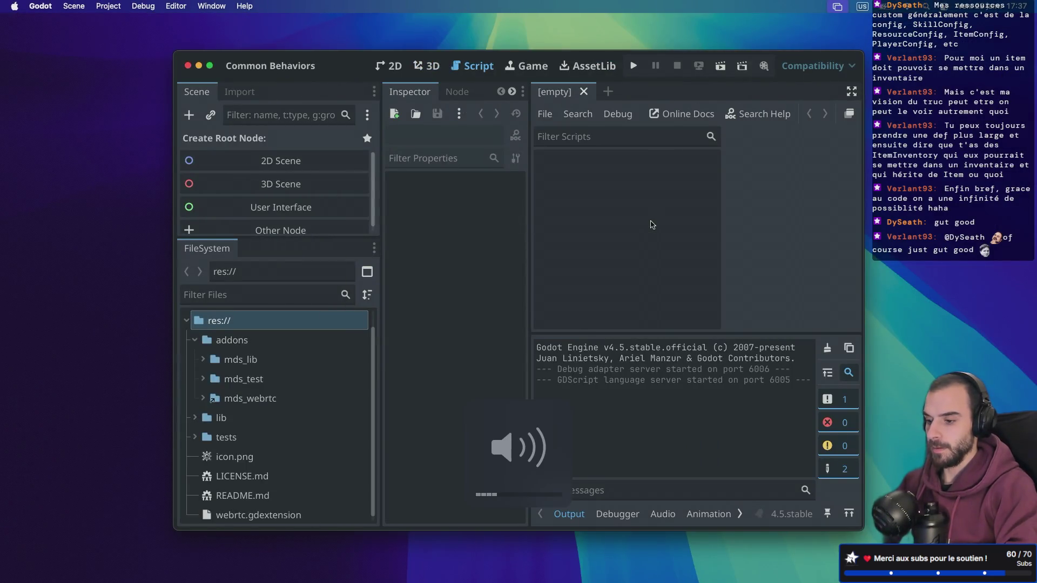
{"action": "left_click", "coordinate": [210, 66]}
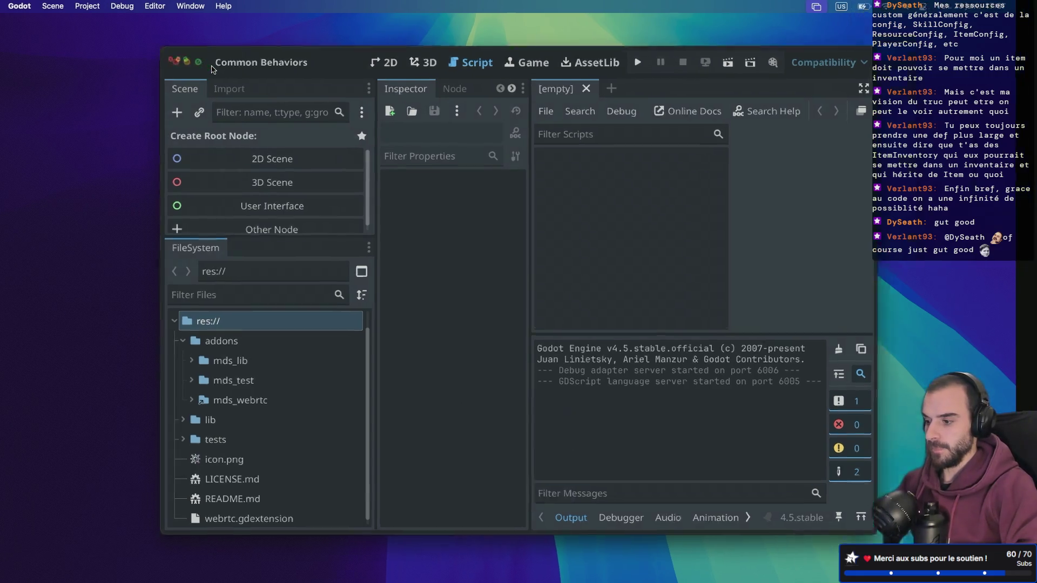
{"action": "left_click", "coordinate": [37, 329]}
{"action": "left_click", "coordinate": [35, 349]}
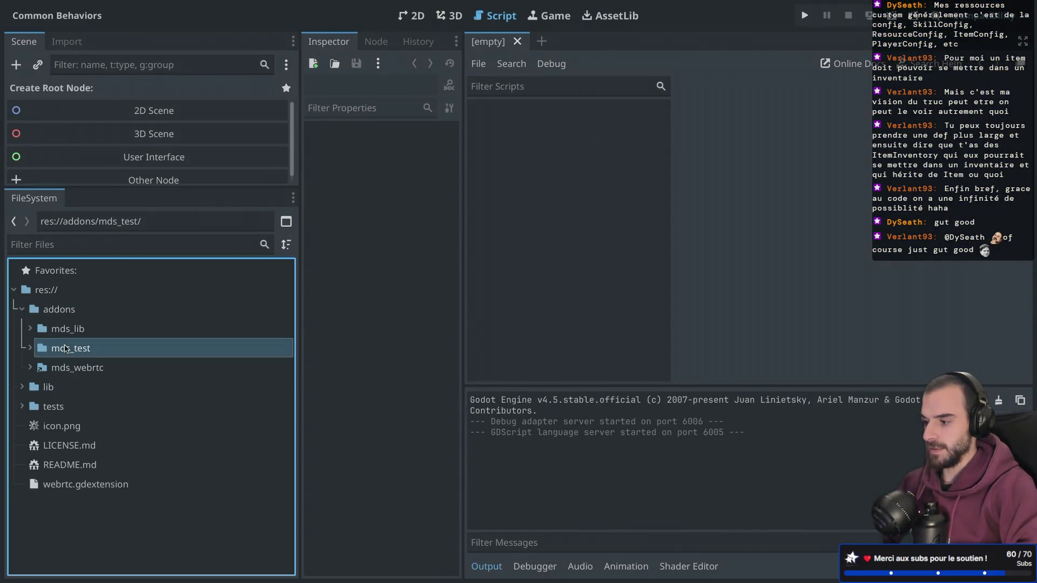
Step: Set the project's Application Config Name to "mdossan's lib" in Project Settings
{"action": "left_click", "coordinate": [69, 6]}
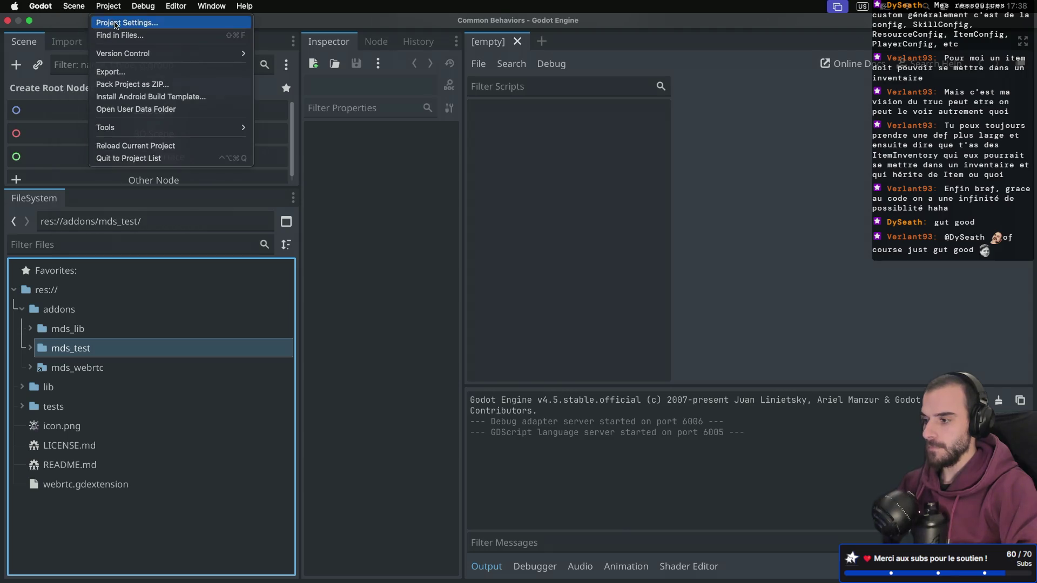
{"action": "left_click", "coordinate": [114, 21]}
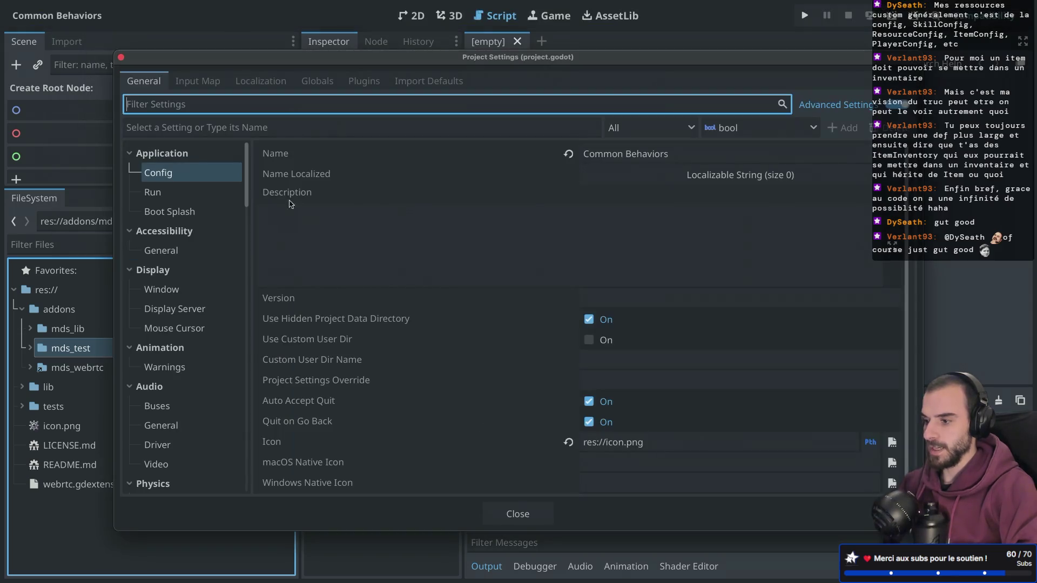
{"action": "left_click", "coordinate": [675, 160]}
{"action": "key", "text": "super+a"}
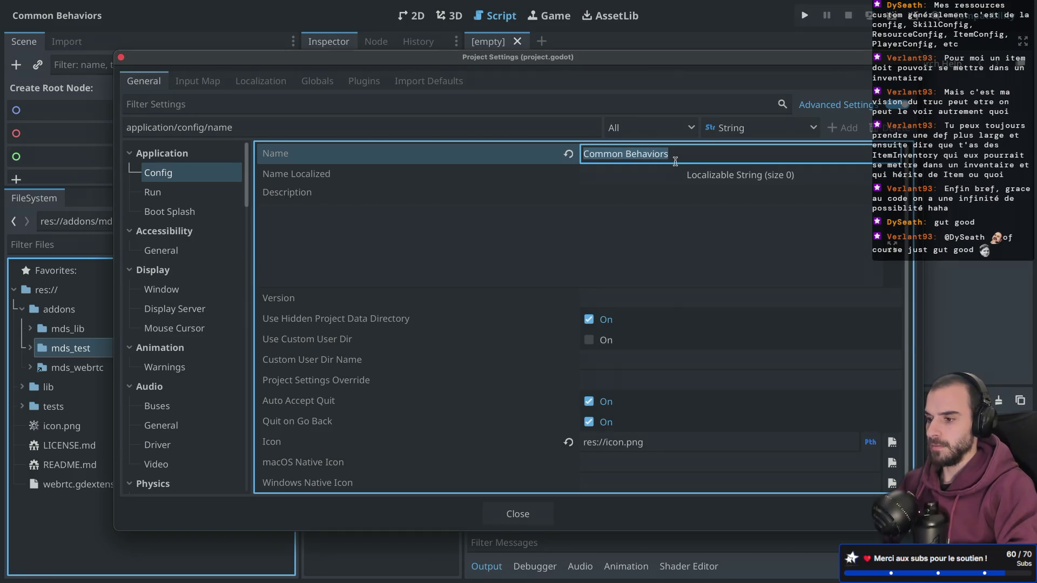
{"action": "type", "text": "mdossan's"}
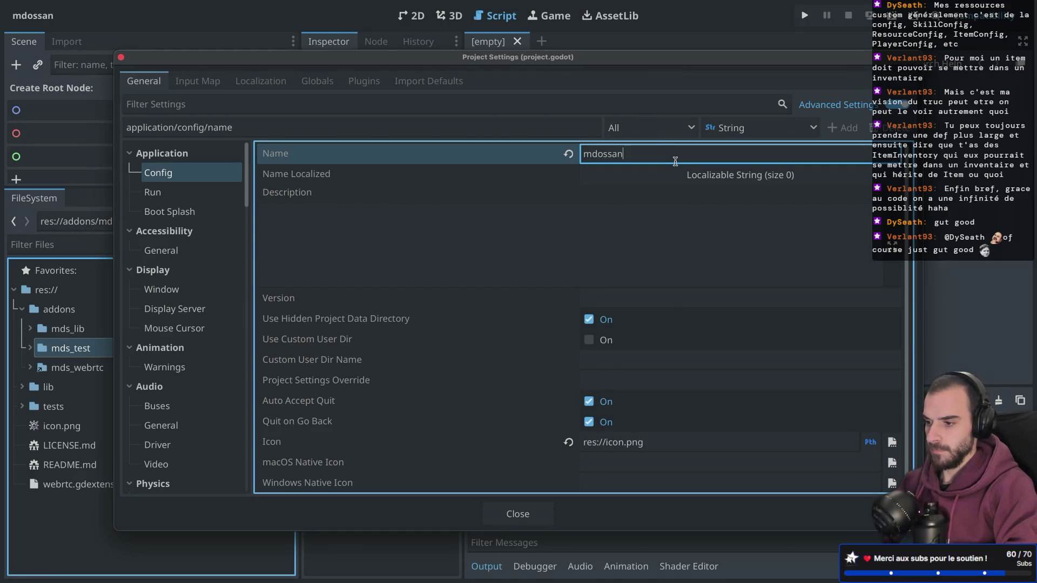
{"action": "type", "text": " lib"}
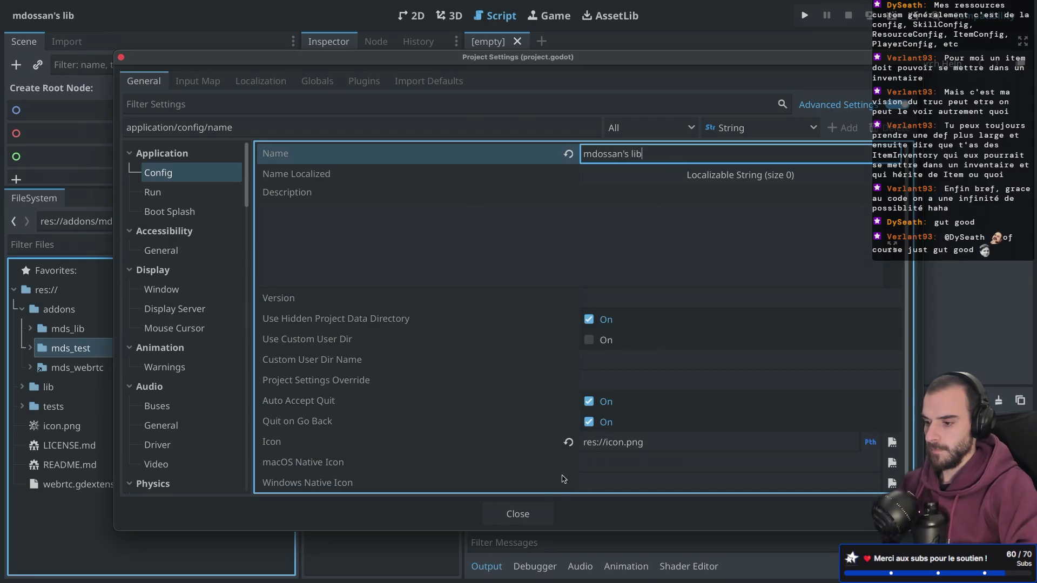
{"action": "scroll", "coordinate": [583, 384], "scroll_direction": "down", "scroll_amount": 1}
{"action": "left_click", "coordinate": [522, 516]}
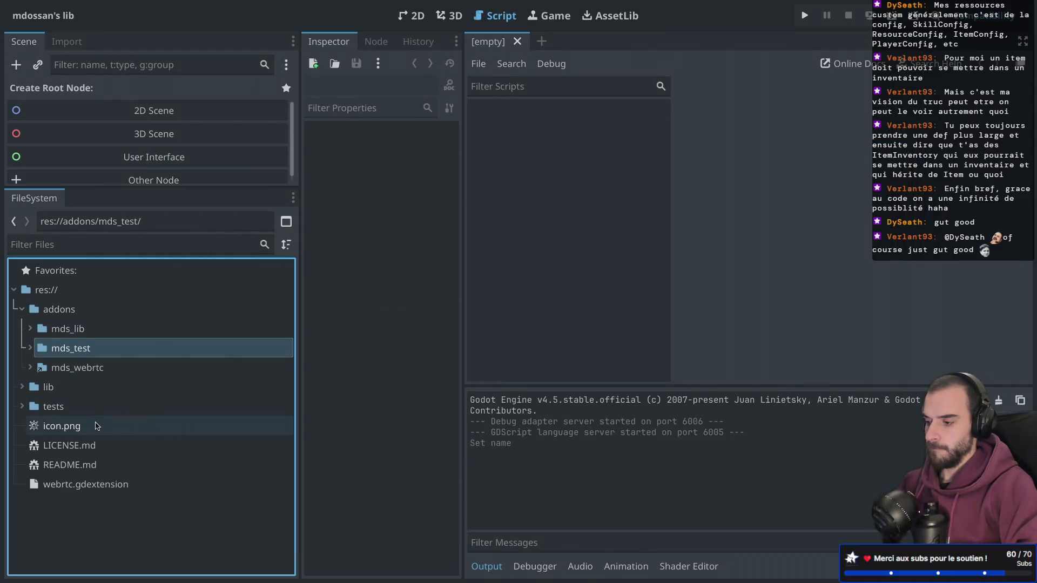
Step: Open the mds_test_runner.tscn scene from addons/mds_test
{"action": "mouse_move", "coordinate": [87, 426]}
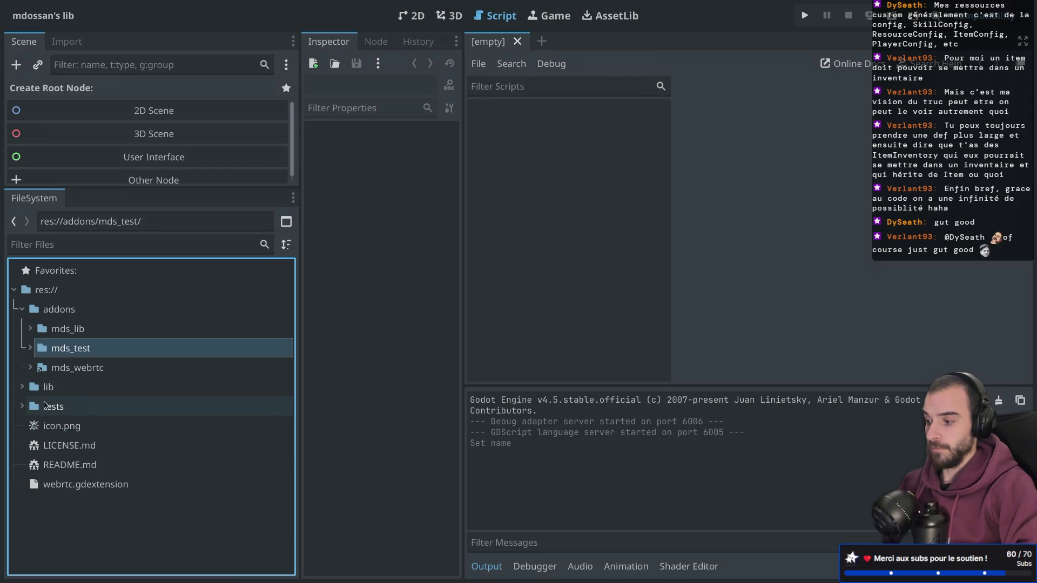
{"action": "left_click", "coordinate": [22, 406]}
{"action": "left_click", "coordinate": [23, 394]}
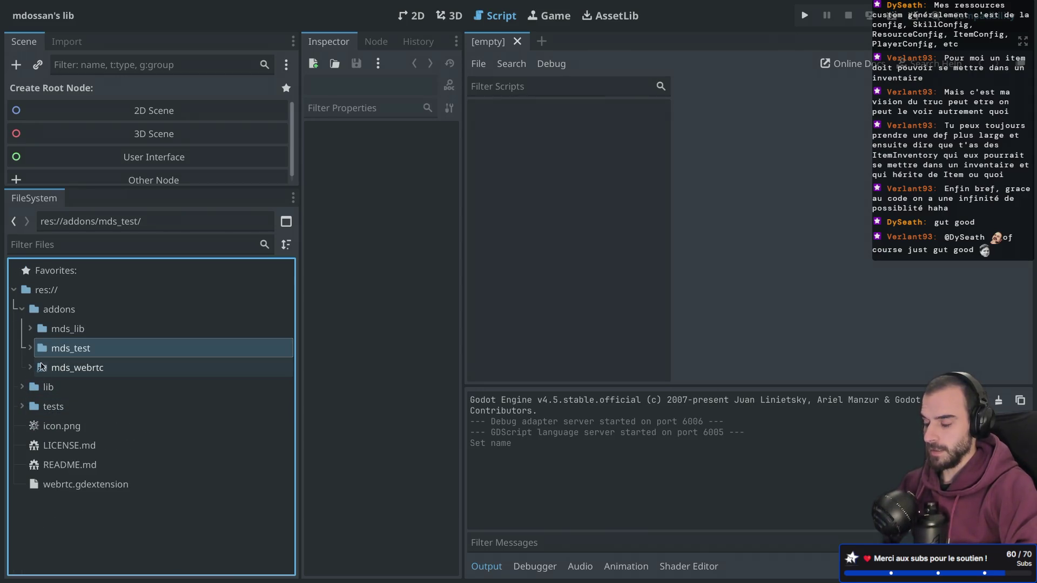
{"action": "left_click", "coordinate": [29, 348]}
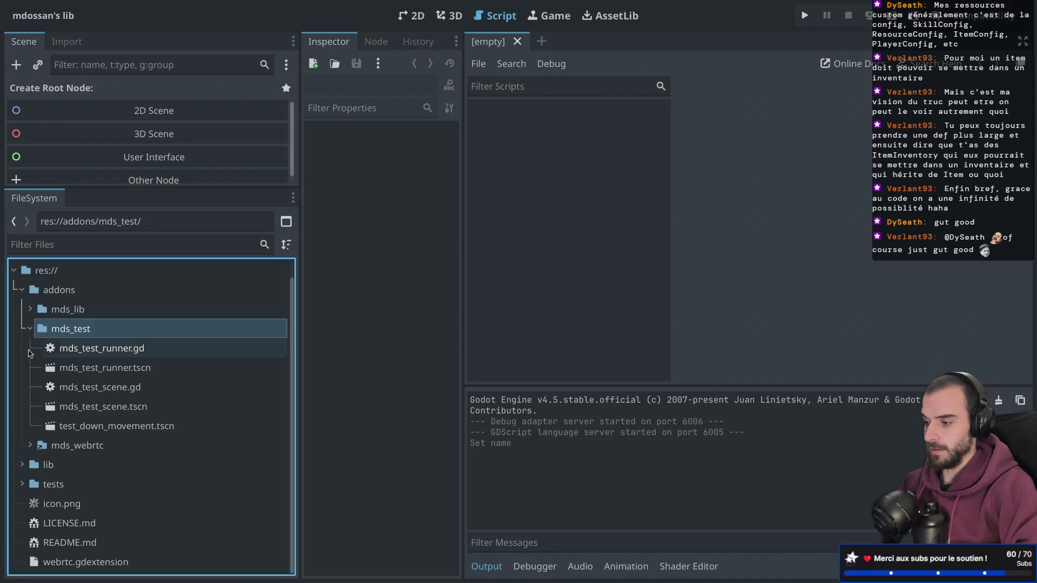
{"action": "double_click", "coordinate": [131, 367]}
Step: Run the test runner scene, check the debug output, then close the game and restore the docks
{"action": "key", "text": "ctrl+shift+F11"}
{"action": "left_click", "coordinate": [888, 15]}
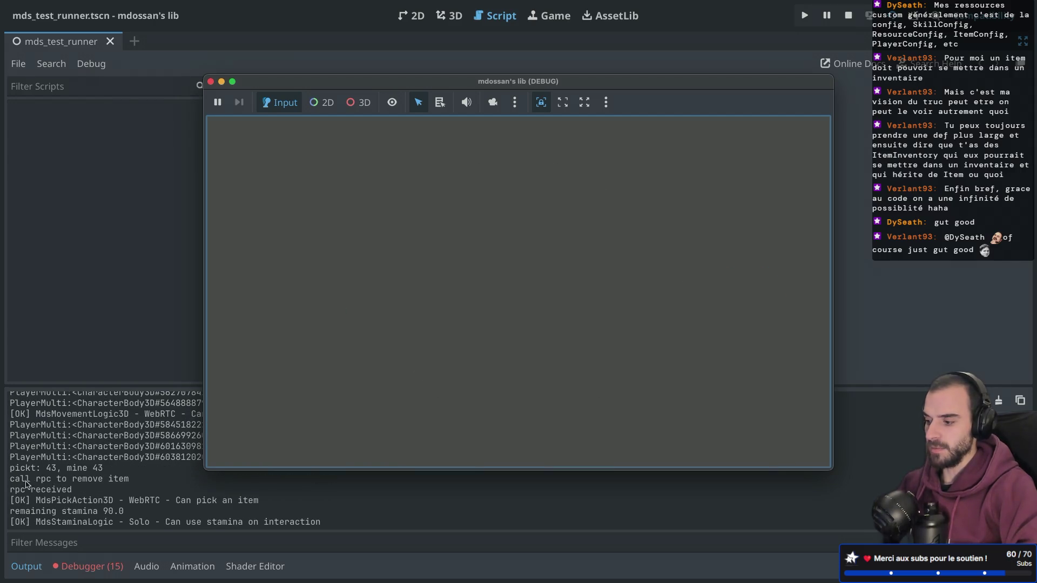
{"action": "scroll", "coordinate": [20, 449], "scroll_direction": "up", "scroll_amount": 15}
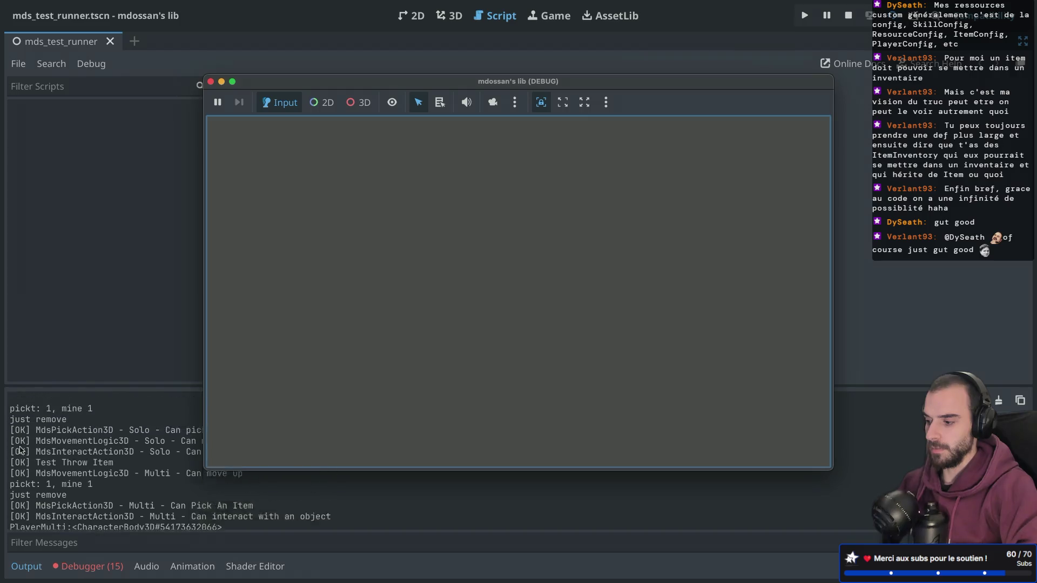
{"action": "left_click", "coordinate": [121, 567]}
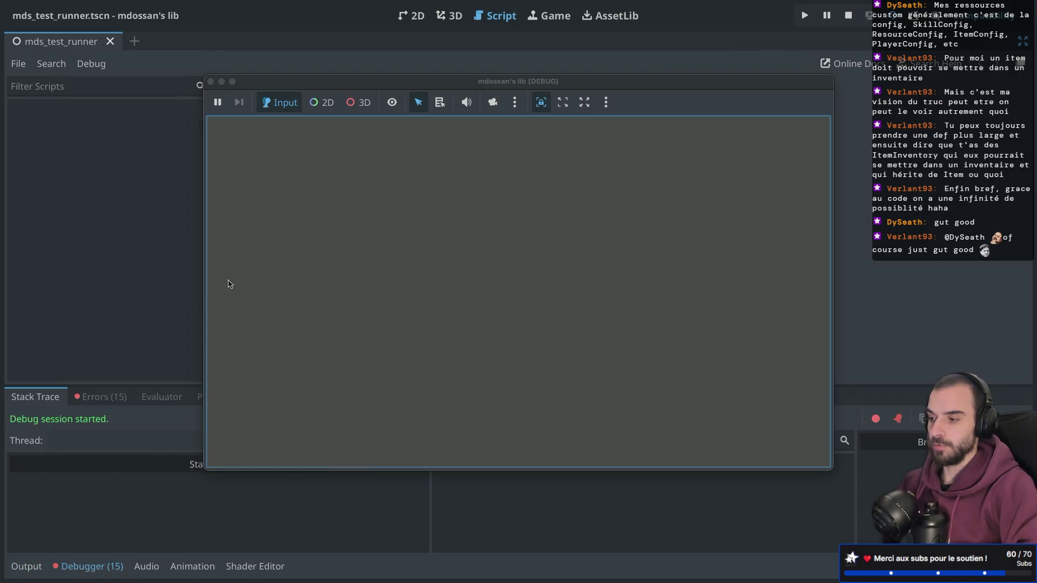
{"action": "left_click", "coordinate": [210, 82]}
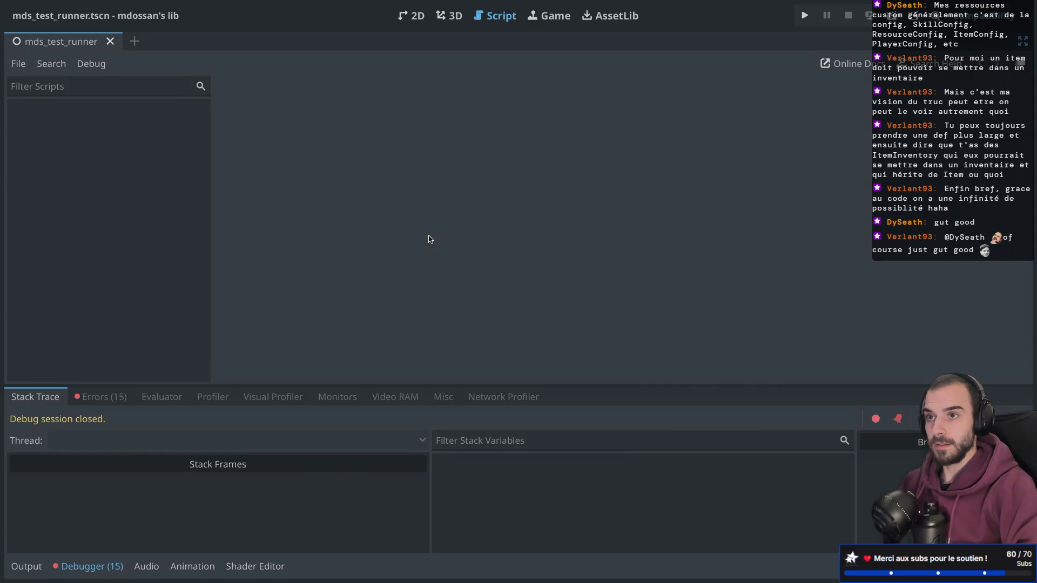
{"action": "key", "text": "ctrl+shift+F11"}
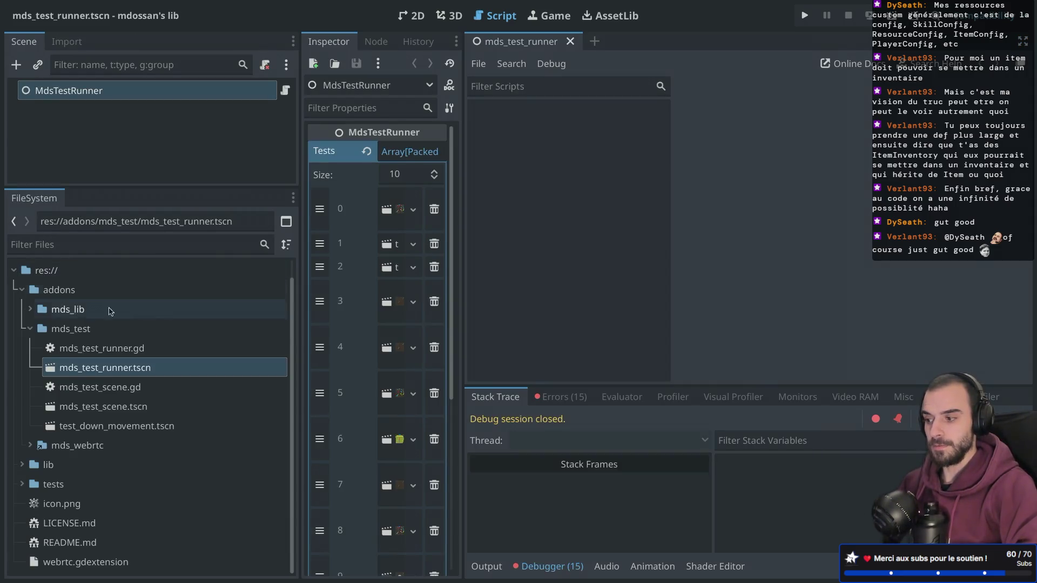
{"action": "left_click", "coordinate": [29, 328]}
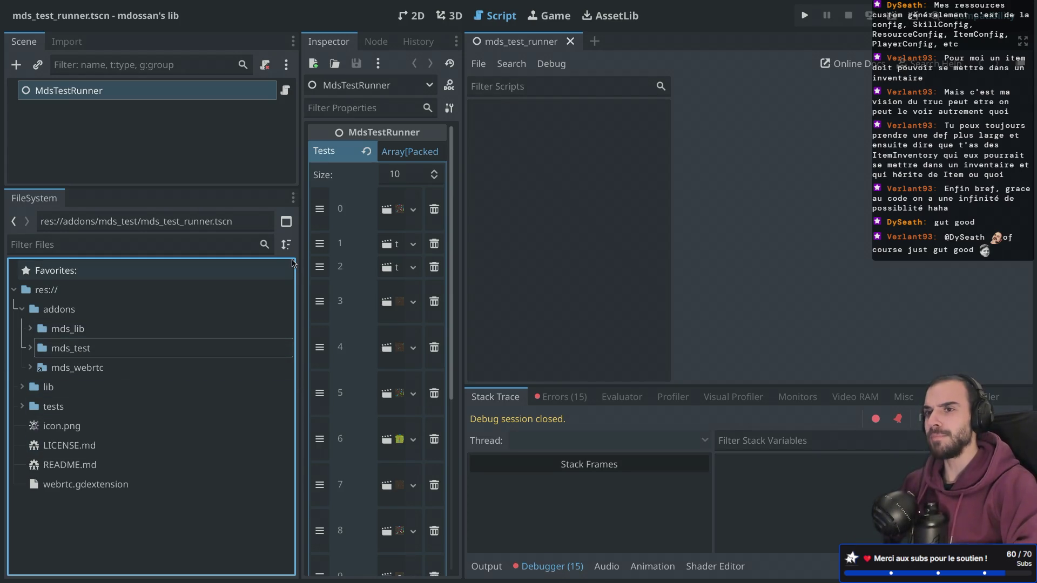
Step: Deselect MdsTestRunner by clicking empty space in the Scene dock
{"action": "left_click", "coordinate": [179, 164]}
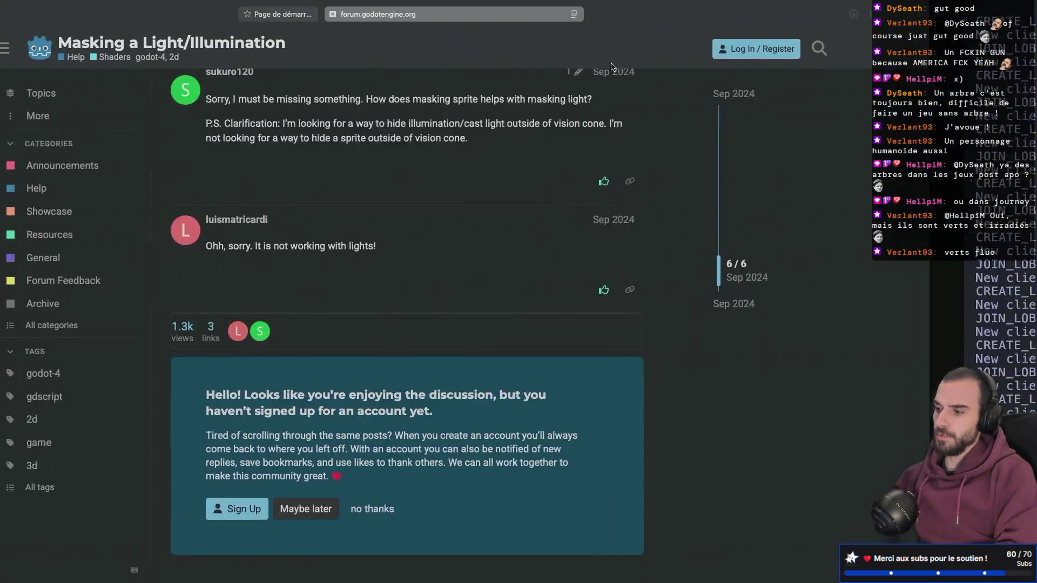
Step: Load the Sketchfab website in a new Safari tab
{"action": "key", "text": "super+t"}
{"action": "type", "text": "sketchfab.com"}
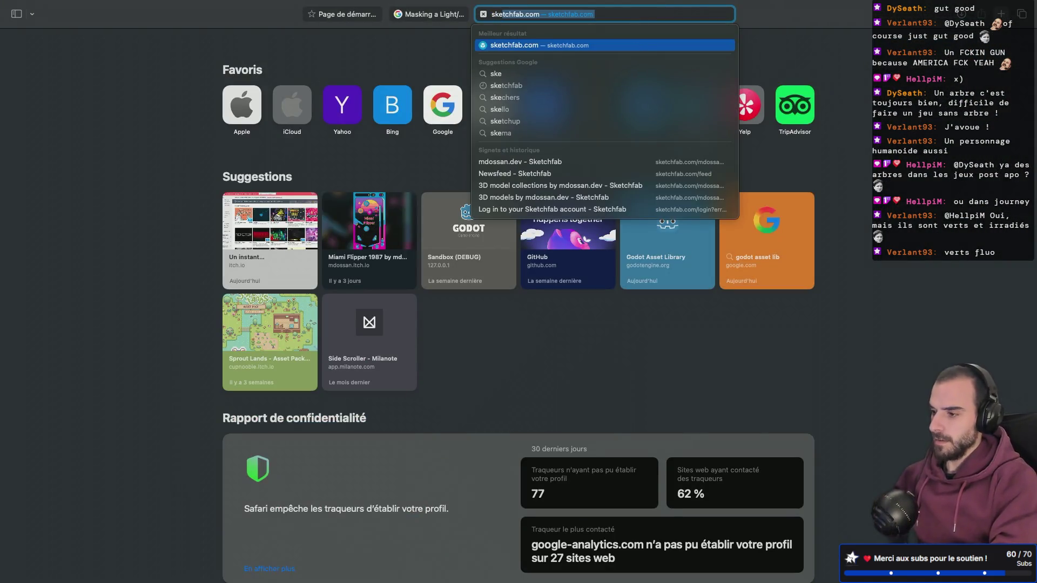
{"action": "key", "text": "Return"}
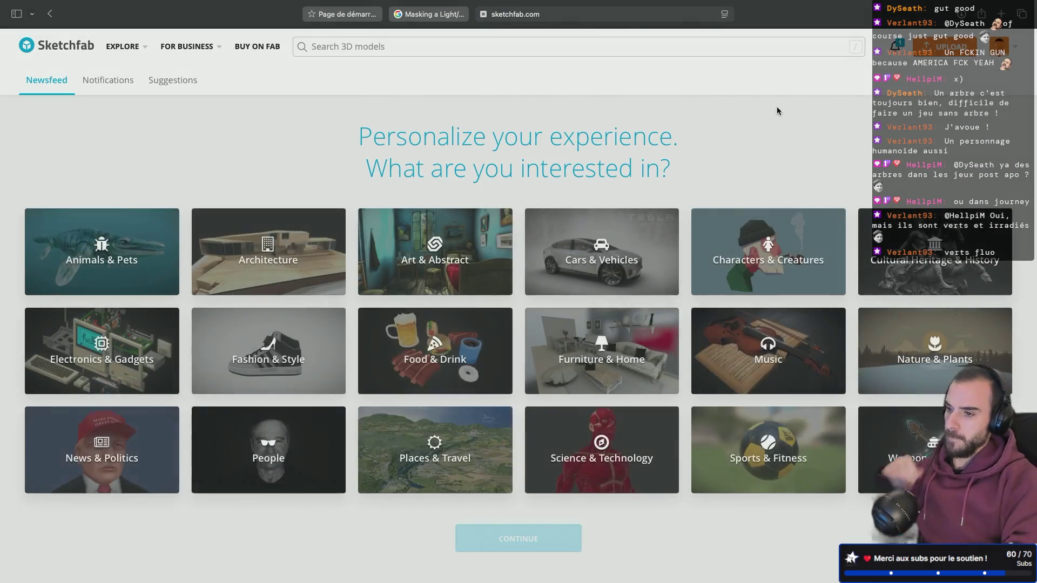
Step: Check the account's notifications, then go to your own profile page from the avatar
{"action": "mouse_move", "coordinate": [998, 56]}
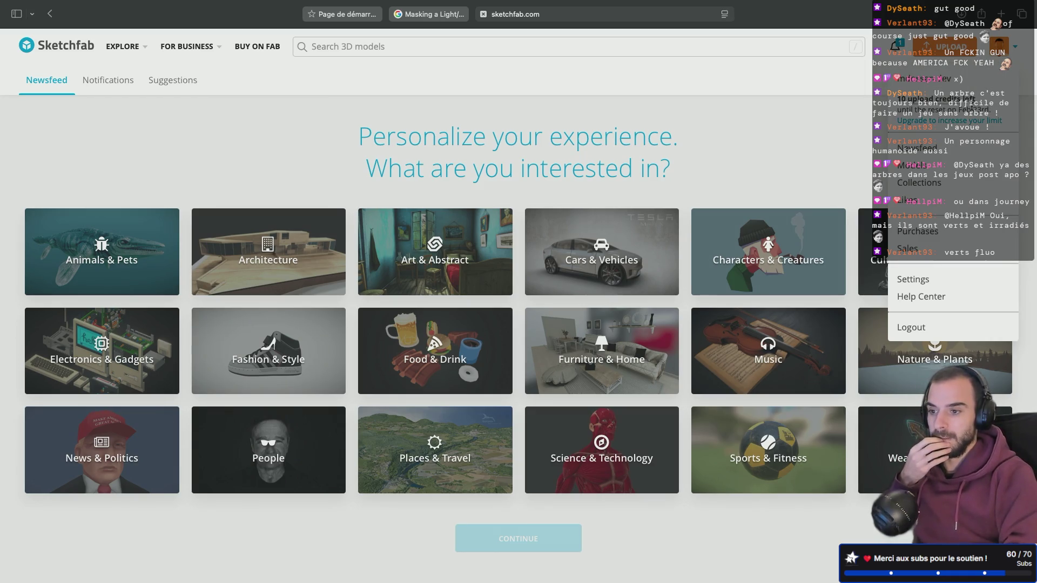
{"action": "left_click", "coordinate": [898, 50]}
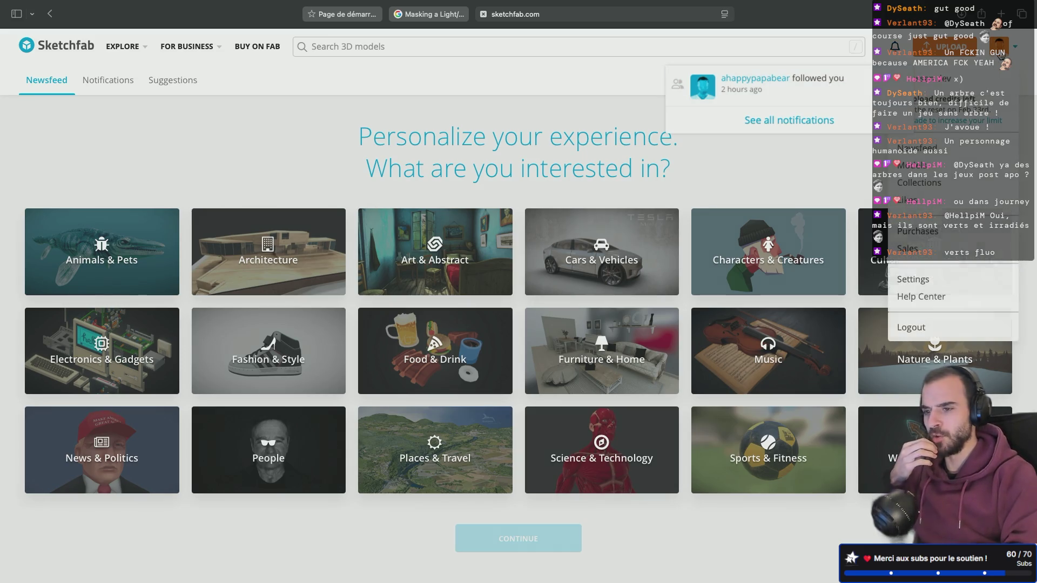
{"action": "left_click", "coordinate": [1001, 56]}
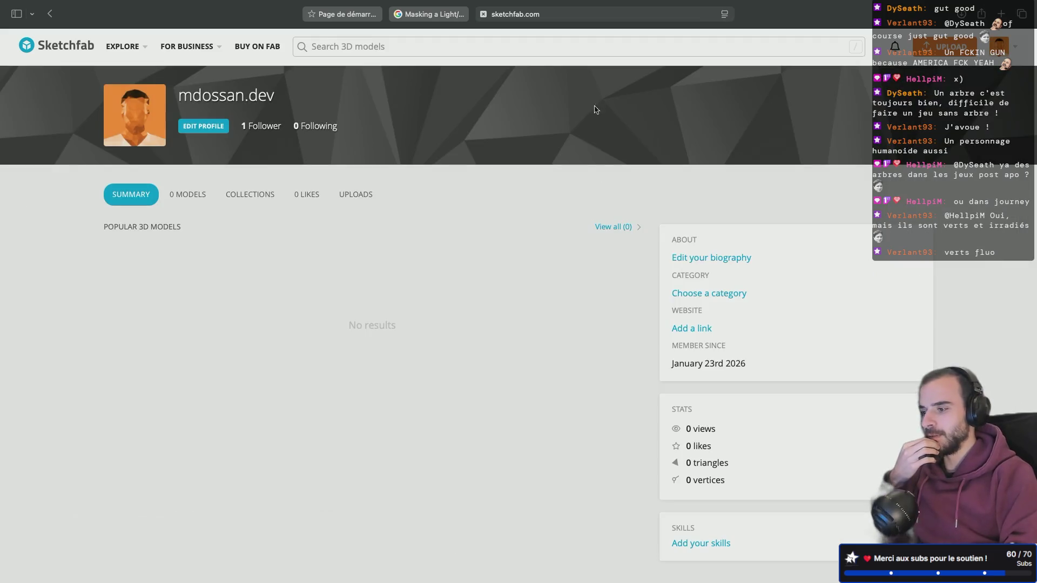